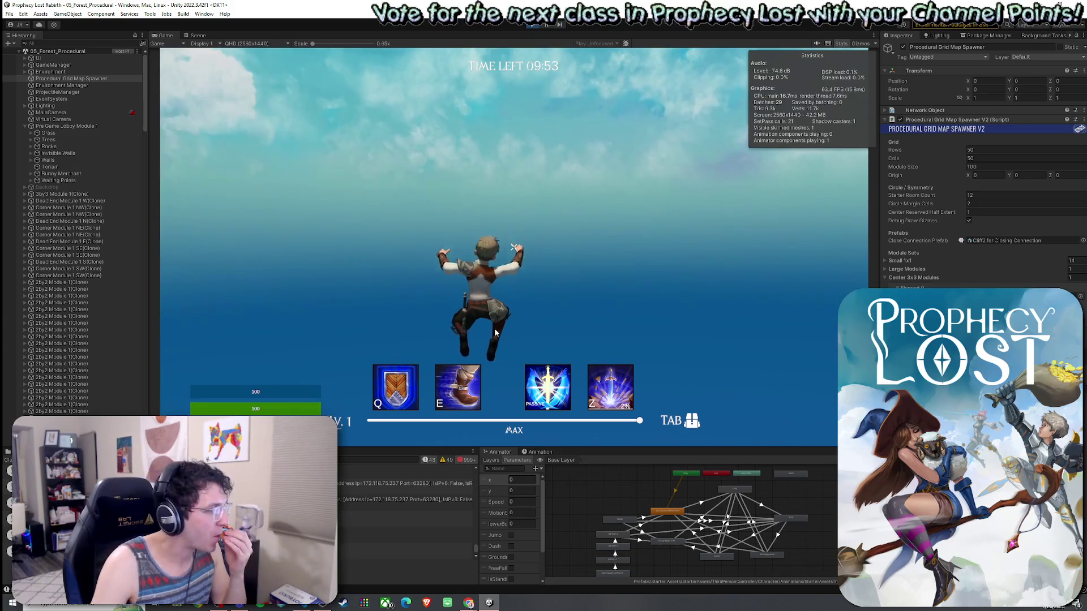
Switch to the Scene view and deactivate Environment Manager so clouds no longer hide the spawn ring
key(super)
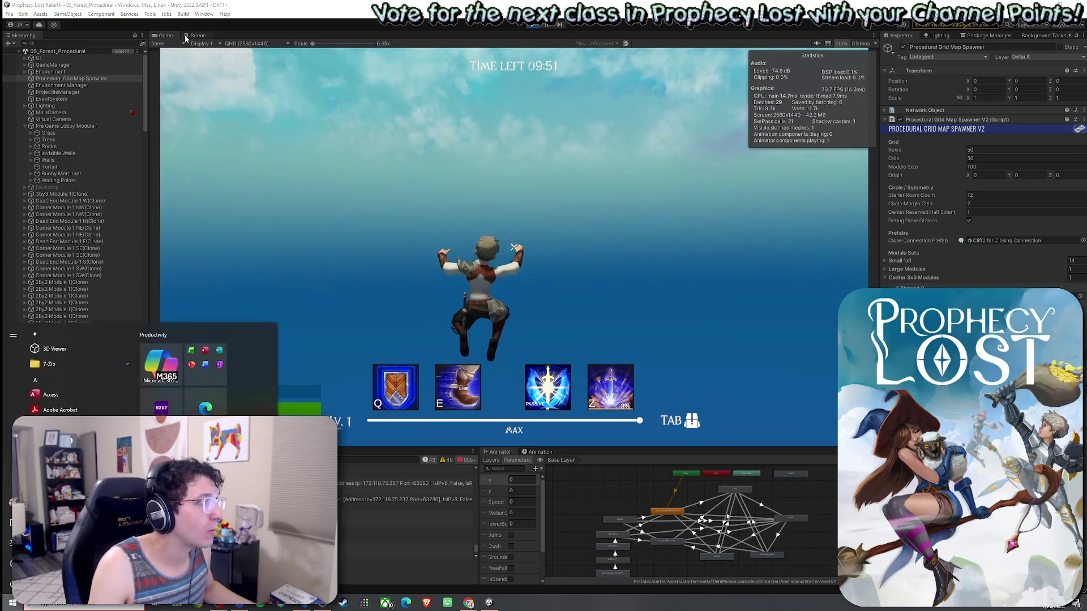
click(187, 36)
mouse_move(498, 231)
mouse_down()
mouse_move(402, 223)
mouse_move(407, 195)
mouse_move(521, 211)
mouse_move(568, 283)
mouse_move(646, 293)
mouse_move(679, 310)
mouse_up()
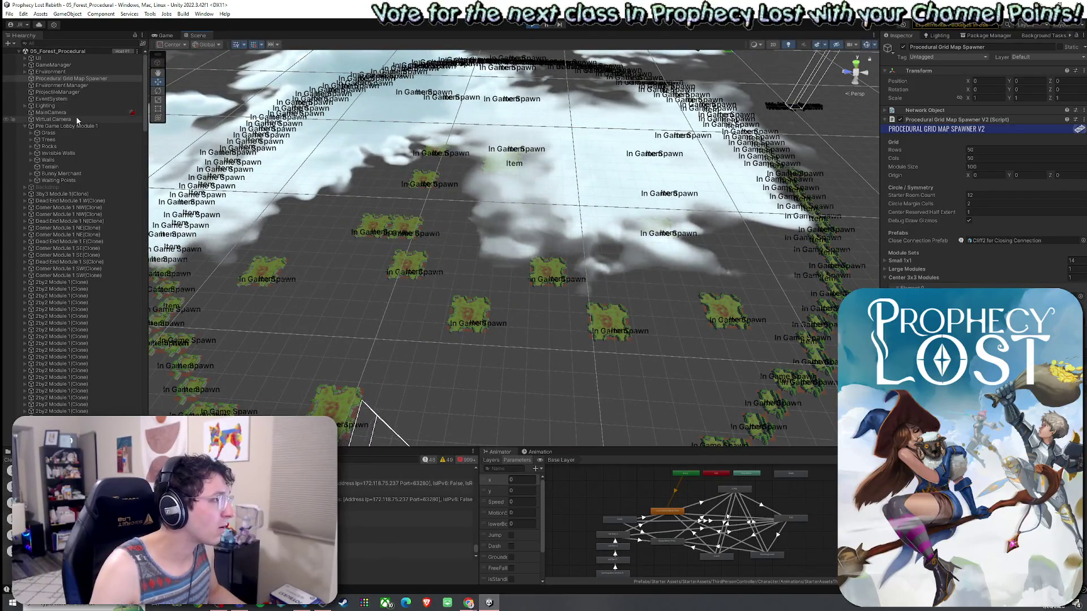
click(62, 85)
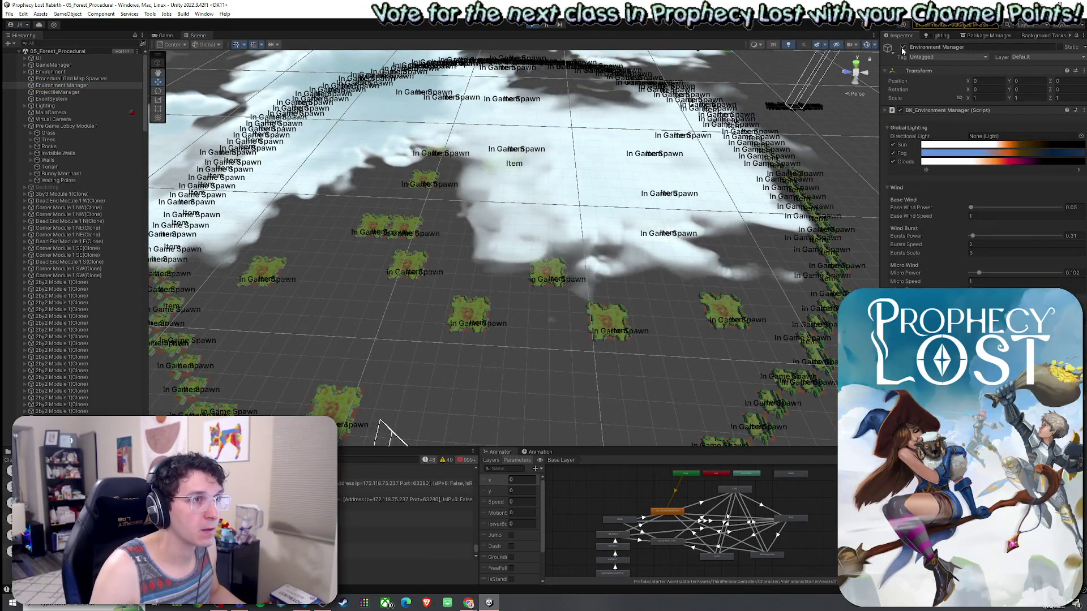
click(903, 47)
drag(577, 240, 626, 253)
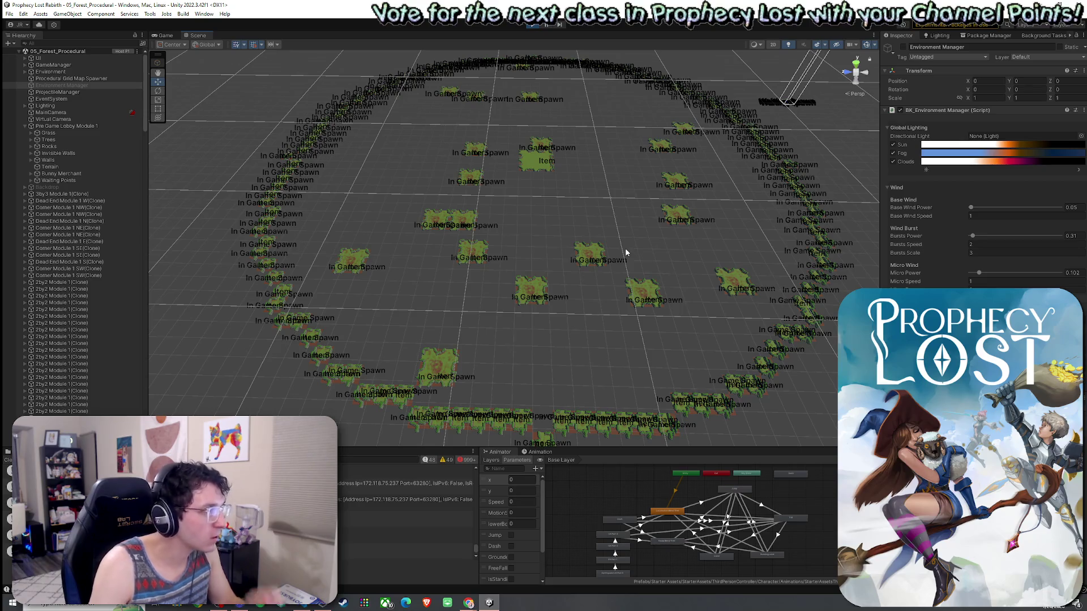
Frame 3by3 Module 1(Clone) and orbit down among its trees for a close look
click(568, 183)
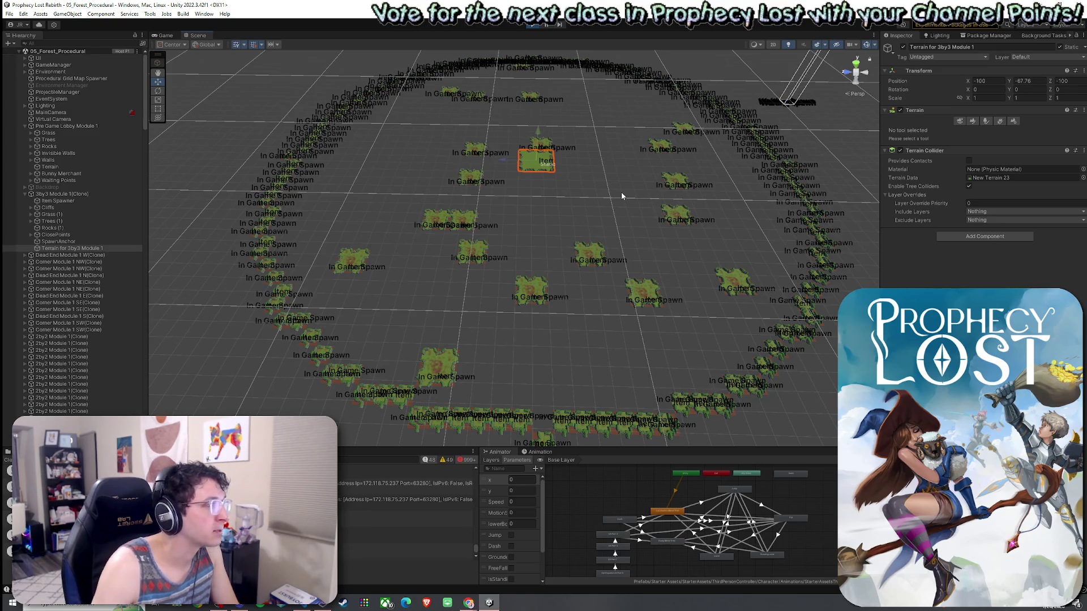
click(87, 194)
key(f)
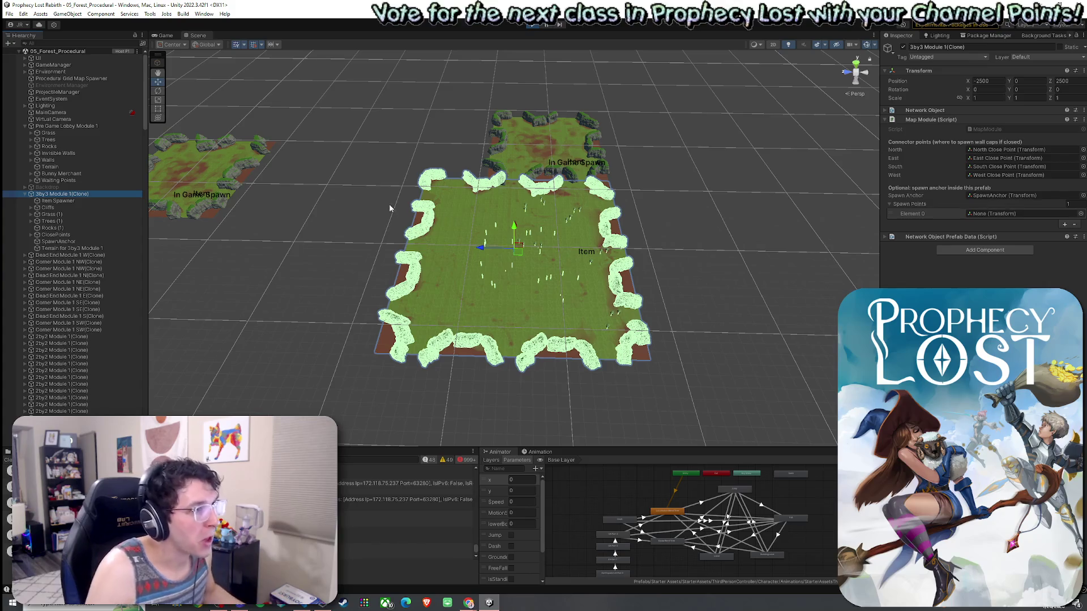
drag(389, 204, 471, 250)
scroll(471, 249, up, 8)
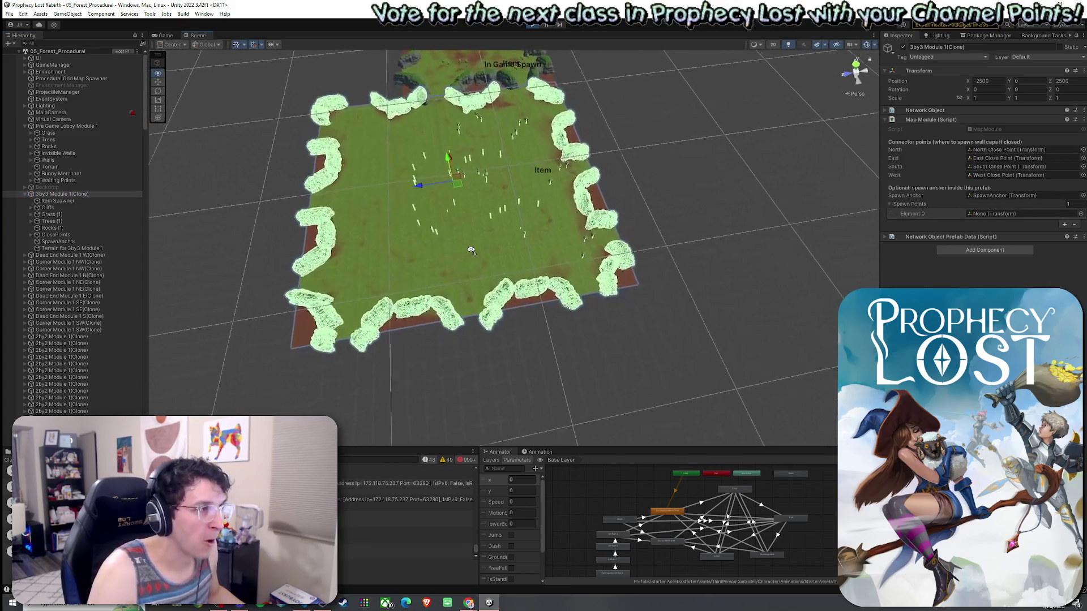
scroll(471, 250, up, 3)
drag(471, 249, 415, 154)
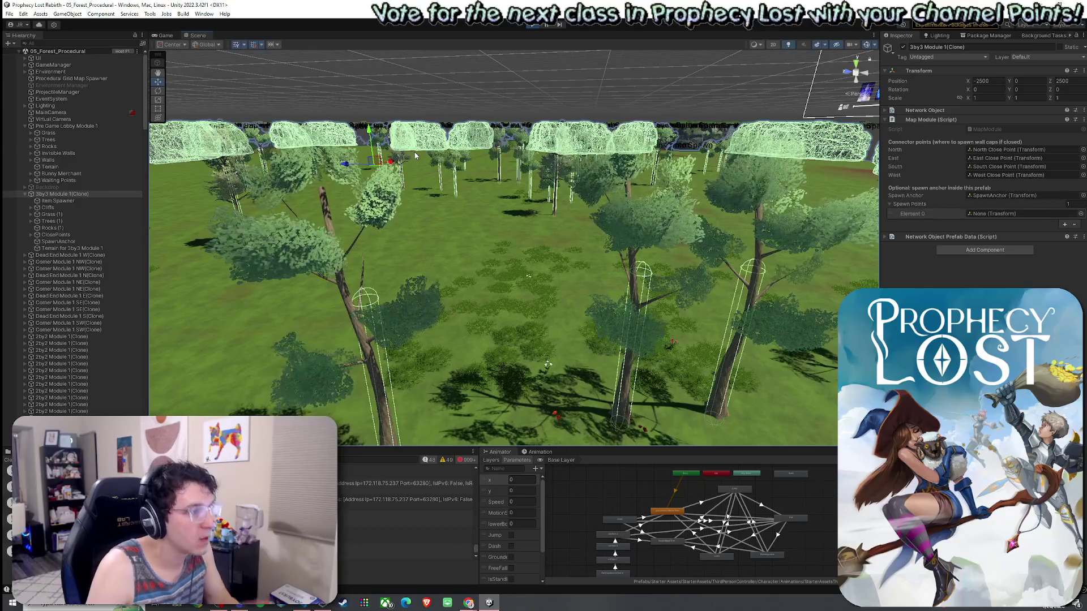
drag(414, 152, 530, 235)
scroll(530, 235, down, 10)
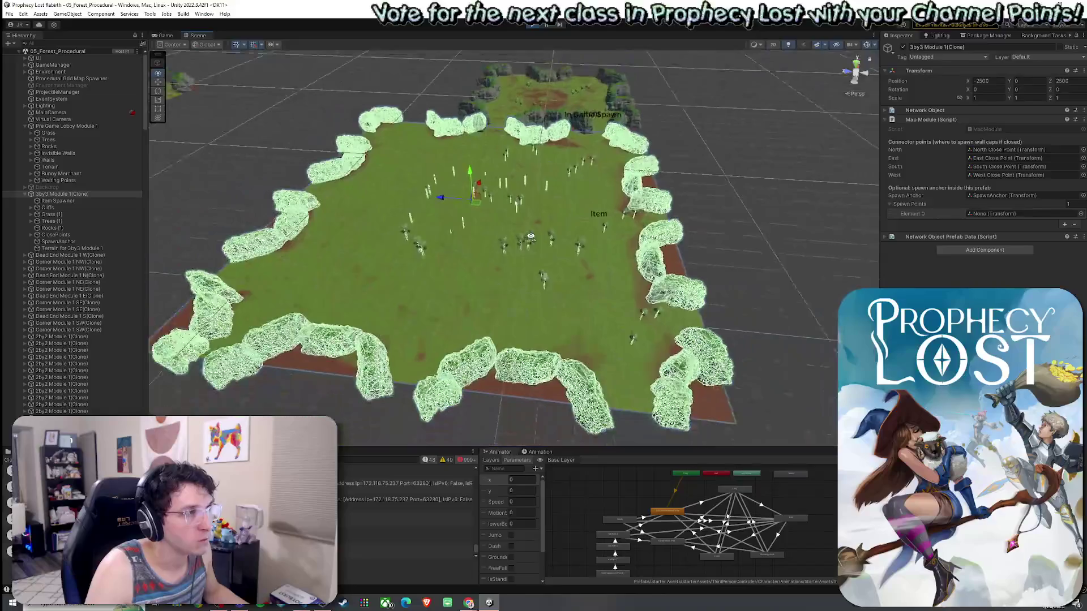
scroll(530, 236, down, 3)
Zoom out over the whole module ring and hide the In GameSpawn gizmo labels
mouse_move(531, 235)
mouse_down()
mouse_move(425, 242)
mouse_move(610, 261)
mouse_move(824, 90)
mouse_up()
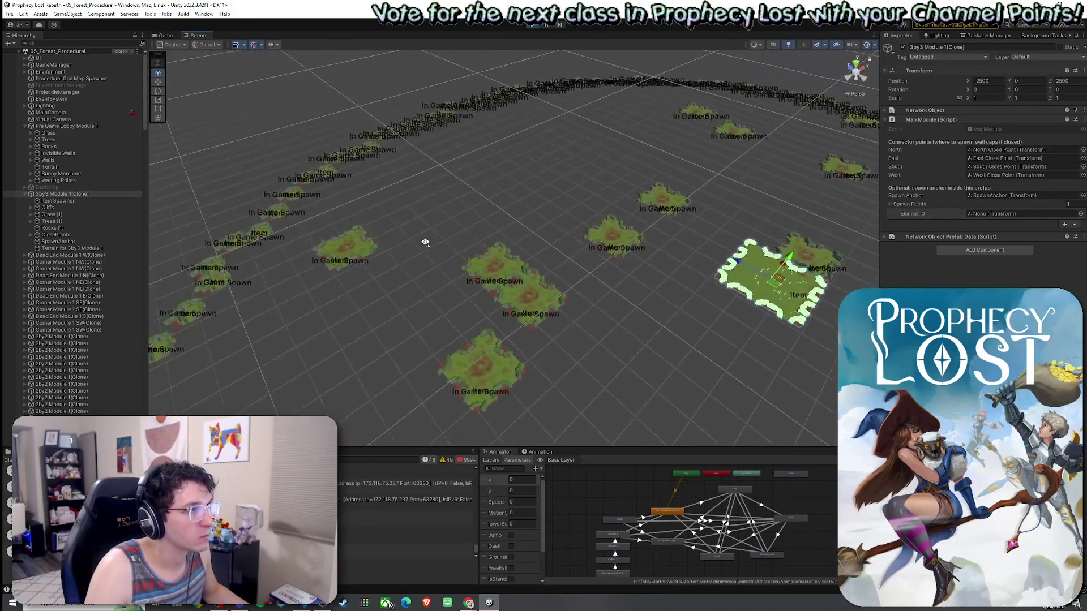
scroll(425, 242, down, 3)
scroll(606, 260, down, 5)
click(868, 48)
drag(651, 215, 637, 249)
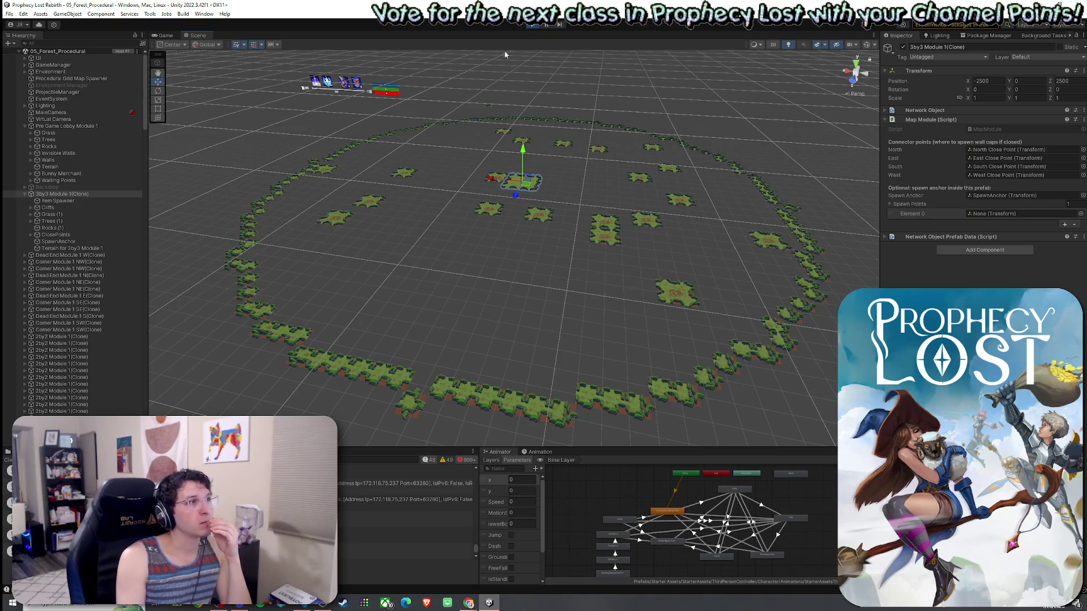
Check the running game, return to the Scene view, then clear the Console and inspect a log message
click(166, 35)
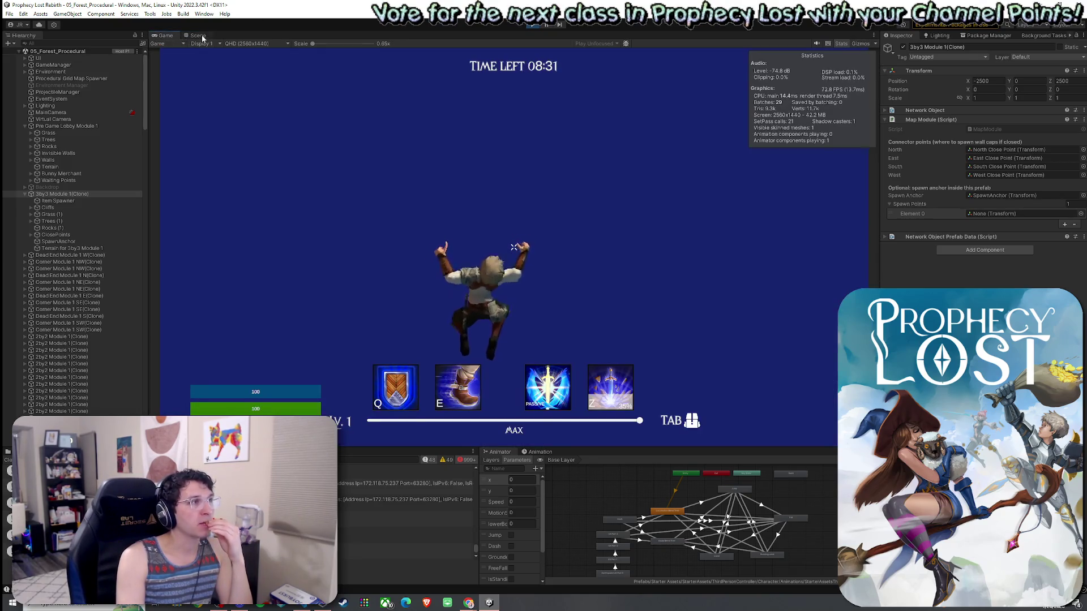
click(197, 35)
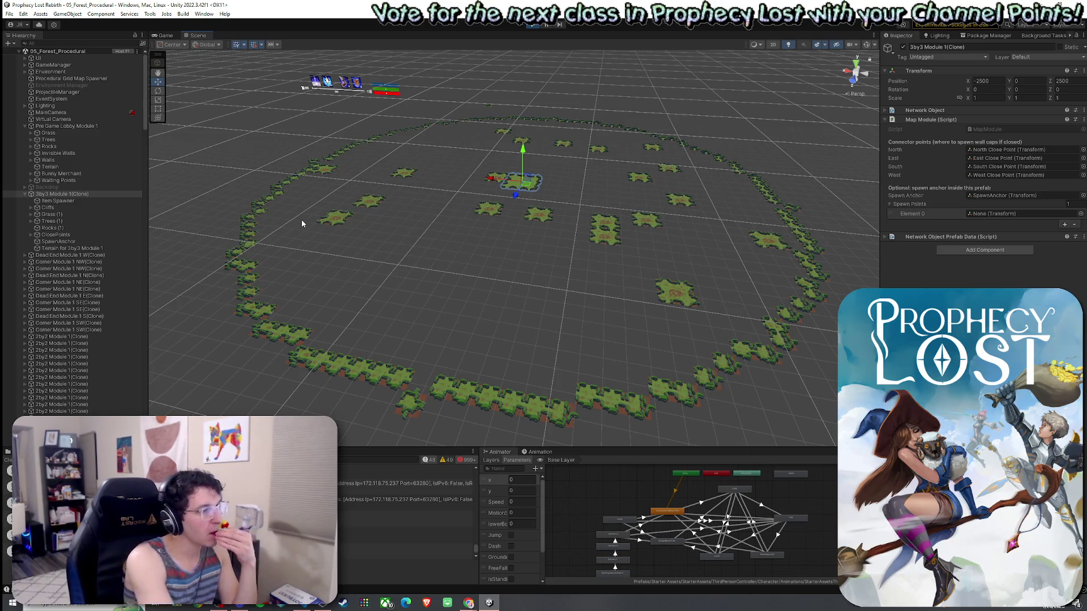
click(17, 459)
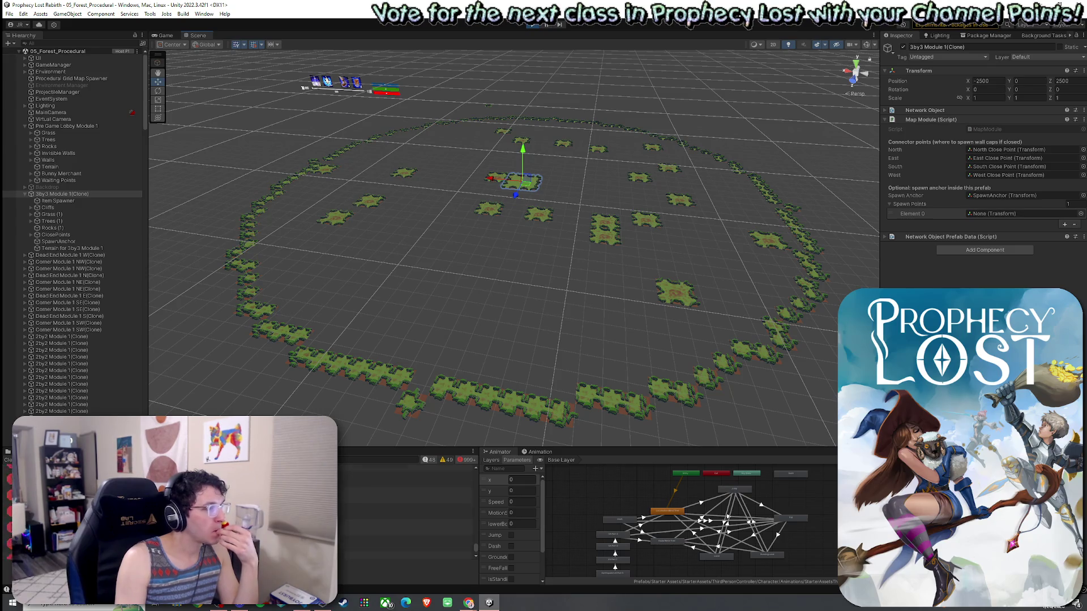
click(396, 481)
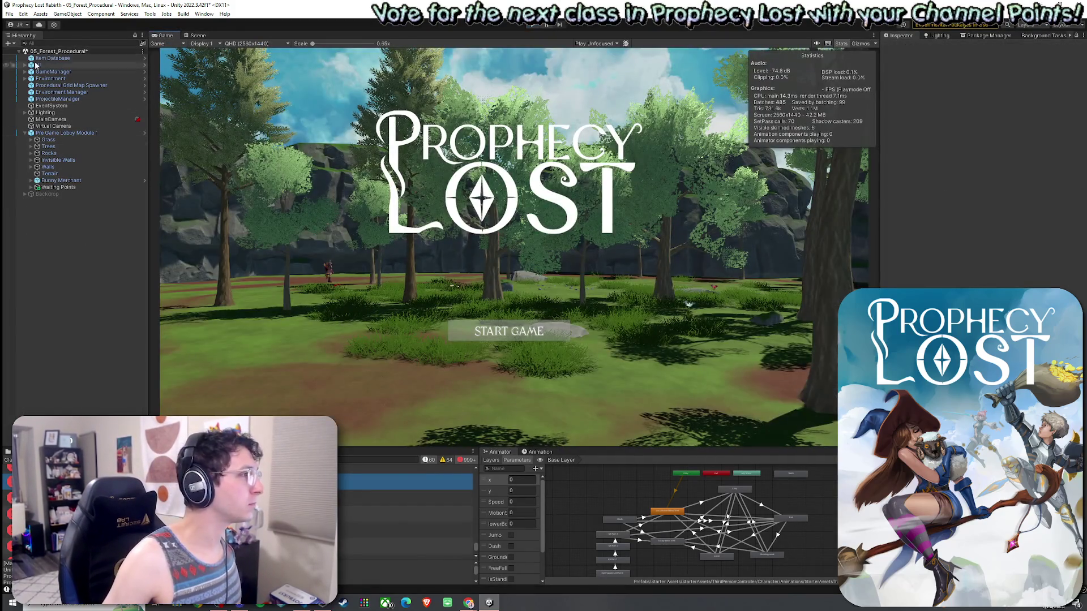
Stop the play test, save, and expand the Procedural Grid Map Spawner's Small 1x1 module set
click(10, 15)
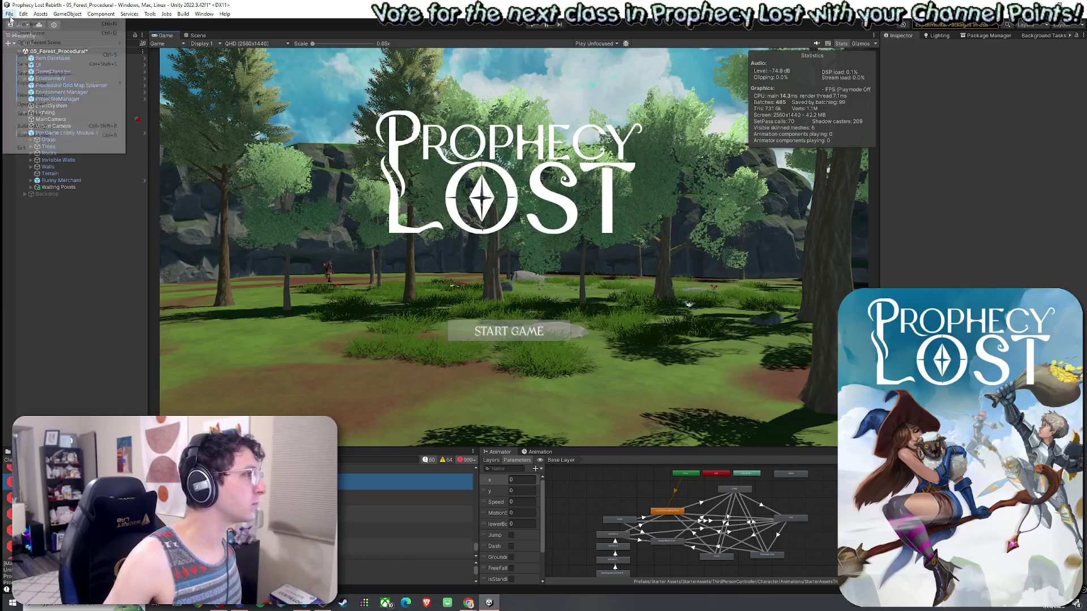
click(26, 54)
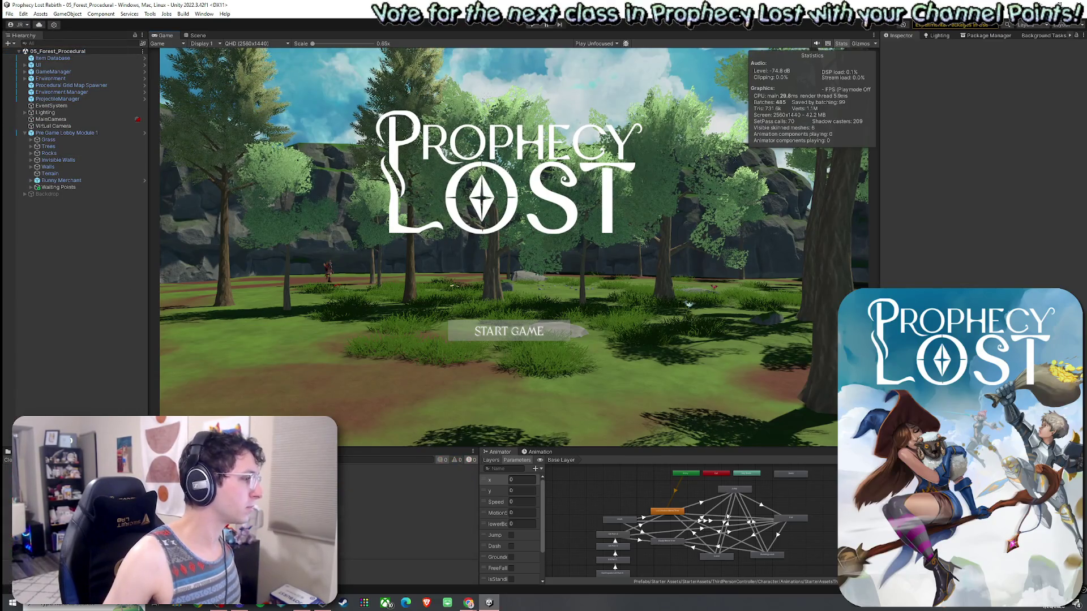
click(72, 85)
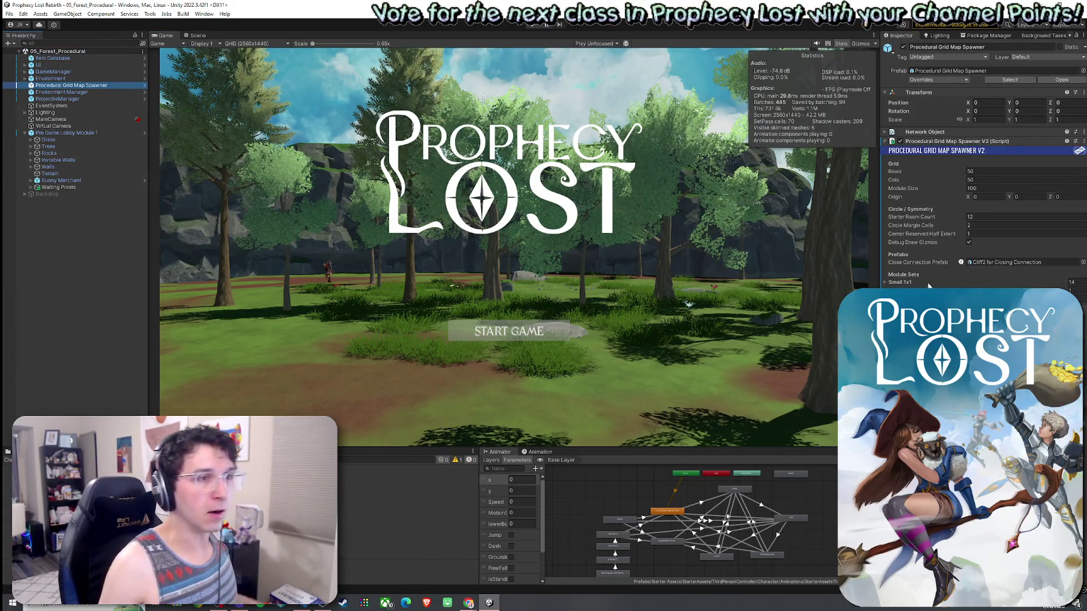
click(914, 282)
scroll(982, 169, down, 10)
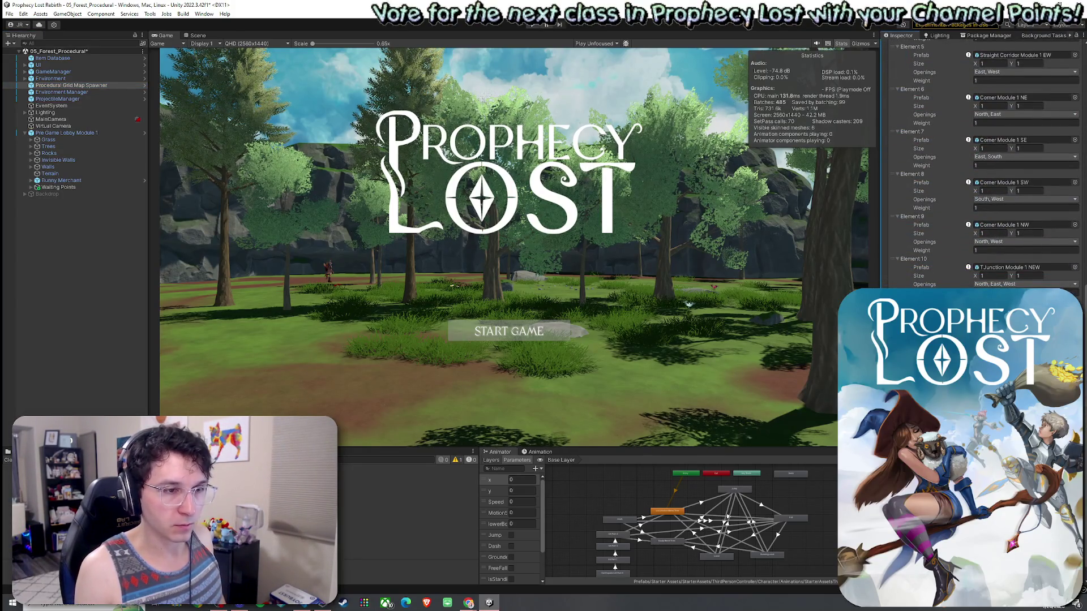
Assign Cross Module 1 and Cross Module 2 to the Small 1x1 set and save with Ctrl+S
click(1075, 267)
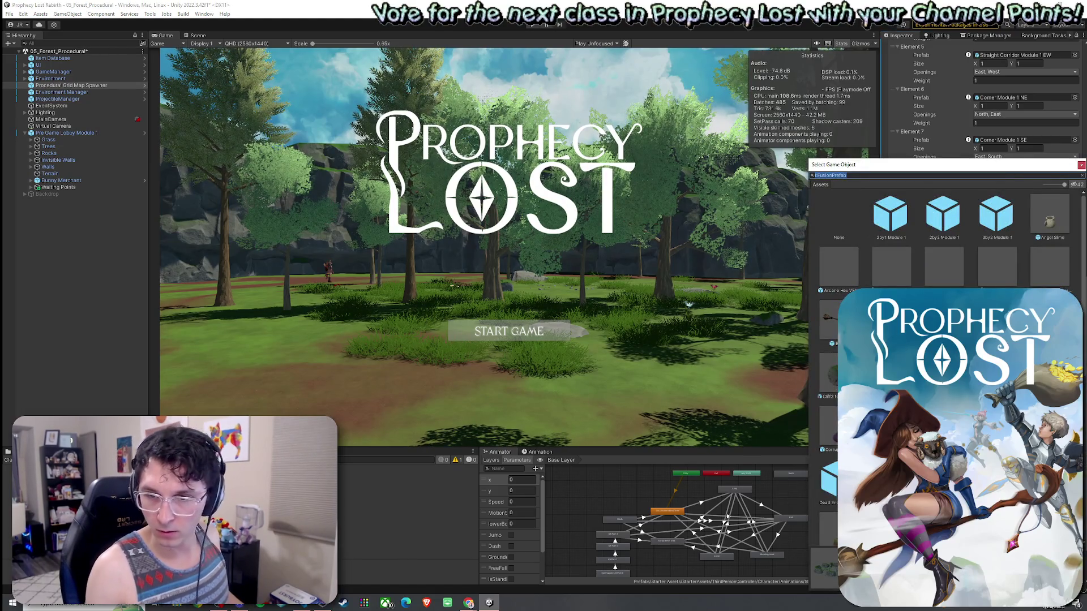
key(Escape)
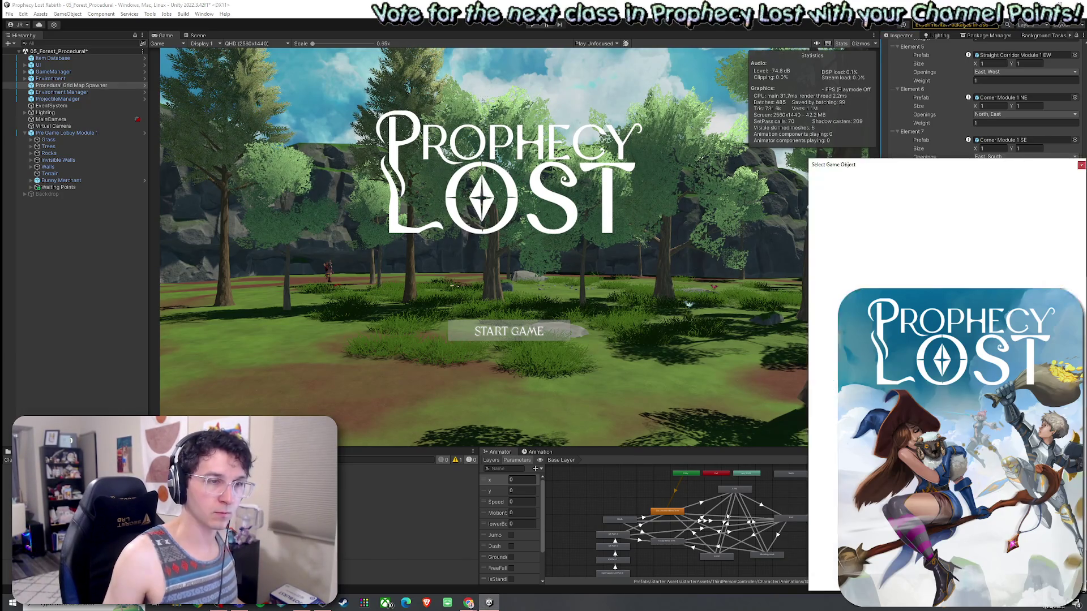
text(Cross)
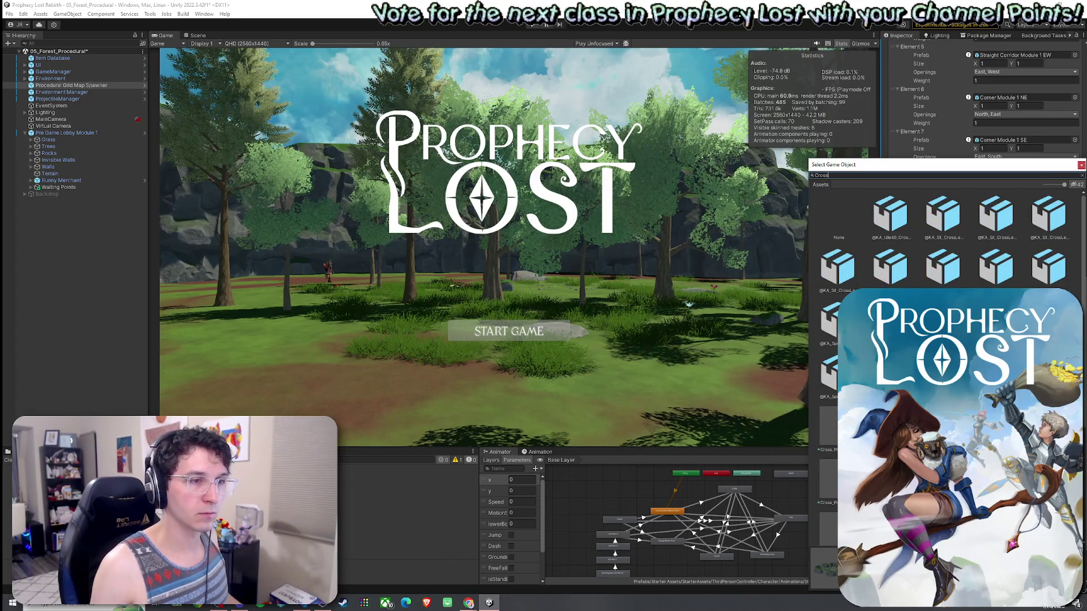
key(Home)
text(t:FusionPrefab)
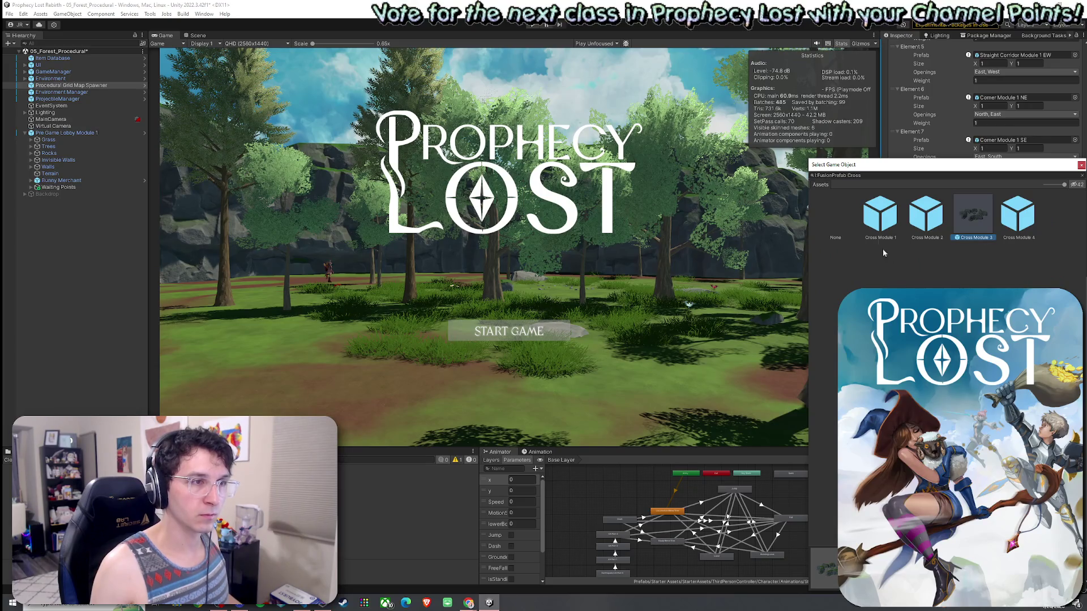
double_click(887, 226)
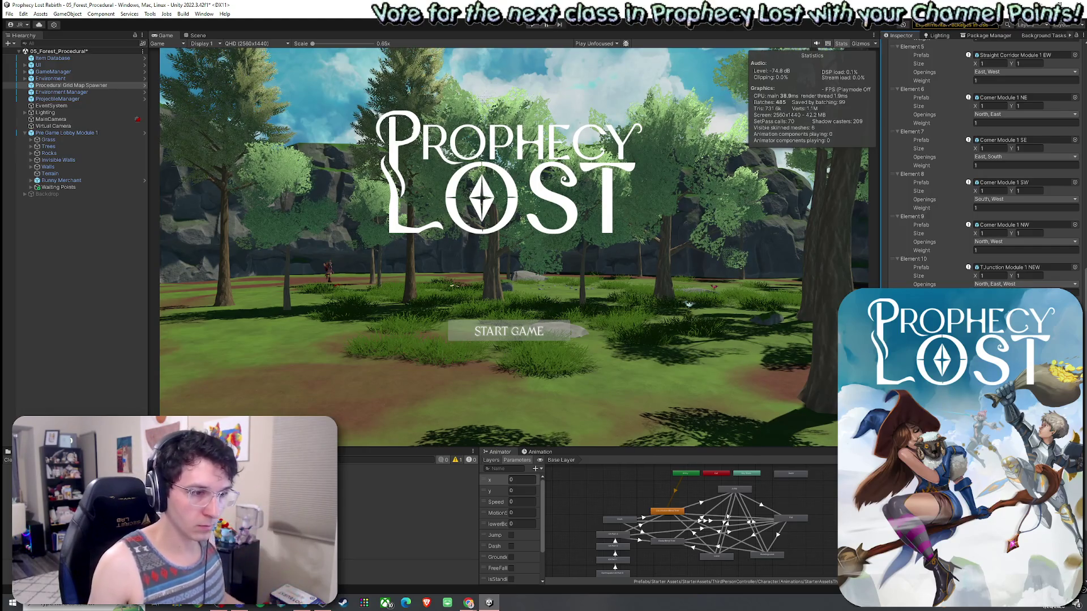
text(Crps)
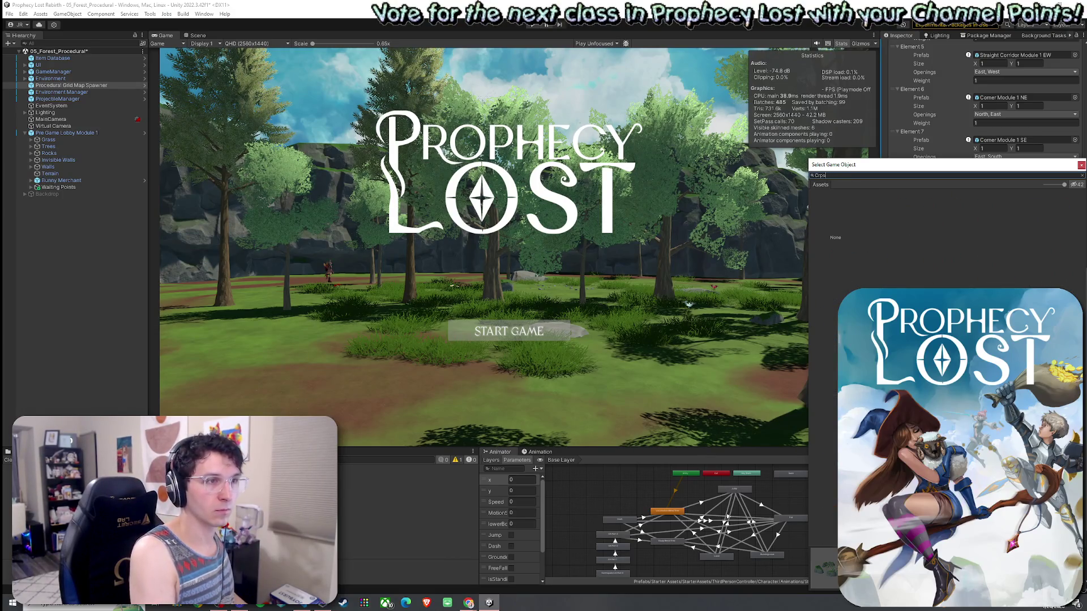
text( Module)
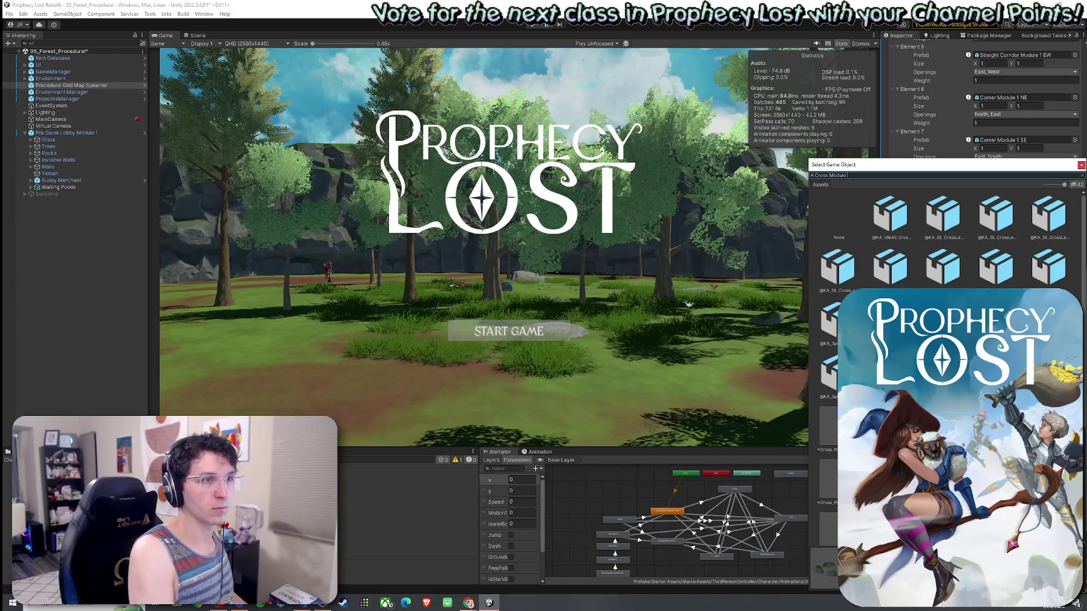
text( 2)
double_click(881, 215)
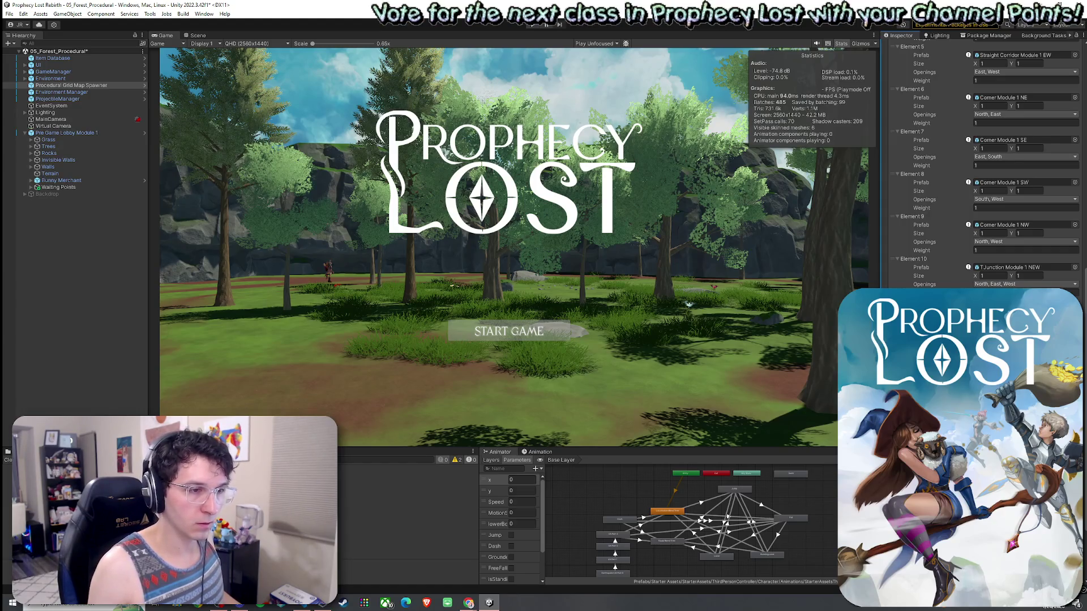
key(ctrl+s)
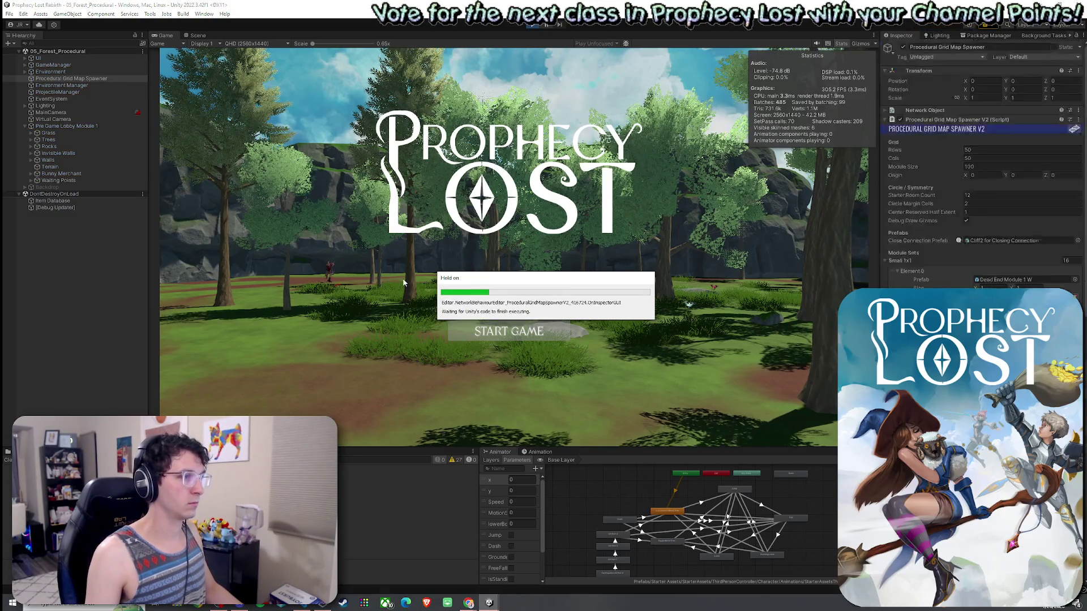
Start the game, connect to a session, and view the generated module ring in the Scene
click(11, 15)
click(28, 55)
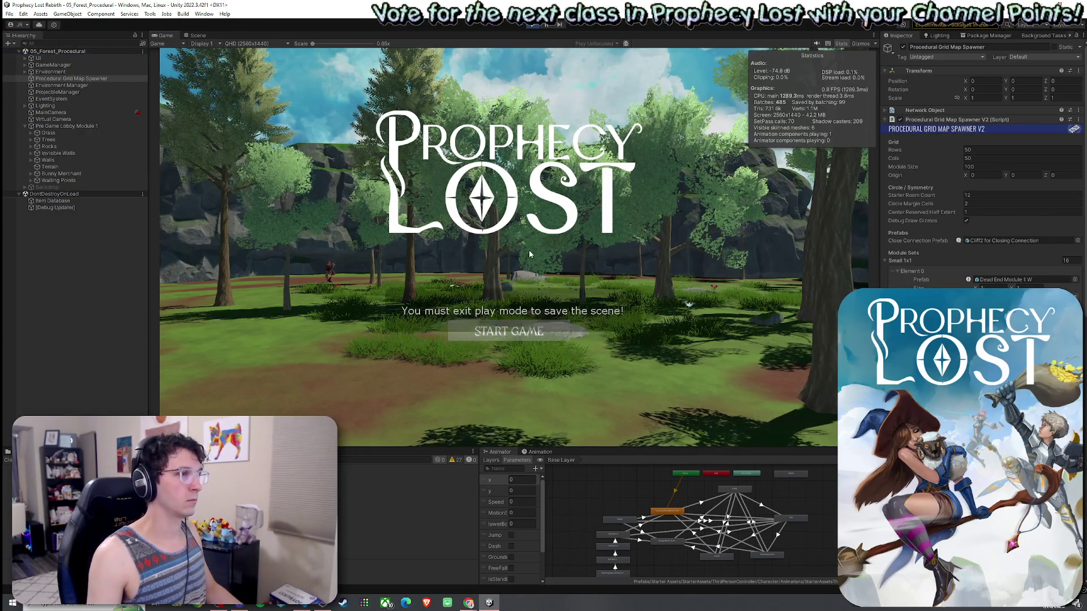
click(536, 326)
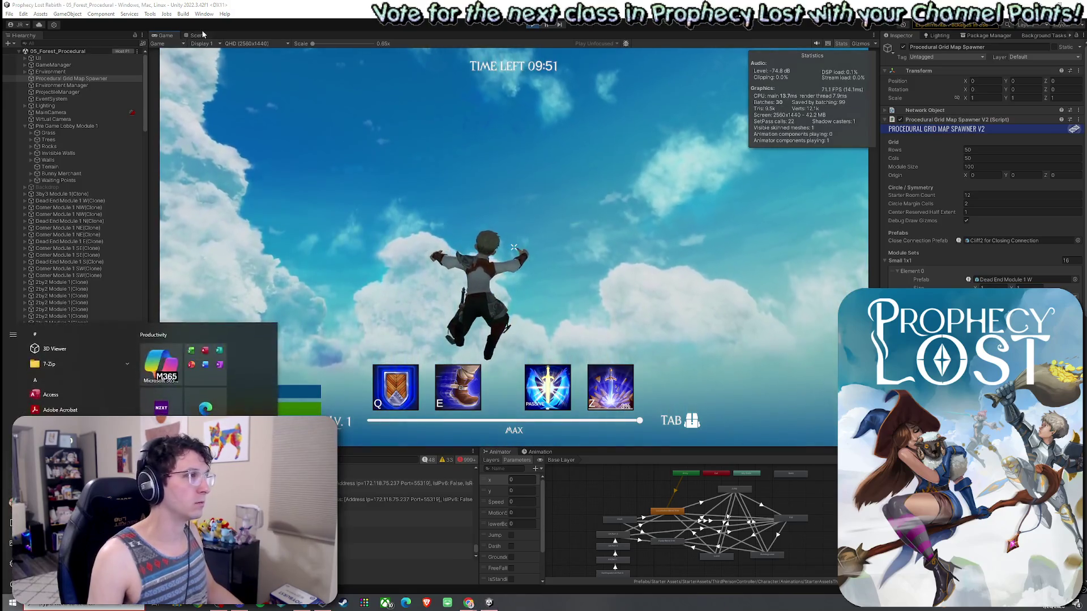
key(ctrl+1)
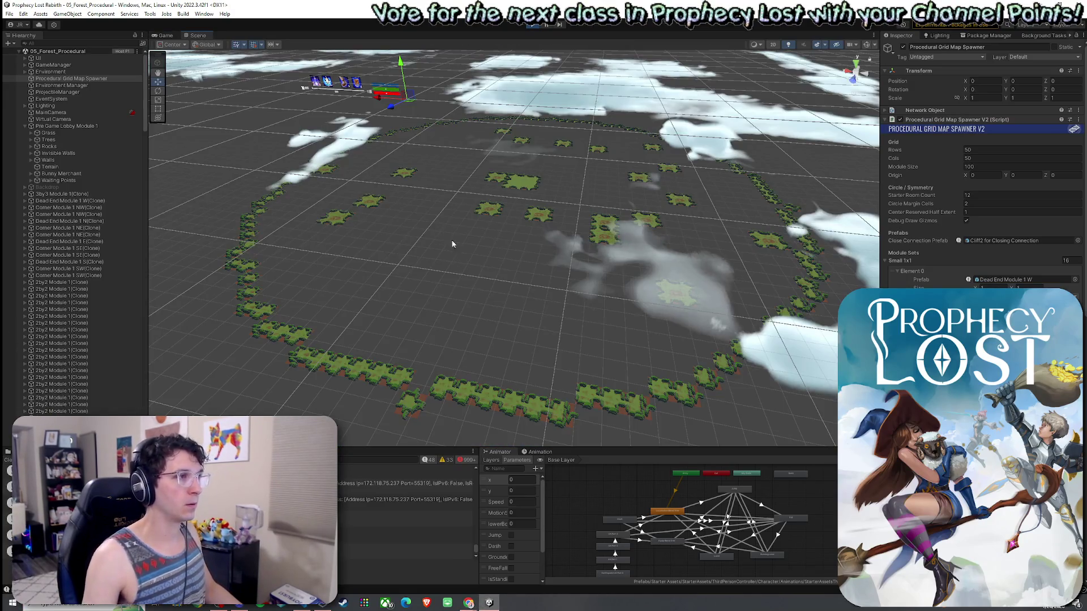
drag(451, 243, 467, 267)
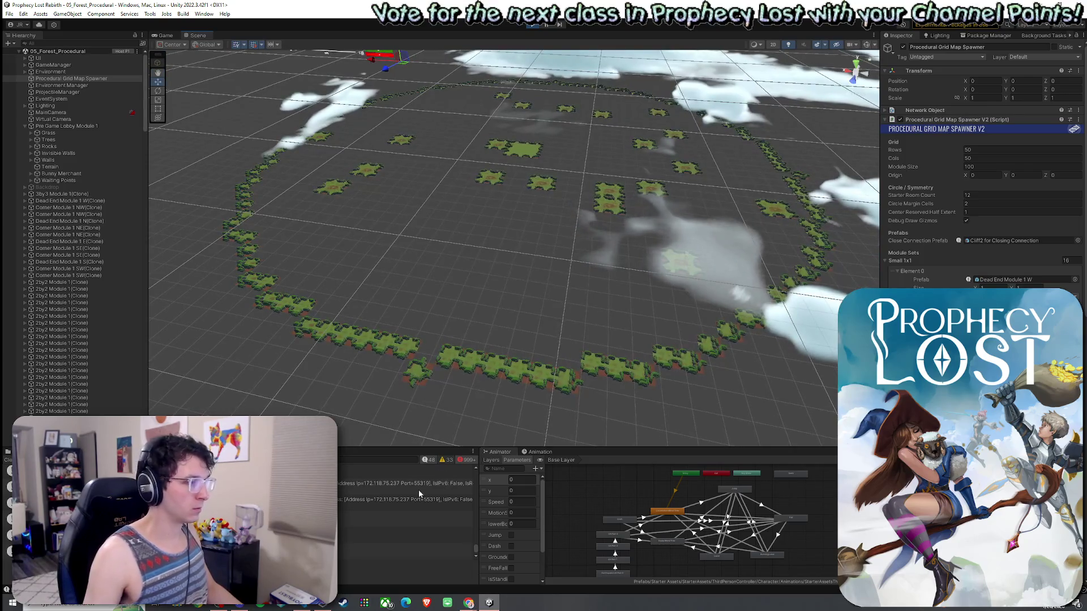
Open ProceduralGridMapSpawnerV2.cs at the line logging the missing 1x1 module error
double_click(343, 488)
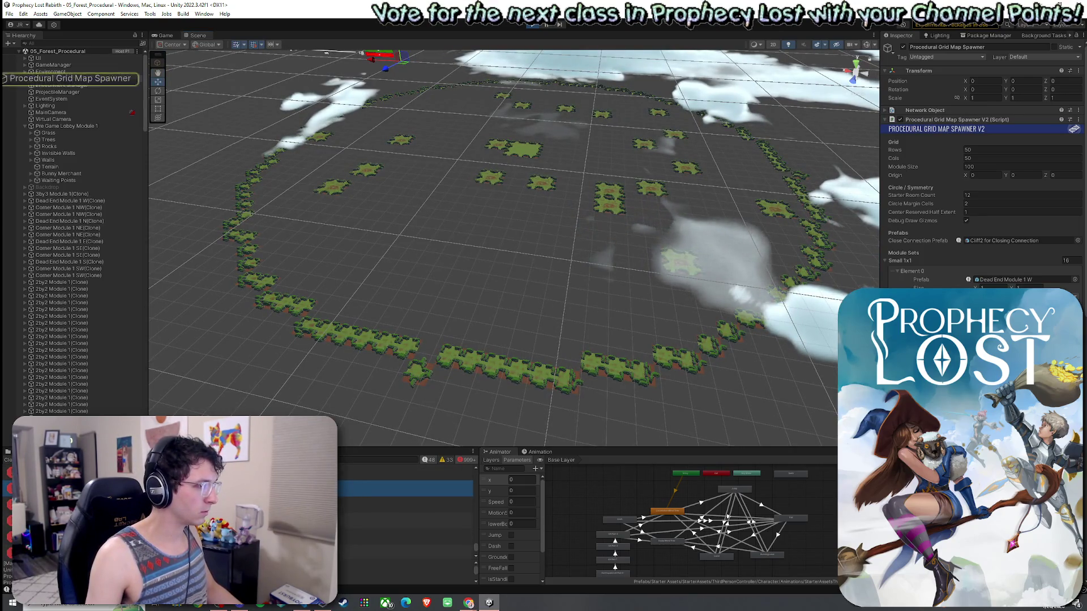
key(alt+Tab)
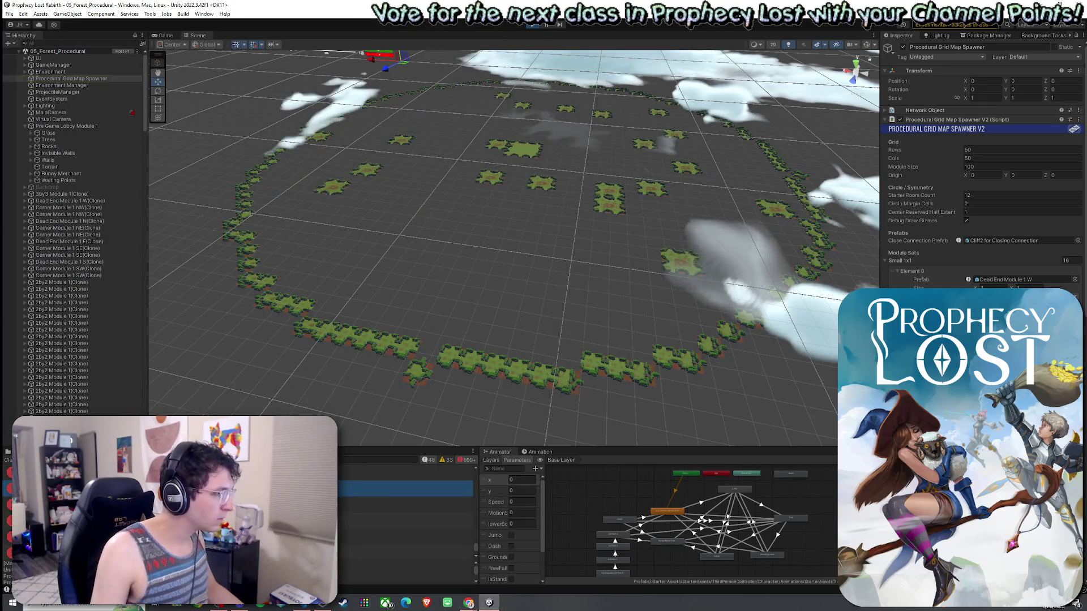
key(alt+Tab)
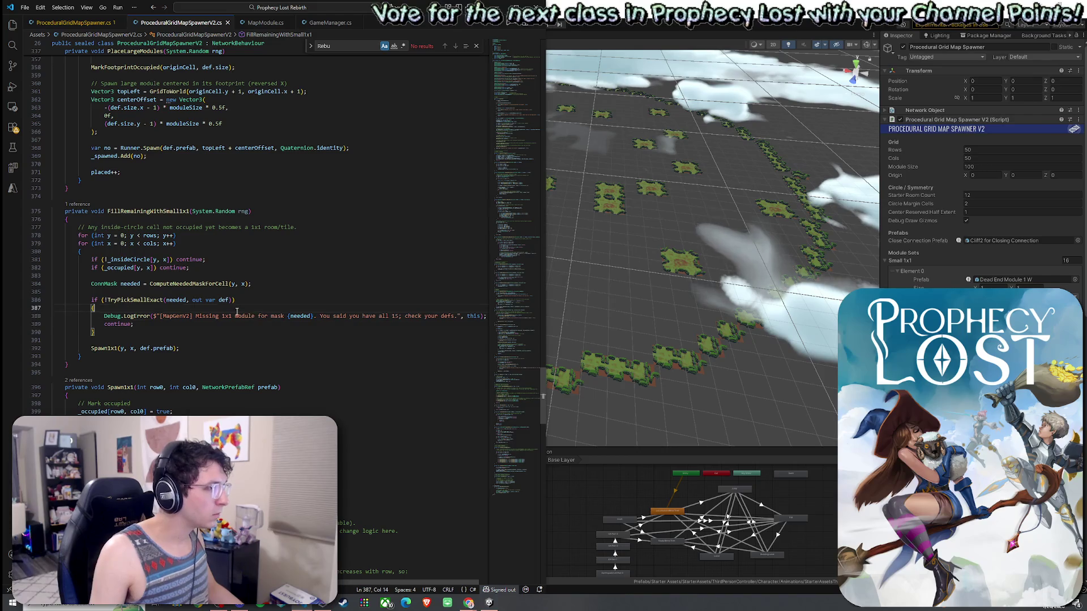
Highlight the needed mask on the error line and jump to the ConnMask enum definition
click(246, 318)
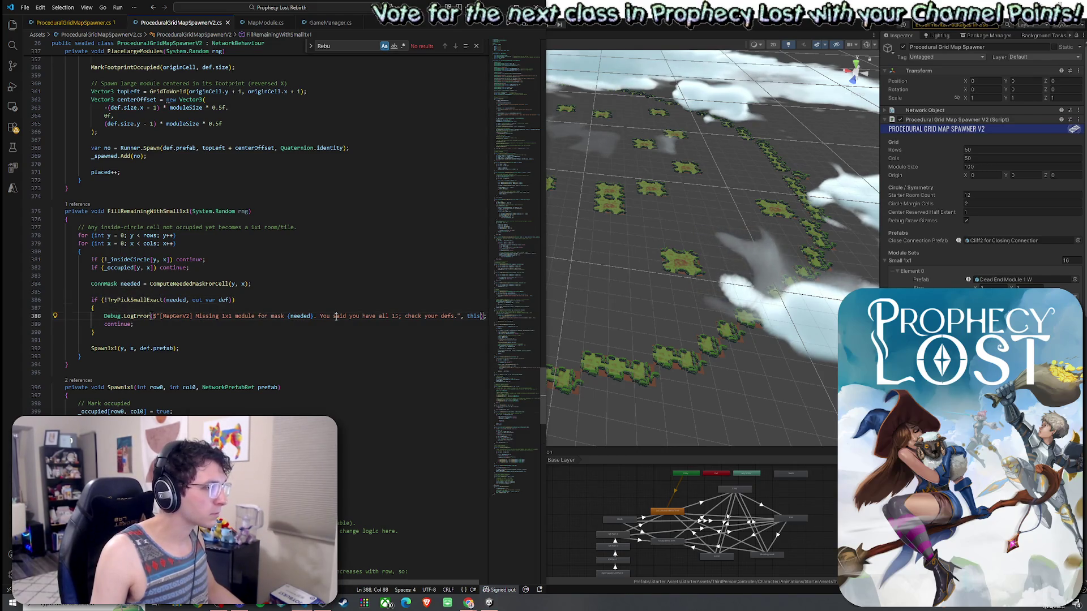
click(309, 316)
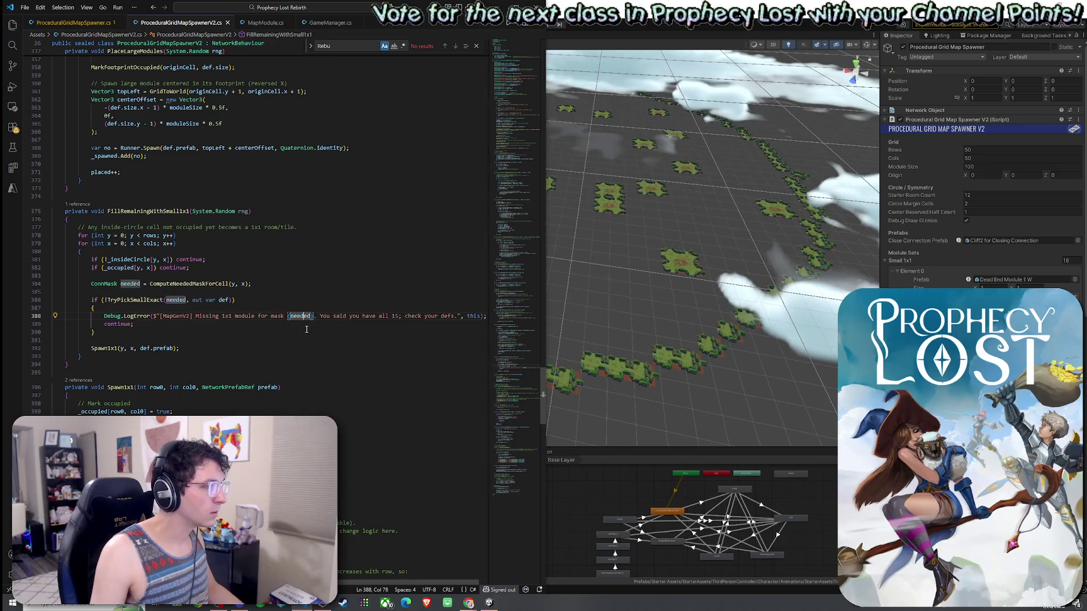
key(alt+Tab)
key(alt+Tab)
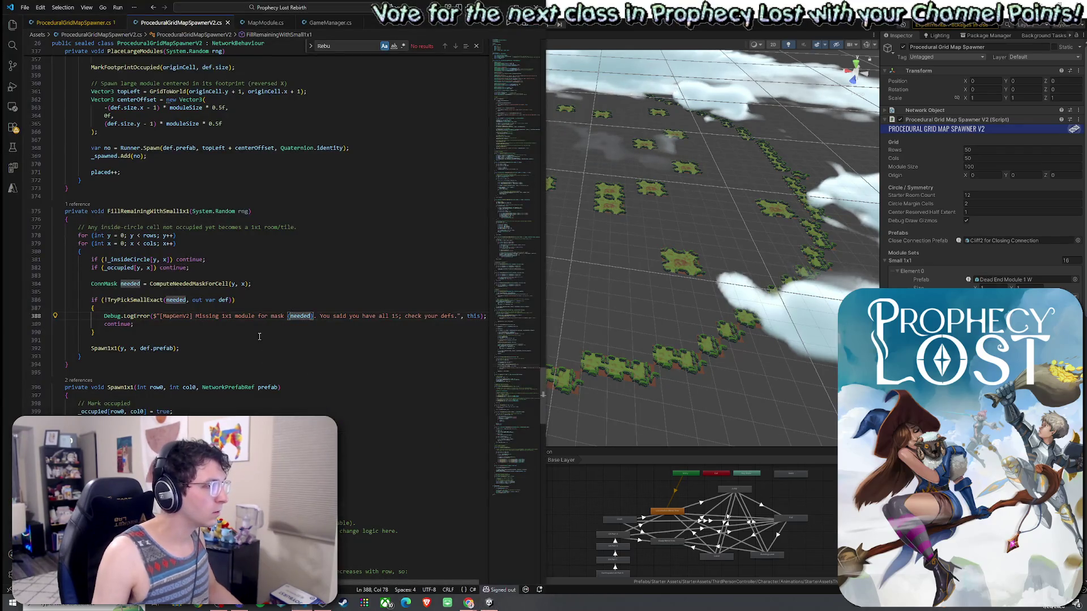
ctrl+click(103, 284)
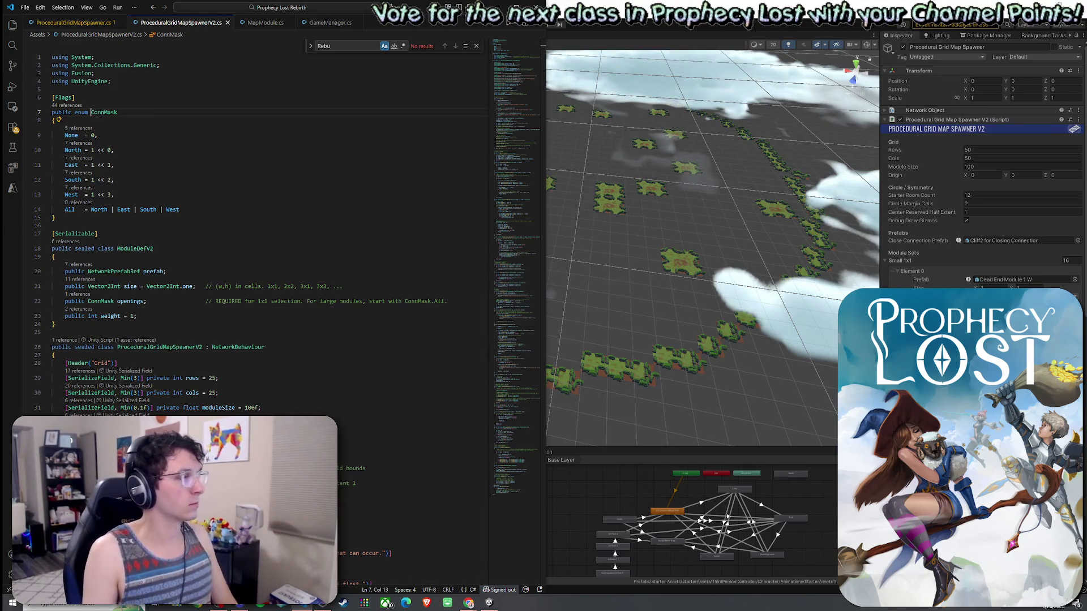
key(alt+Tab)
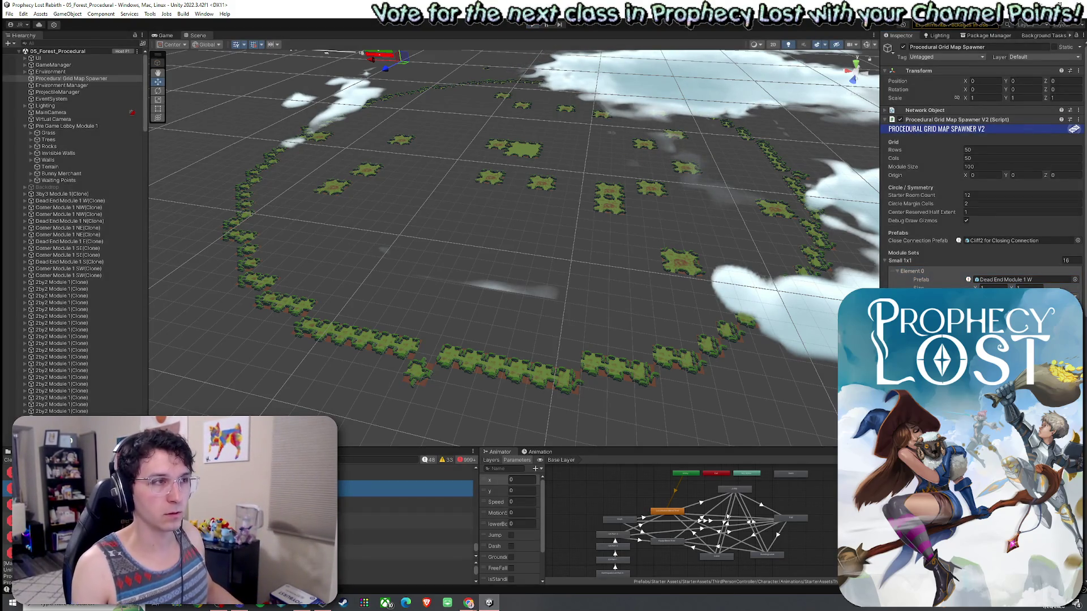
Exit play mode with Ctrl+P, scroll the module openings list, and return to the spawner code
key(ctrl+p)
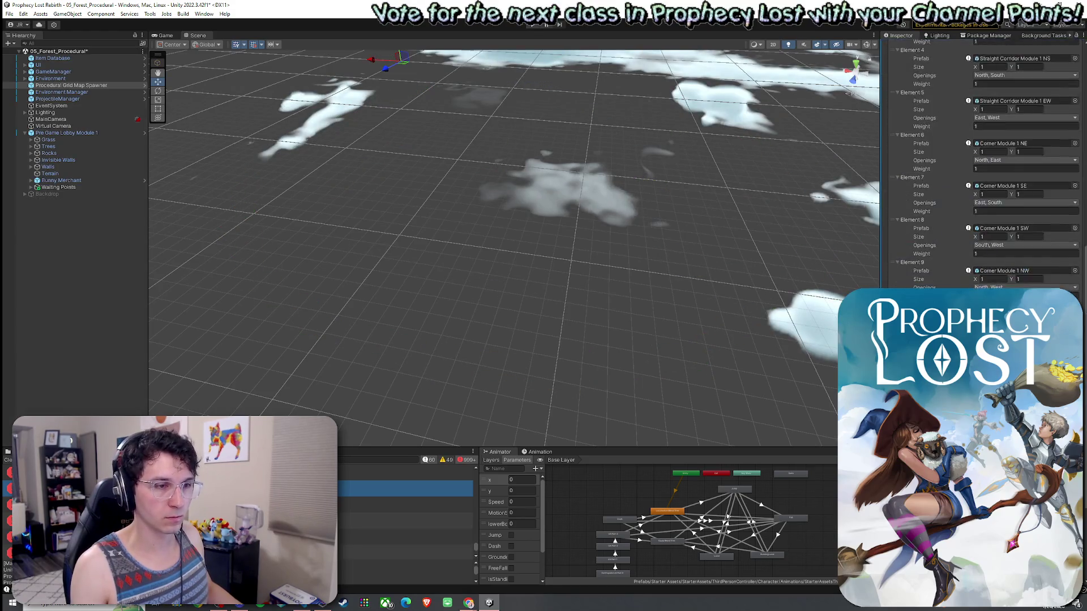
scroll(982, 164, down, 5)
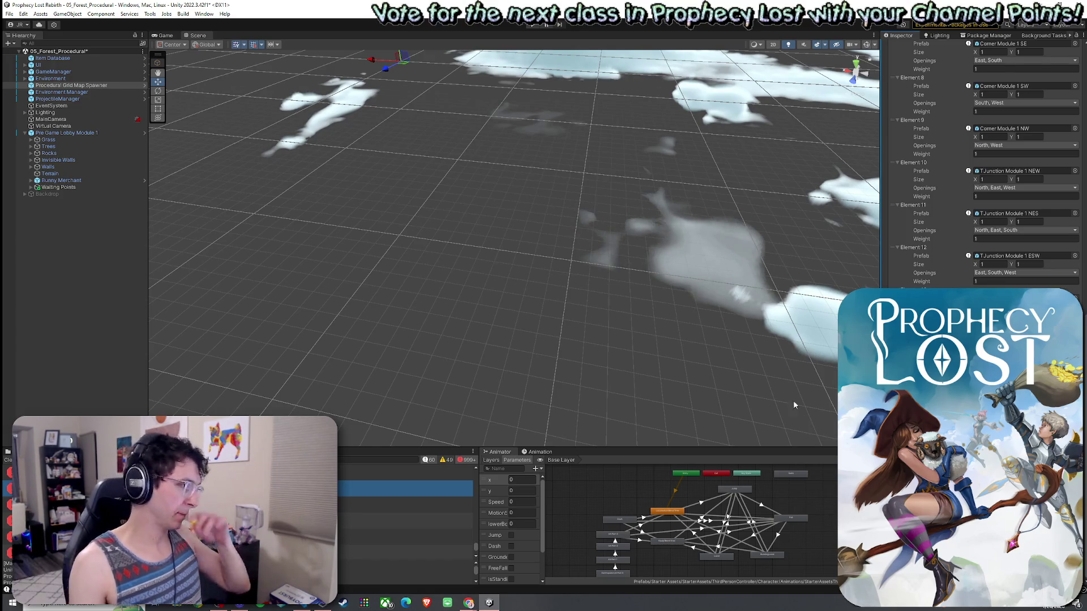
key(alt+Tab)
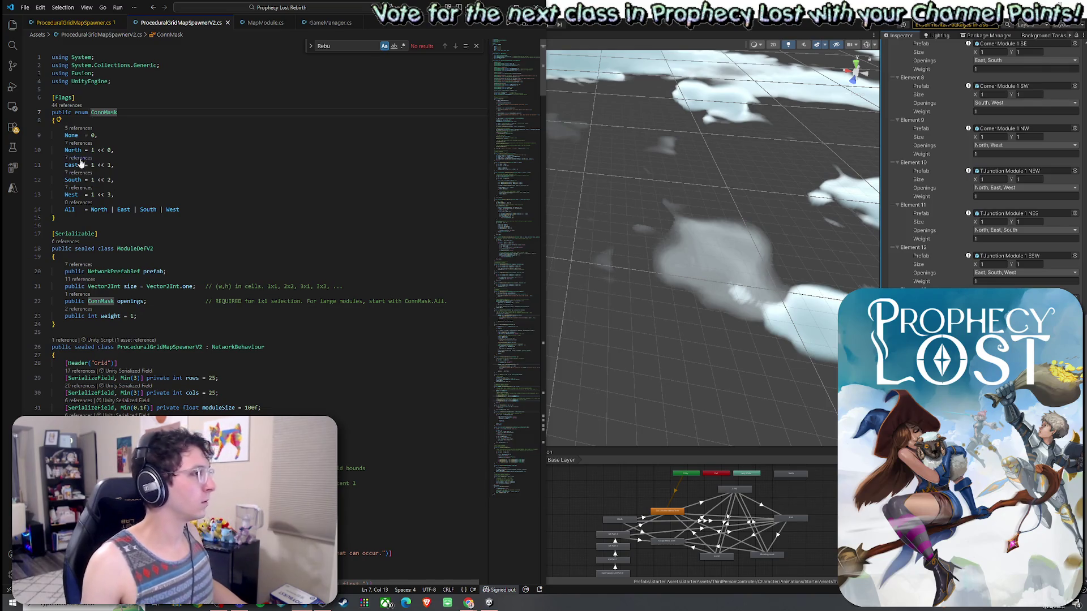
Check ConnMask's All = North | East | South | West value, then go back to Unity
click(185, 210)
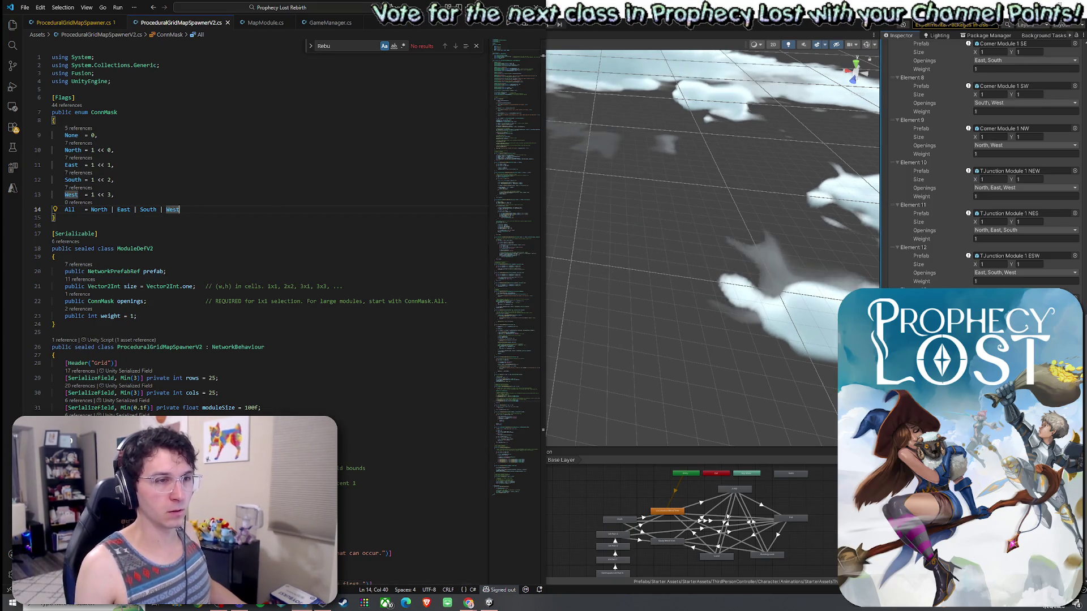
key(alt+Tab)
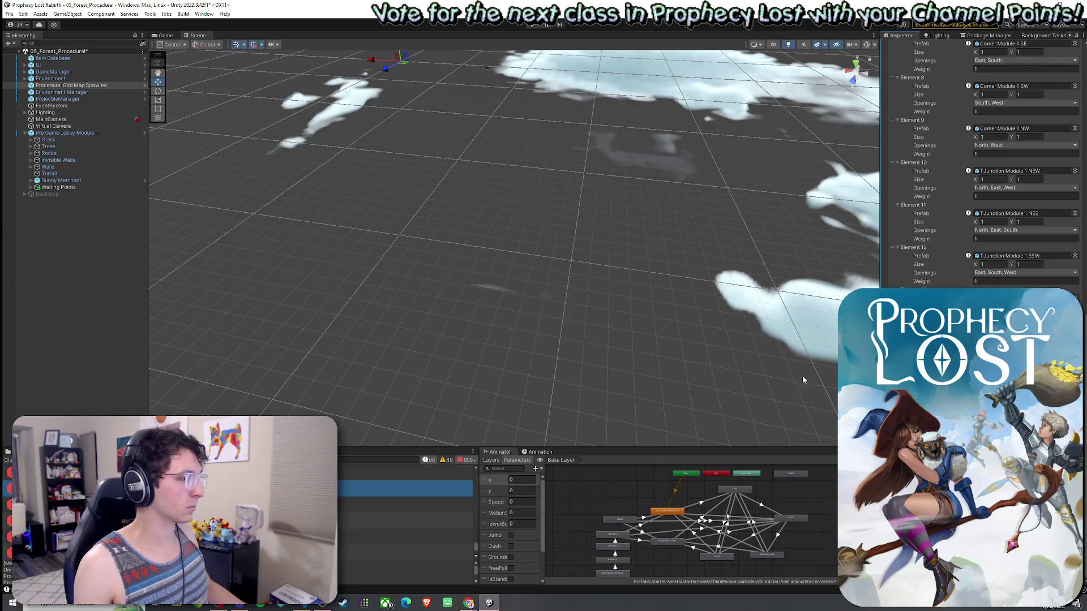
Launch Snipping Tool and capture the console errors in Unity's bottom panel
key(super)
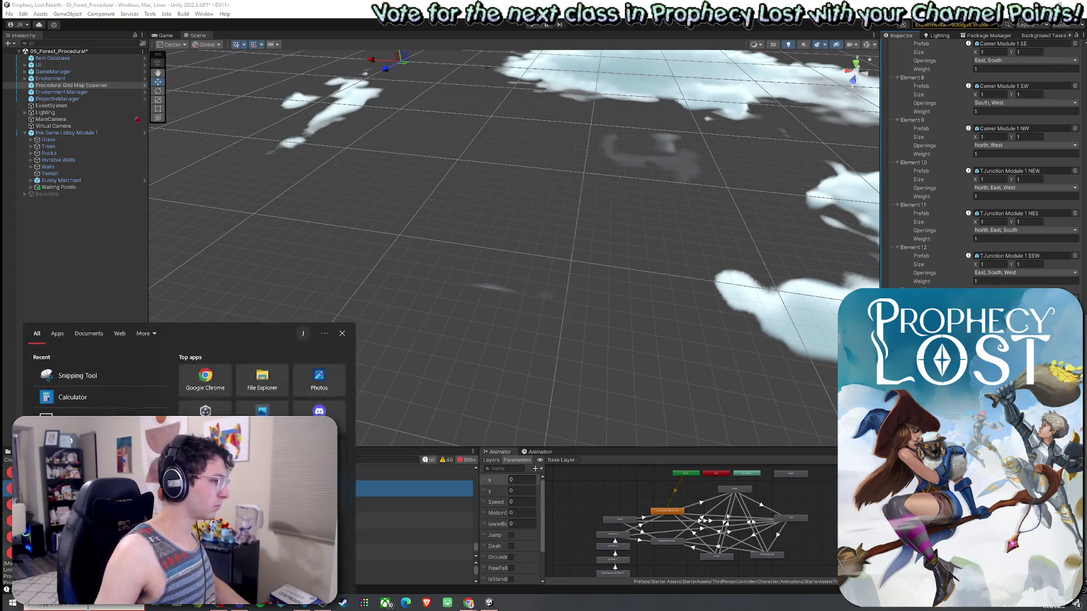
text(snip)
key(Return)
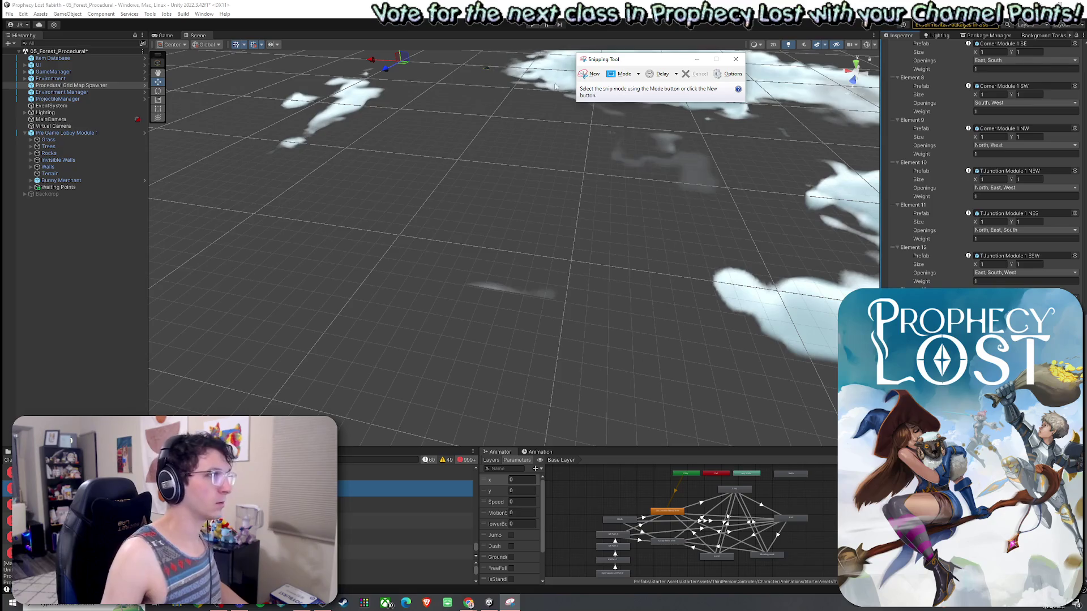
key(ctrl+n)
mouse_move(338, 467)
mouse_down()
mouse_move(375, 501)
mouse_move(479, 497)
mouse_up()
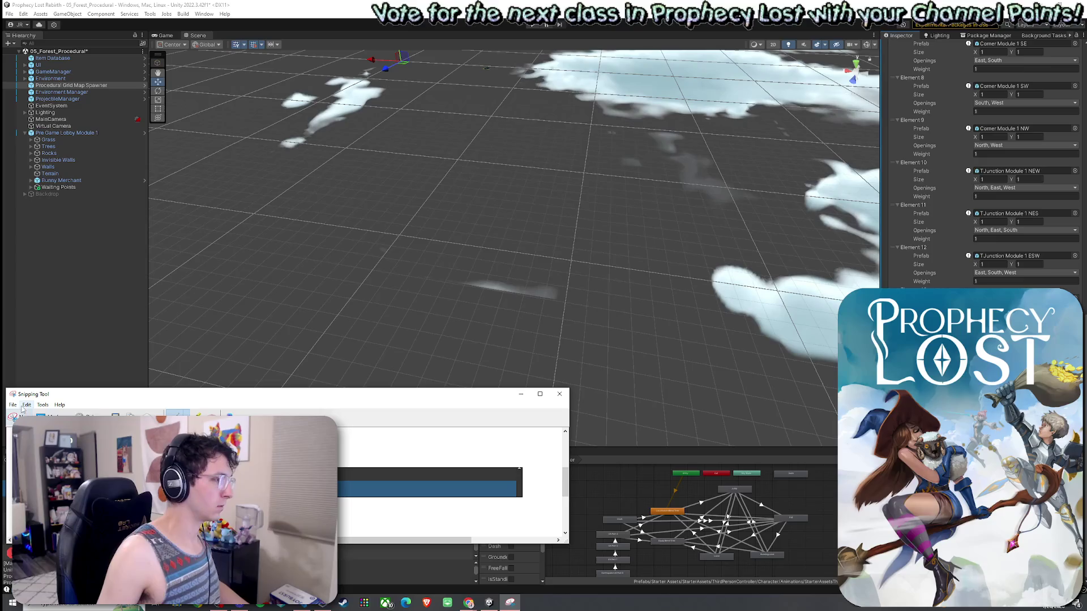
key(alt+Tab)
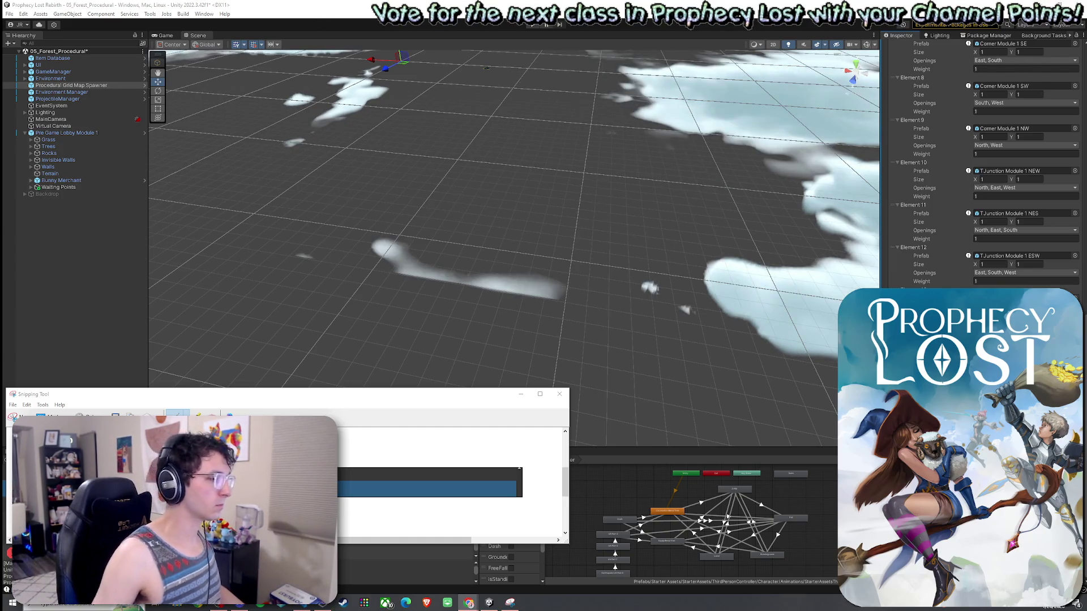
Cancel a second snip and clear Unity's console log
key(ctrl+n)
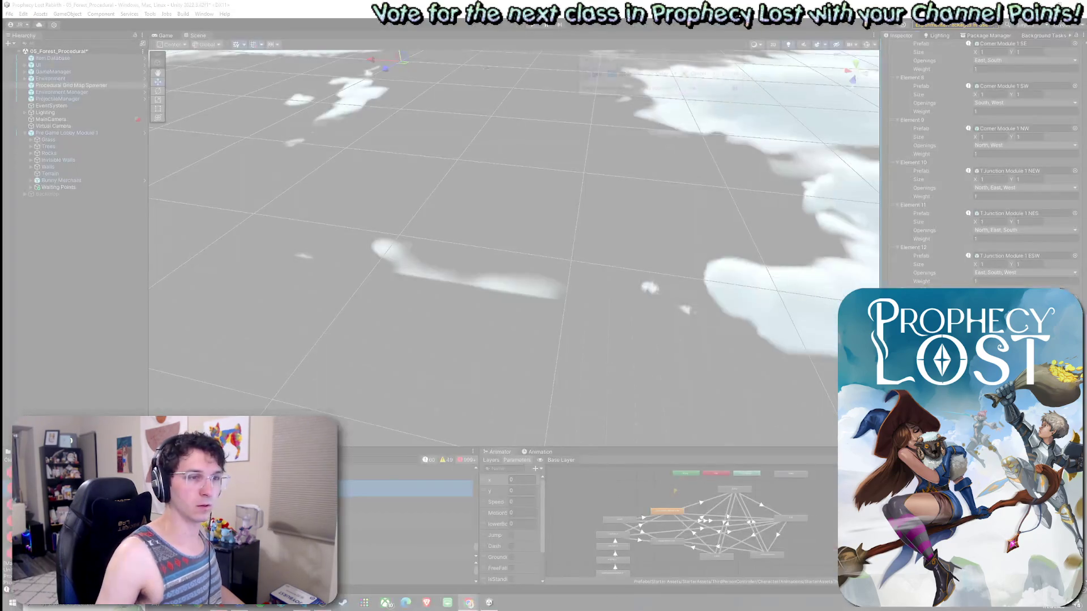
key(Escape)
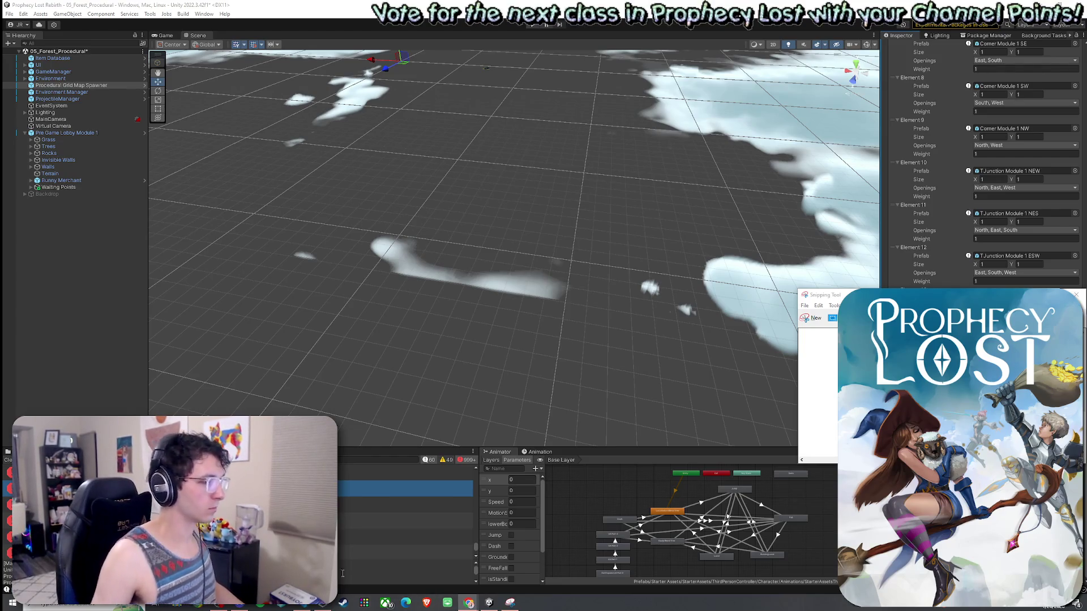
click(9, 460)
Review the ConnMask enum in ProceduralGridMapSpawnerV2.cs, then return to Unity
click(368, 600)
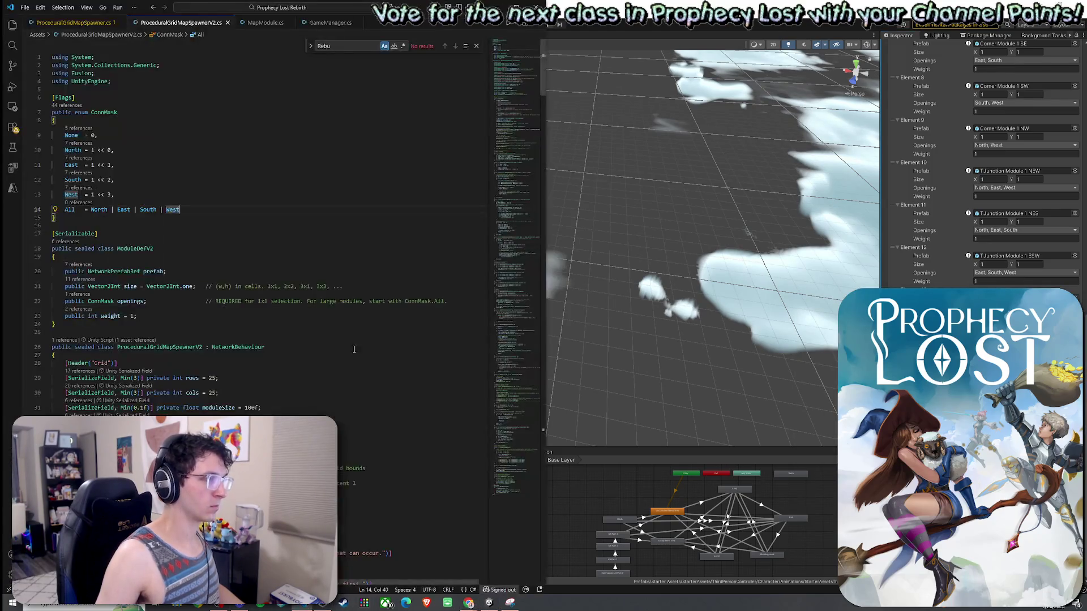
right_click(182, 24)
click(221, 163)
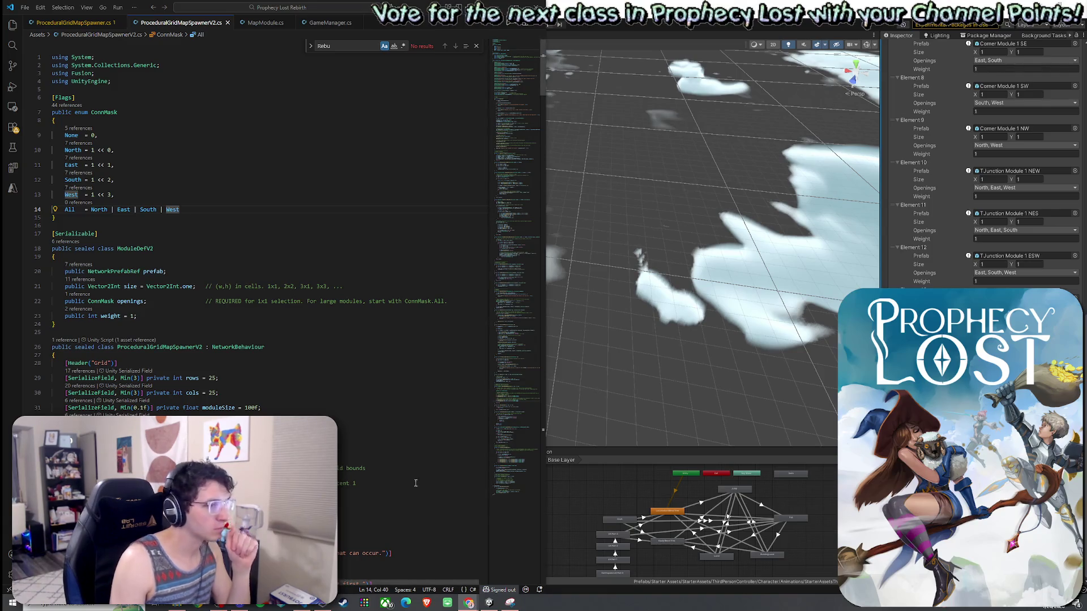
key(alt+Tab)
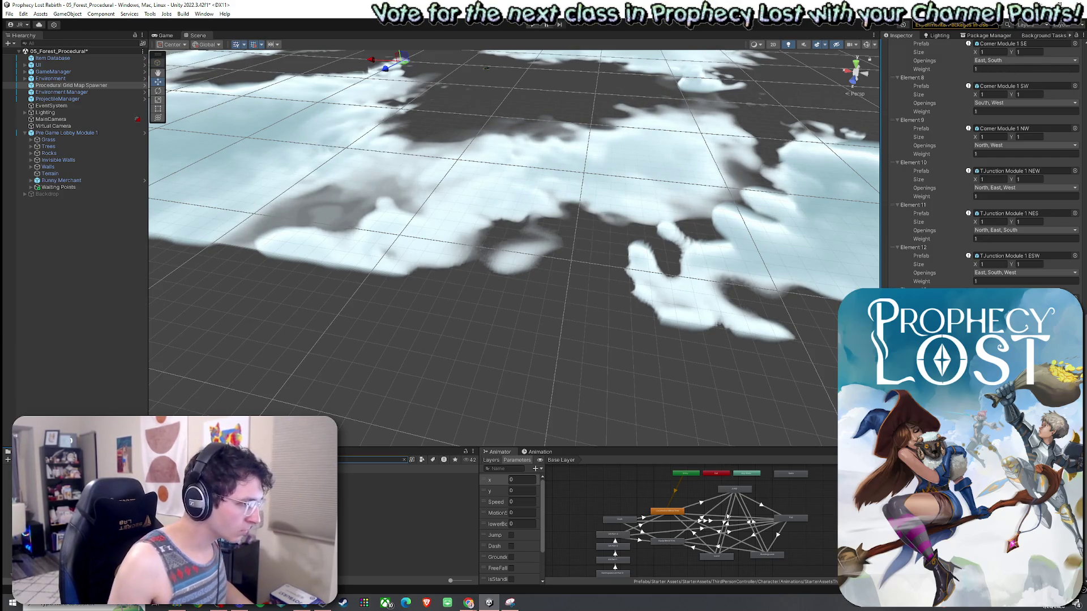
Open Cross Module 2 to check its Network Object, then open Cross Module 1 and select NetworkProjectConfig
double_click(385, 483)
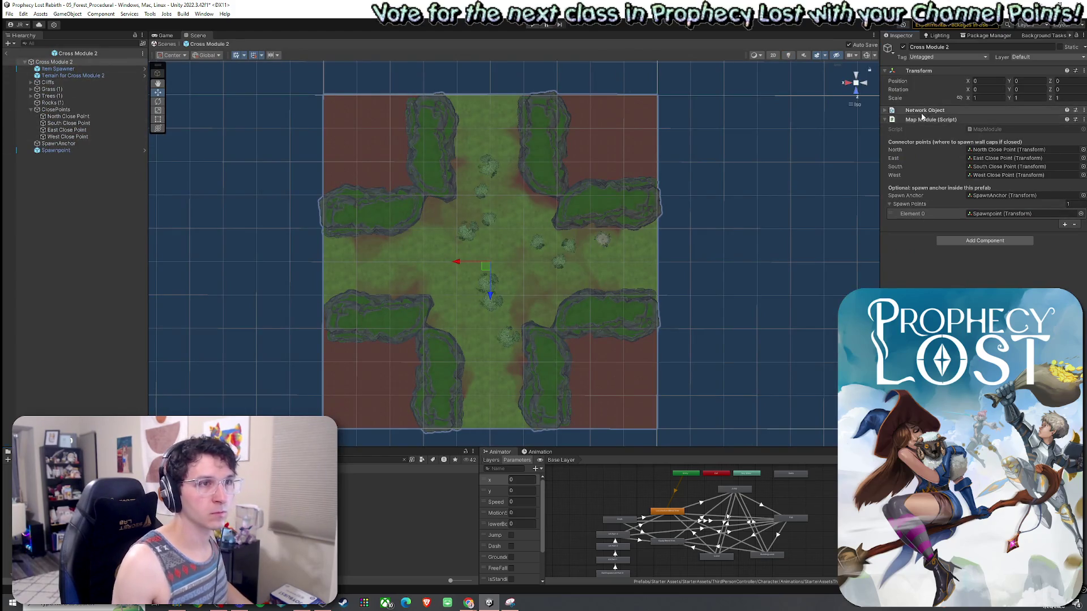
click(885, 110)
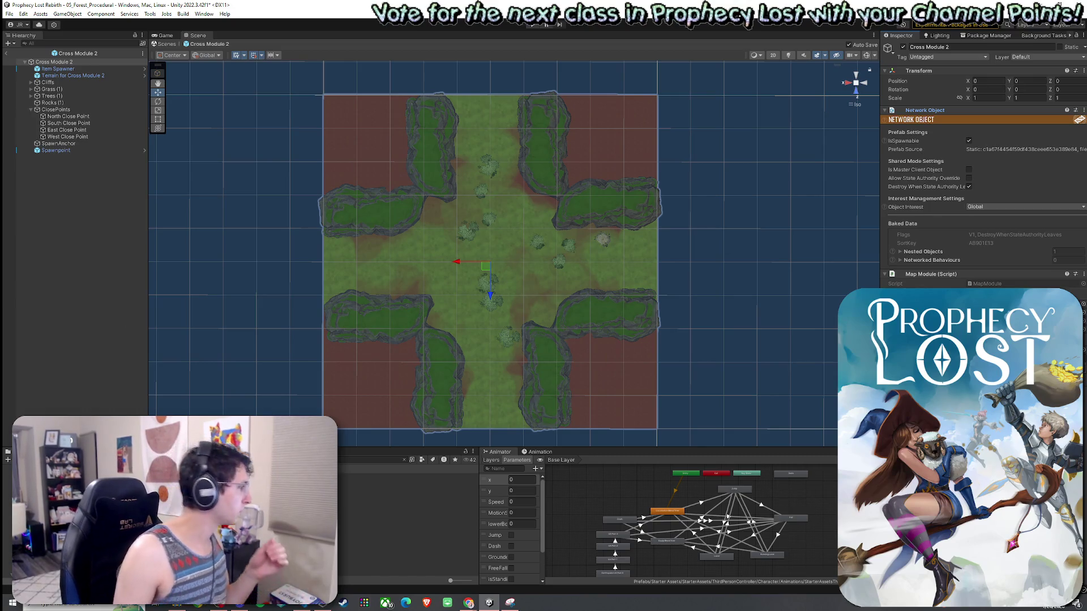
double_click(345, 476)
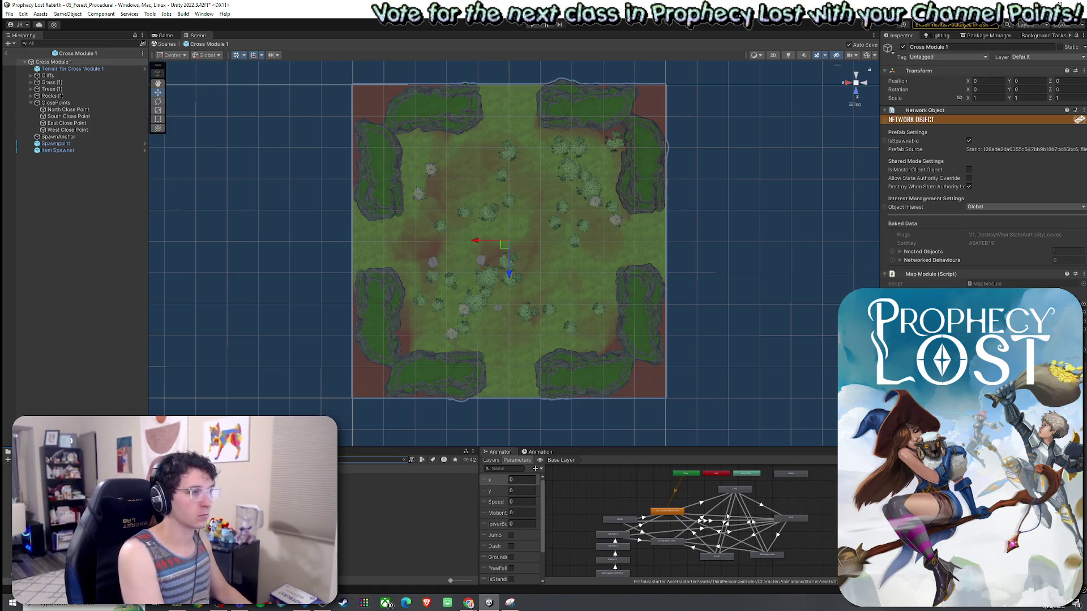
click(397, 477)
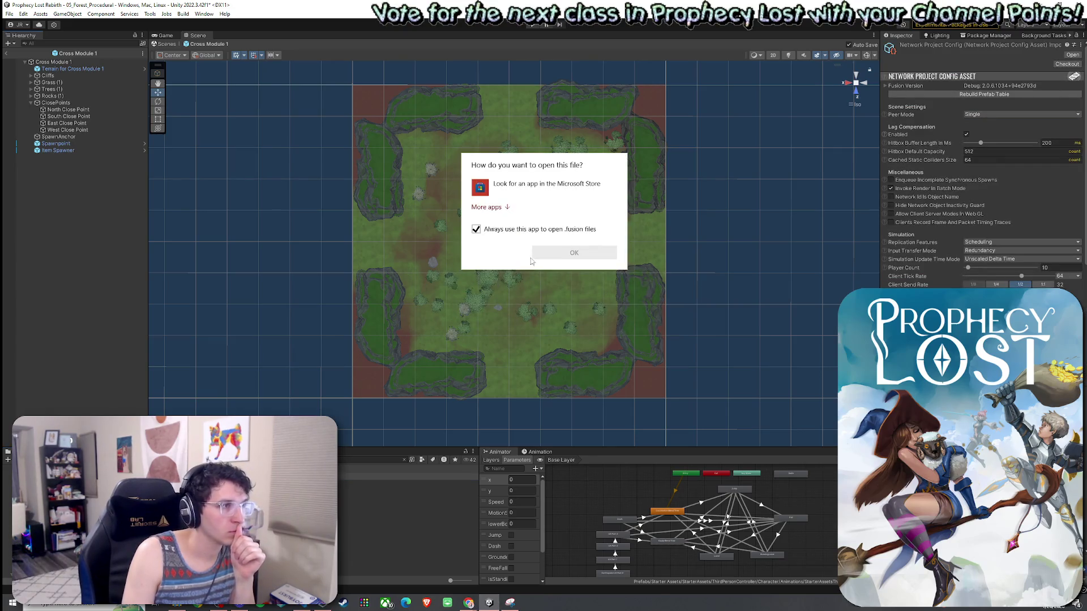
Dismiss the .fusion Open With prompt and run Rebuild Prefab Table, waiting for the import to finish
click(690, 320)
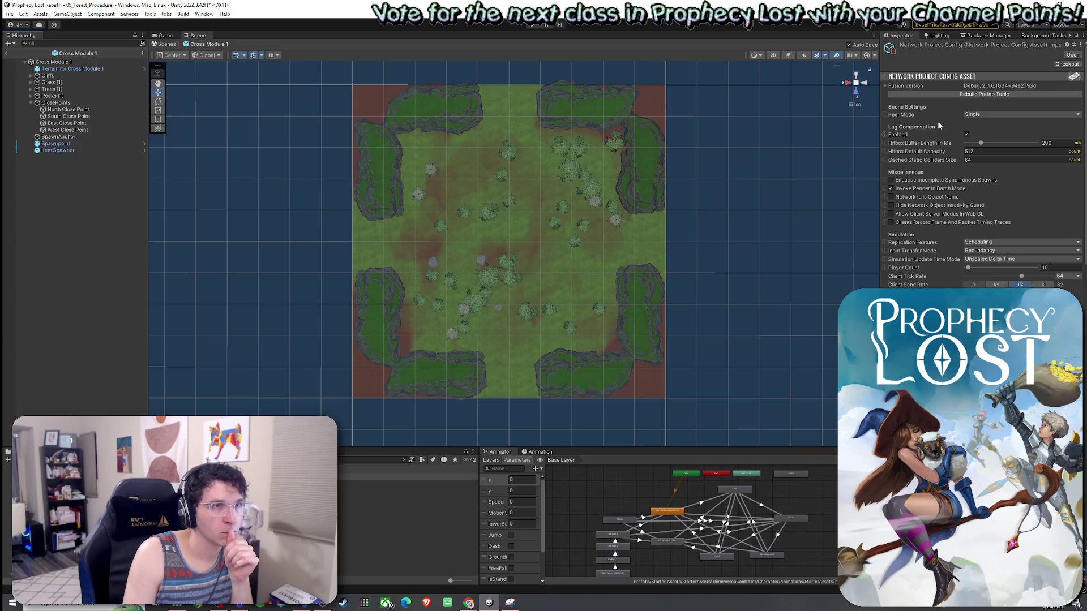
click(965, 95)
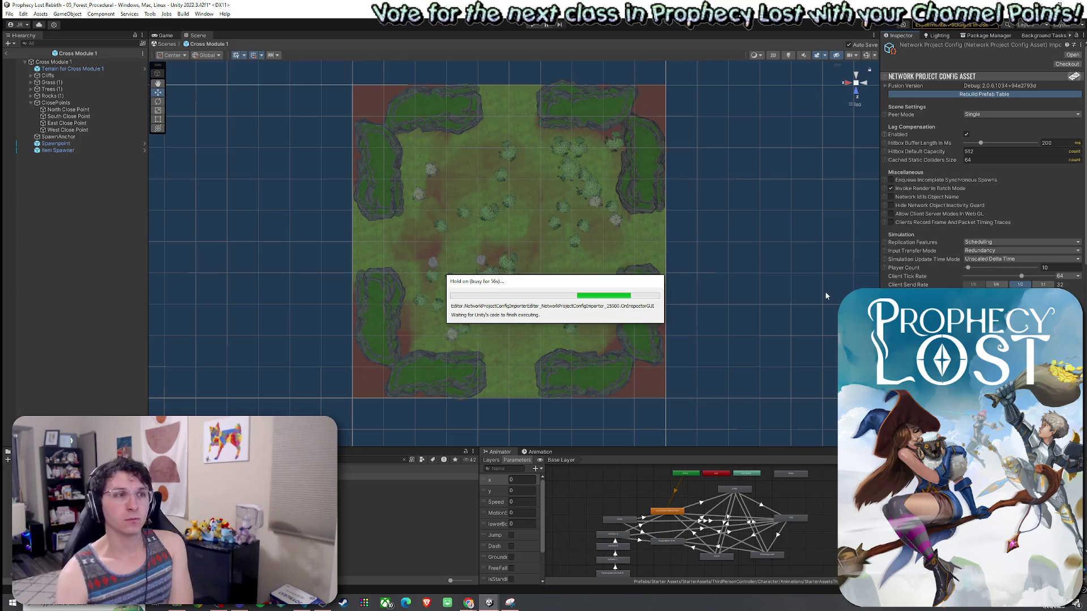
mouse_move(545, 285)
mouse_down()
mouse_move(591, 242)
mouse_move(506, 218)
mouse_move(524, 232)
mouse_up()
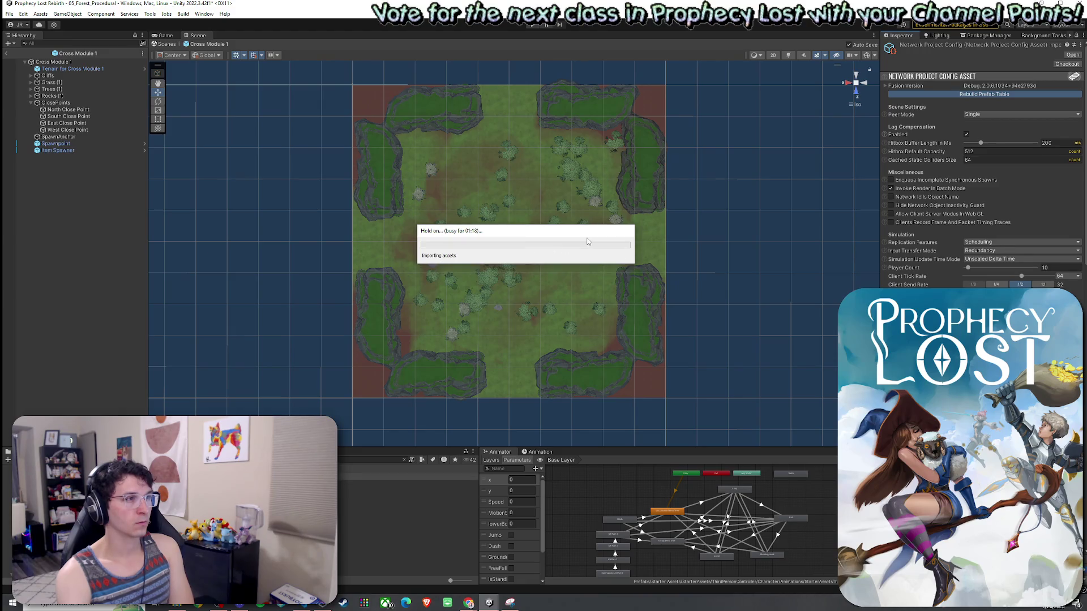
click(489, 602)
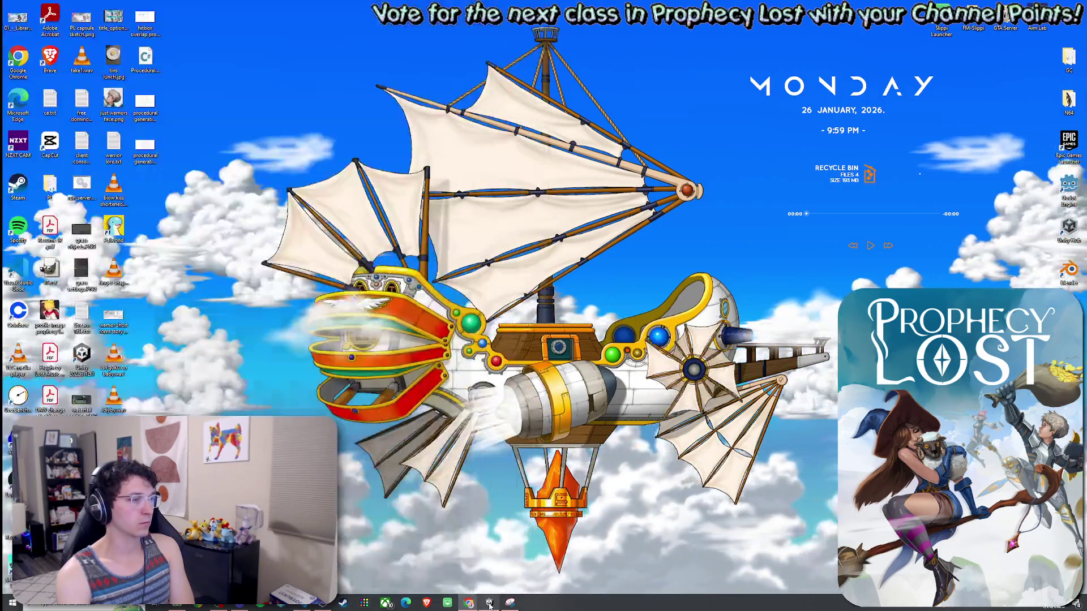
click(489, 602)
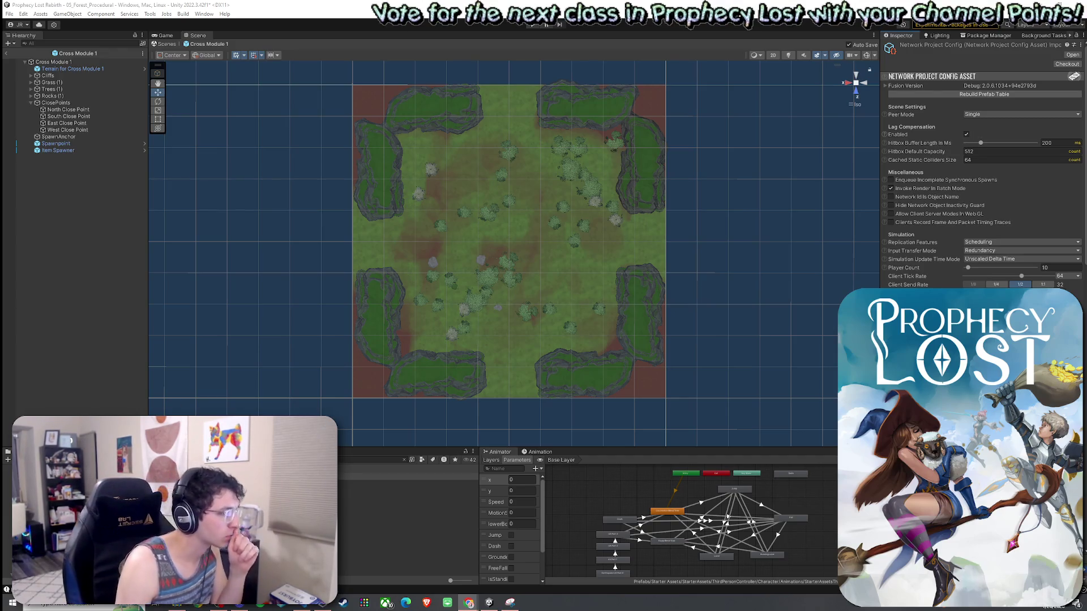
Return to the forest scene and open the Procedural Grid Map Spawner script in Visual Studio Code
click(7, 53)
click(70, 85)
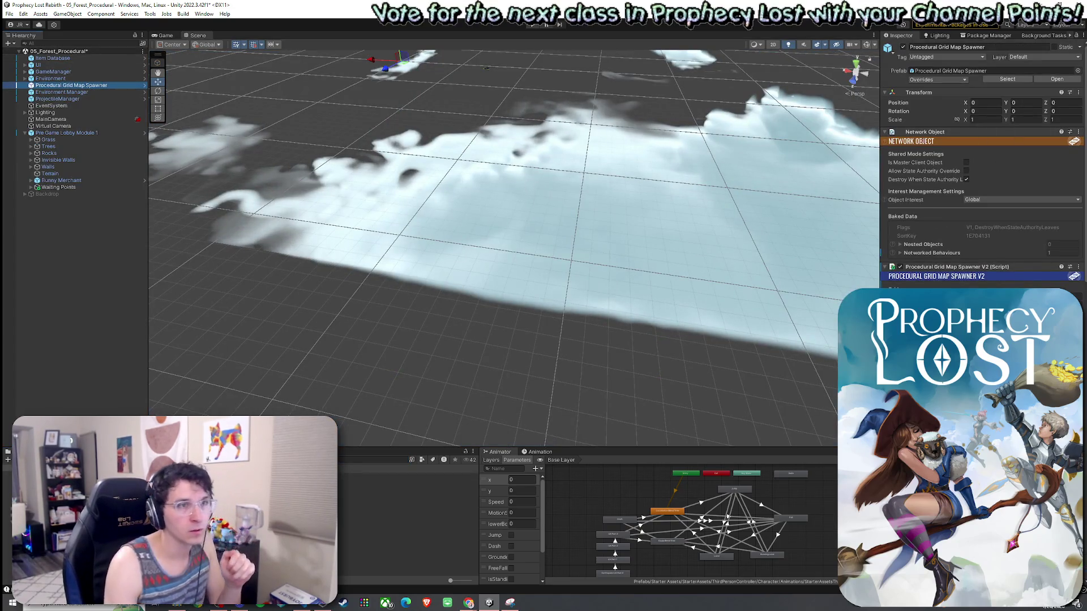
right_click(954, 267)
click(985, 372)
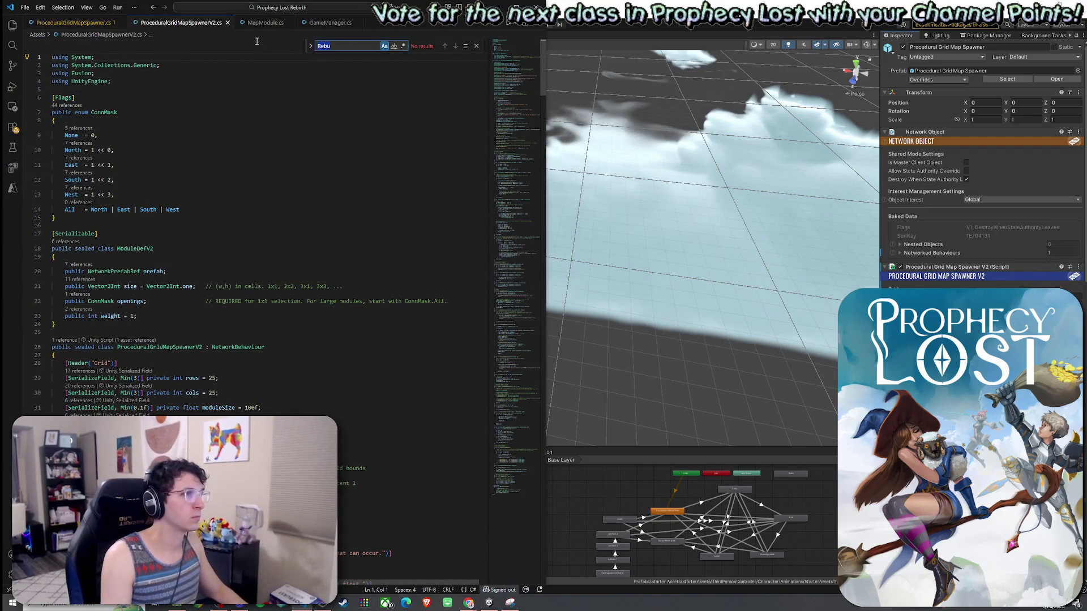
Paste the small1x1 validation loop after the authority check in Generate(), fix its indentation, and save
text(Gener)
key(Return)
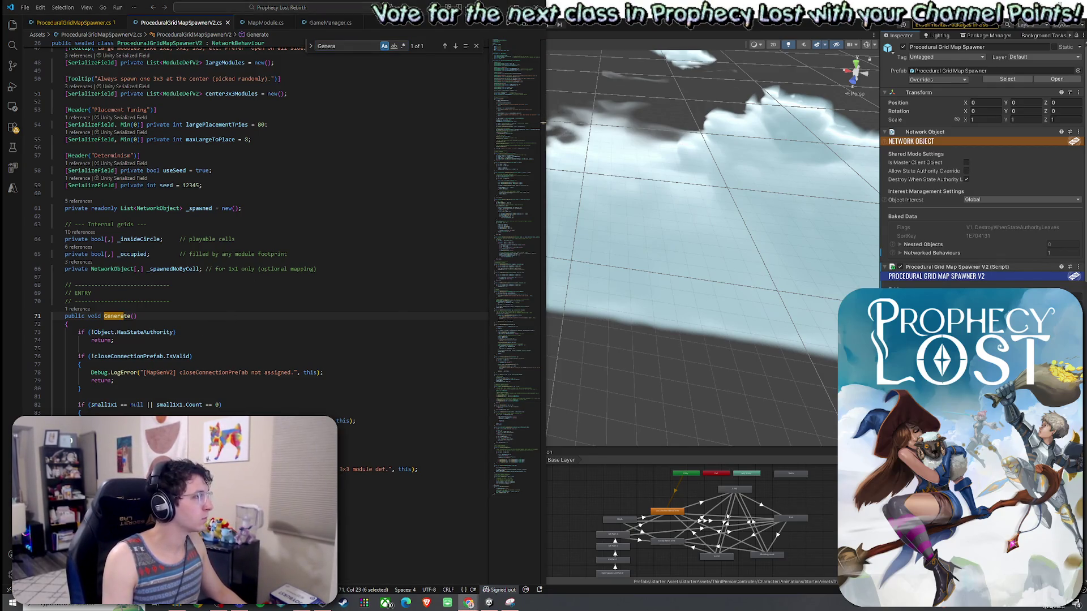
click(122, 341)
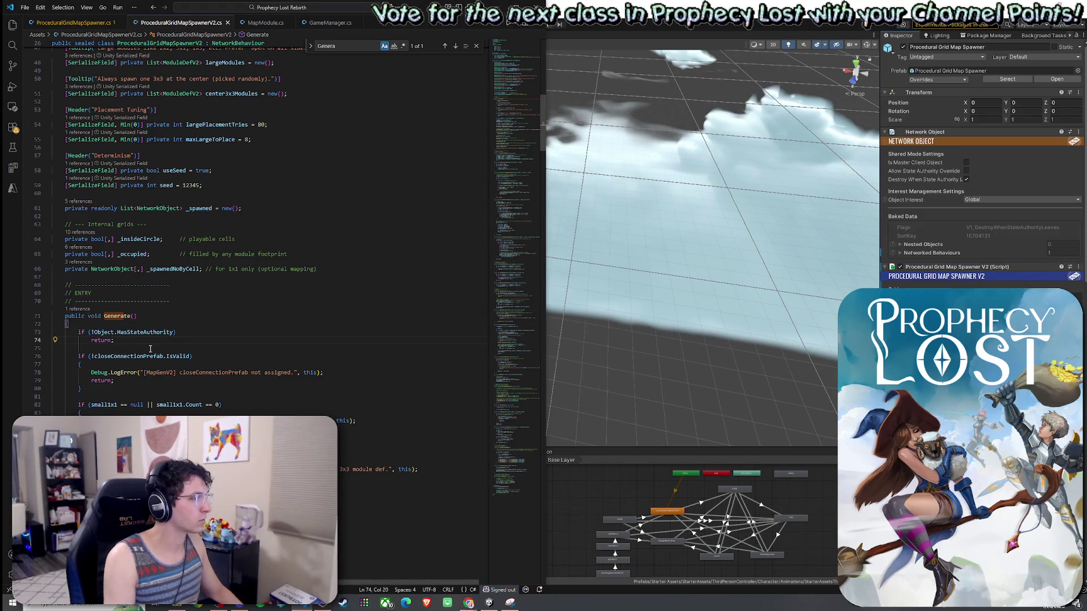
key(ctrl+v)
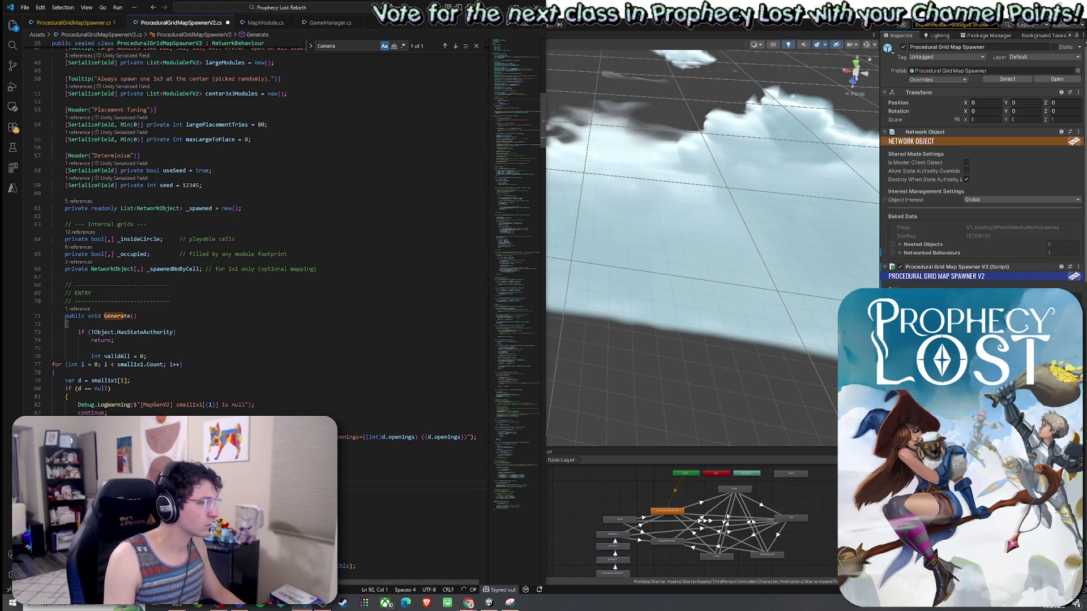
key(shift+Up)
key(shift+Up)
key(shift+Up)
key(Tab)
key(Tab)
key(Tab)
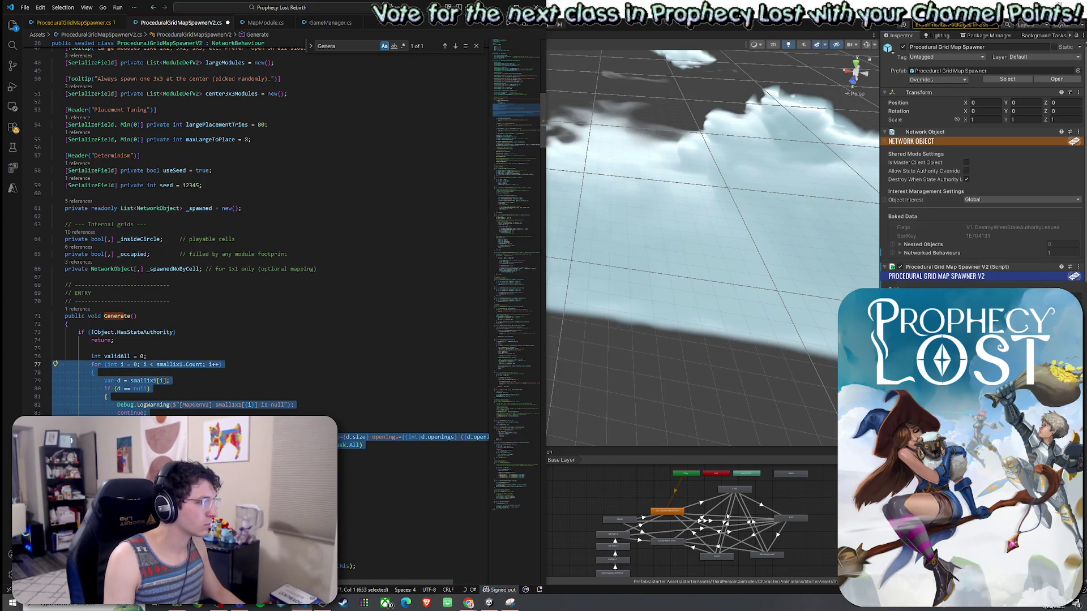
key(shift+Up)
key(shift+Up)
key(shift+Tab)
key(Left)
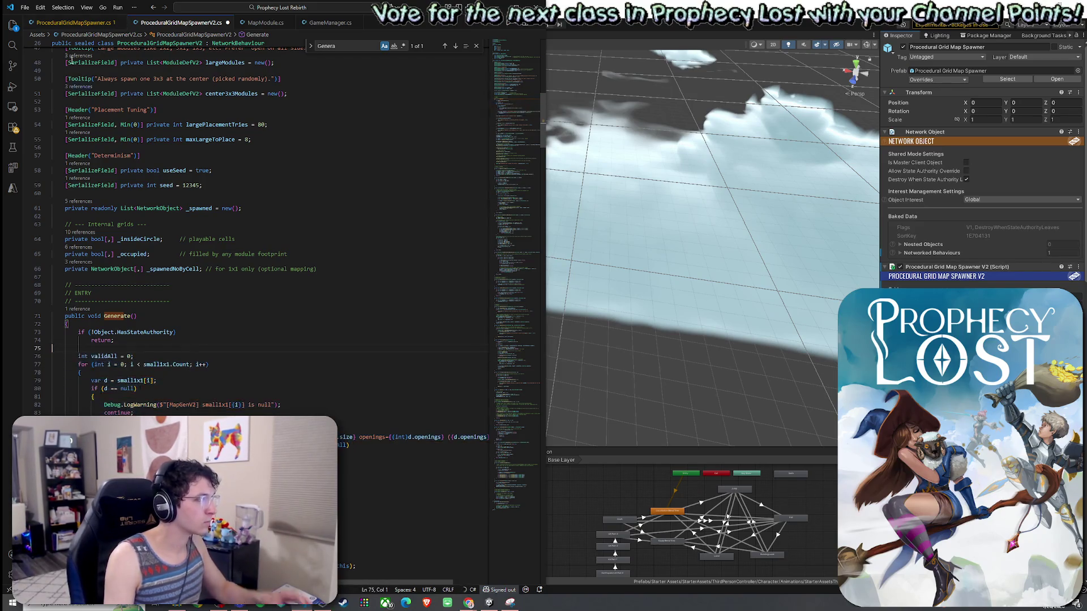
click(25, 7)
click(51, 169)
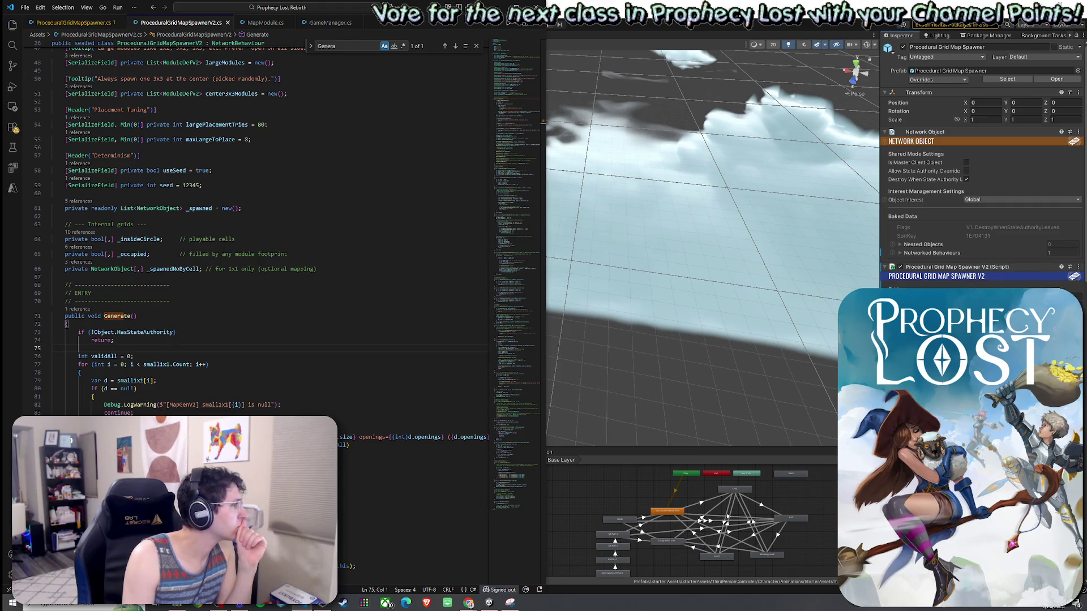
click(591, 48)
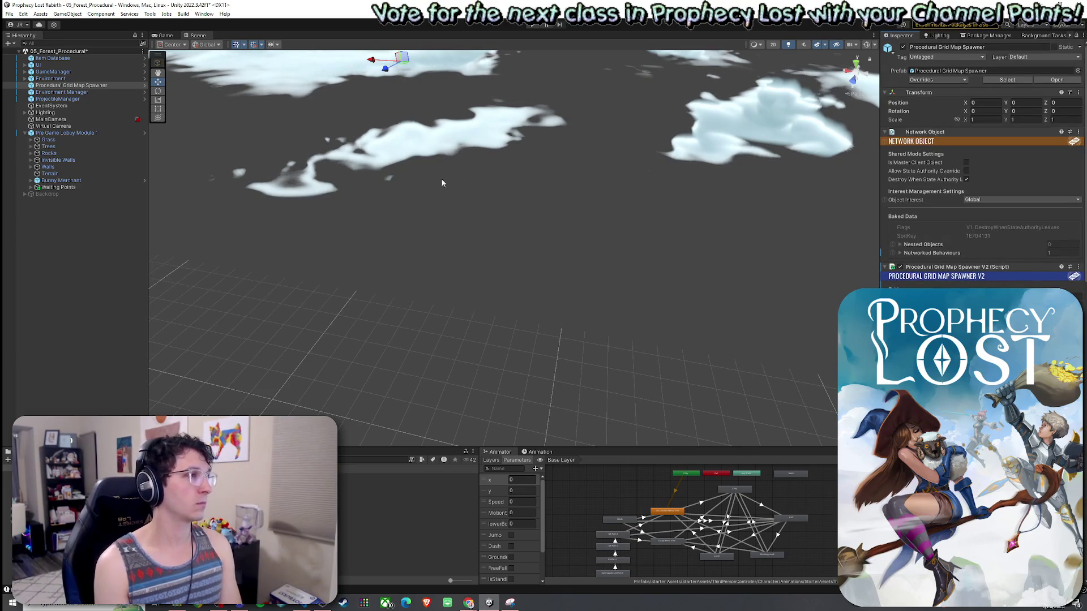
Deactivate the Environment Manager to remove the clouds and save the scene
click(63, 92)
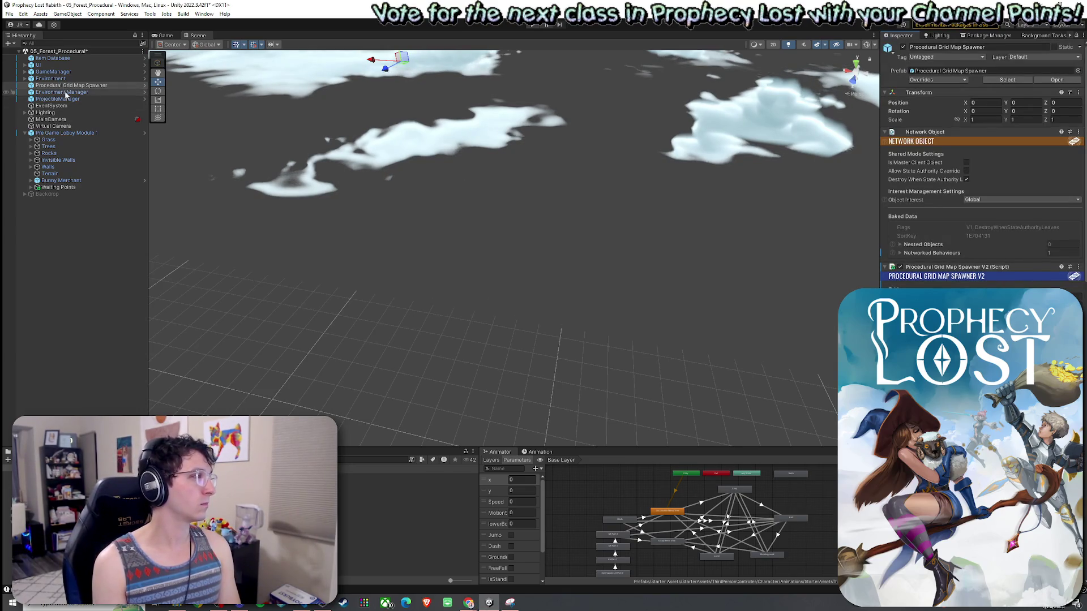
key(alt+shift+a)
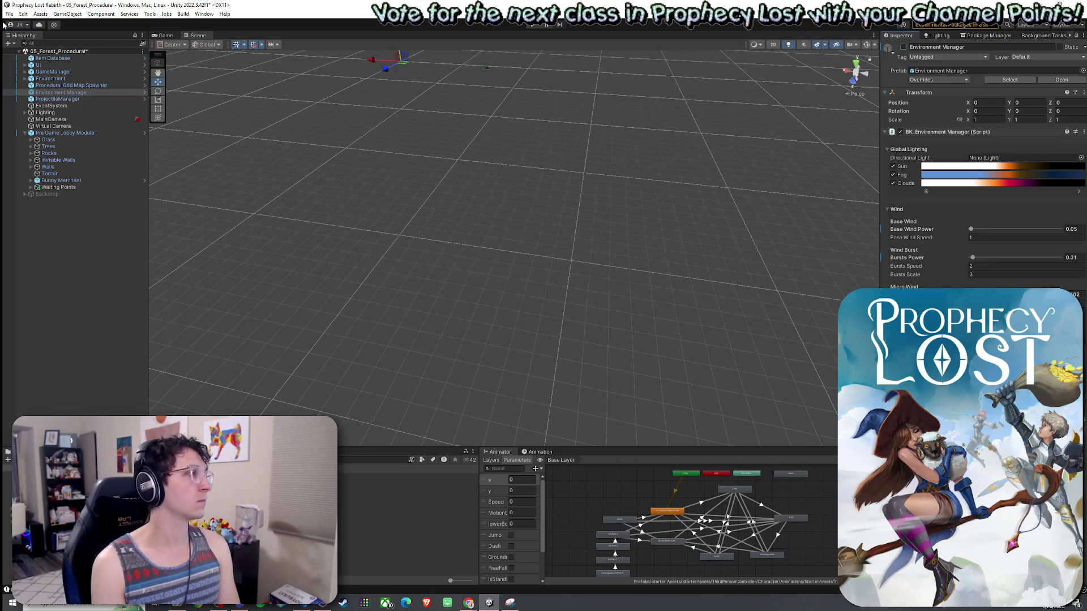
click(9, 13)
click(23, 54)
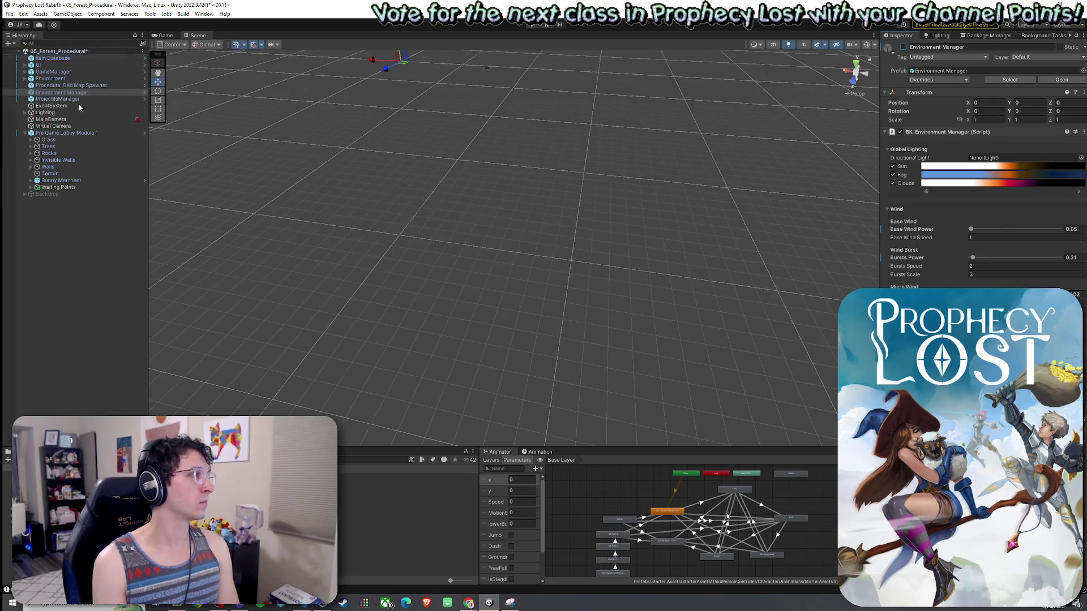
Collapse Pre Game Lobby Module 1, clear the selection, and enter Play mode with Ctrl+P
click(25, 133)
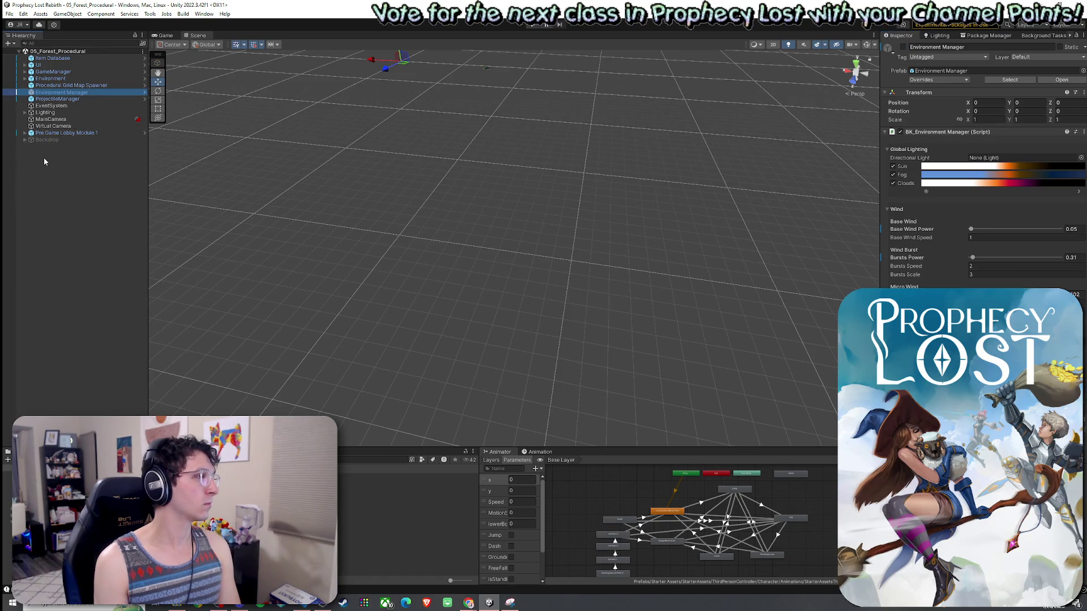
click(43, 157)
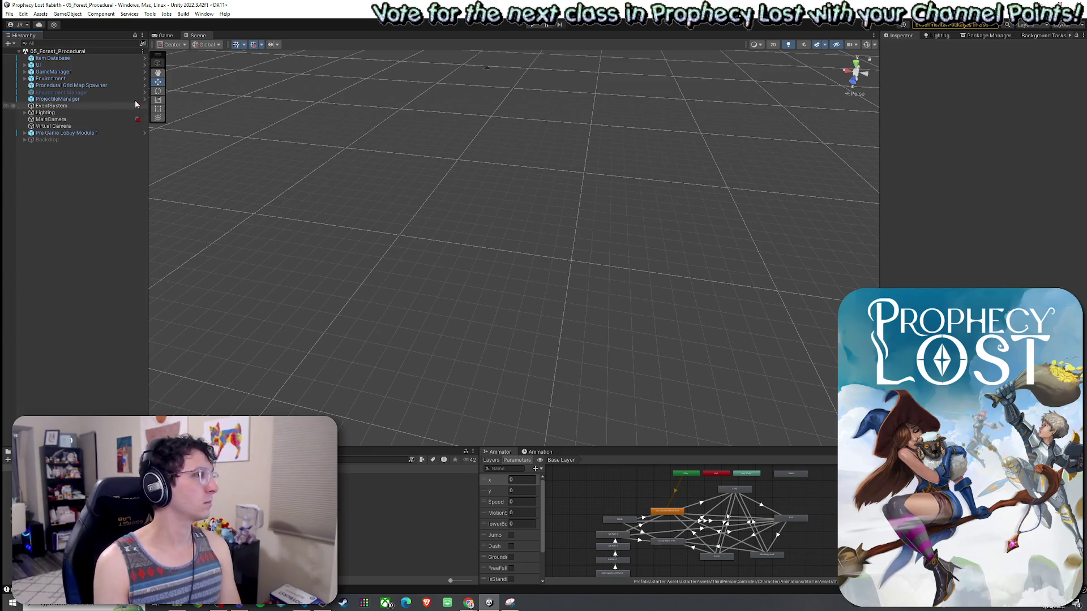
key(ctrl+p)
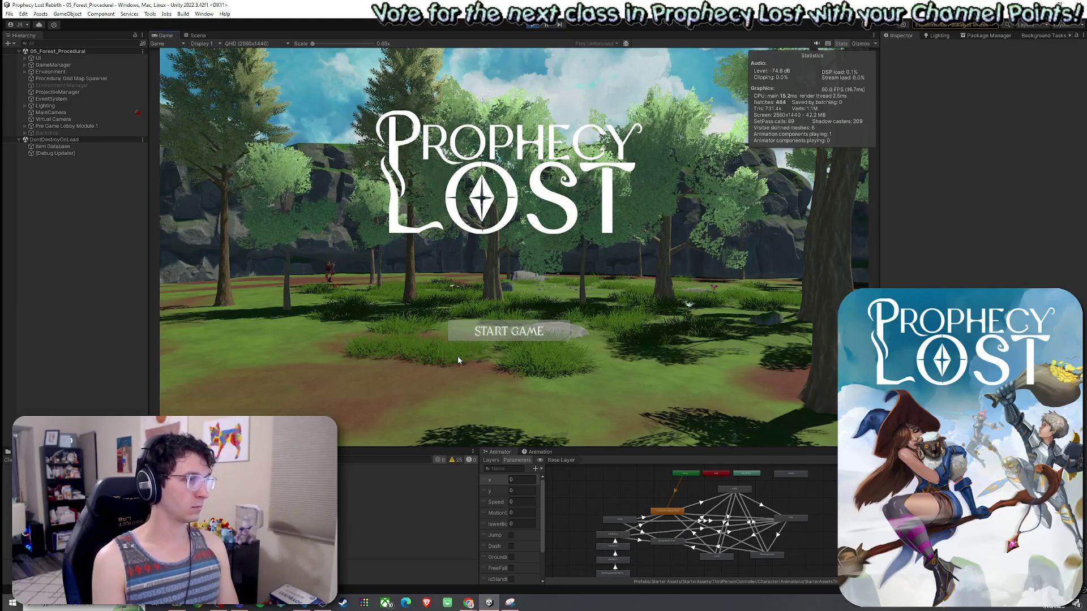
Click START GAME on the Prophecy Lost title screen to begin a match
click(470, 337)
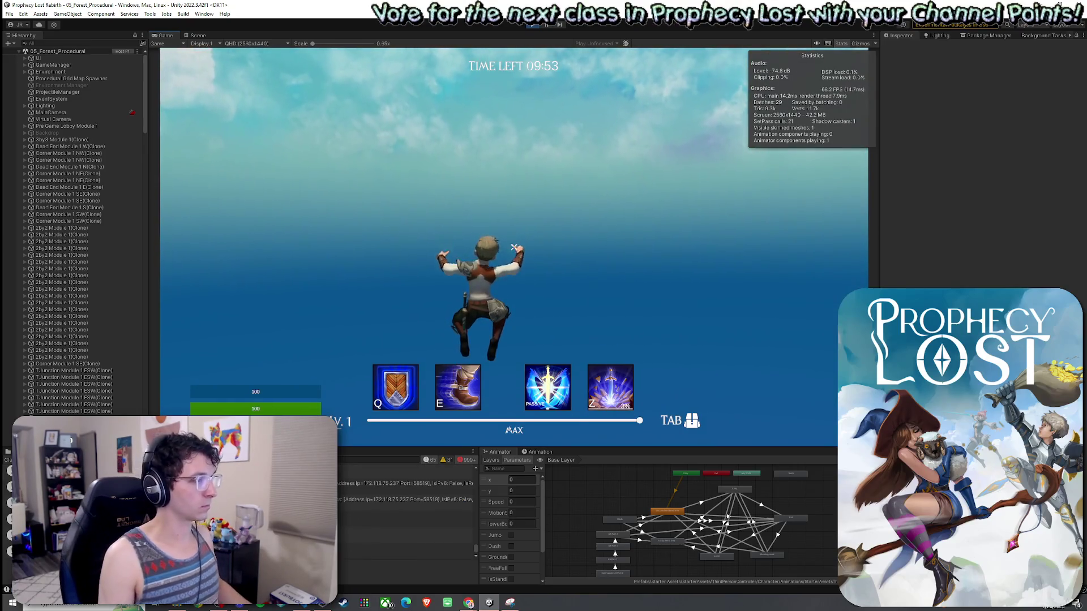
Step through the map generator's log entries in the Unity console
key(super)
click(449, 495)
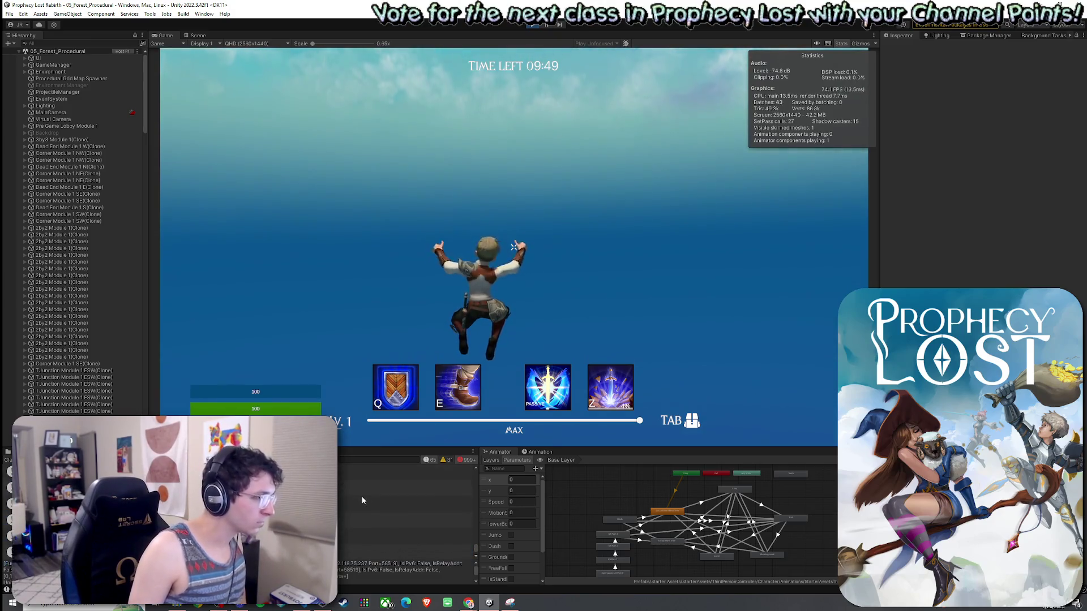
click(361, 499)
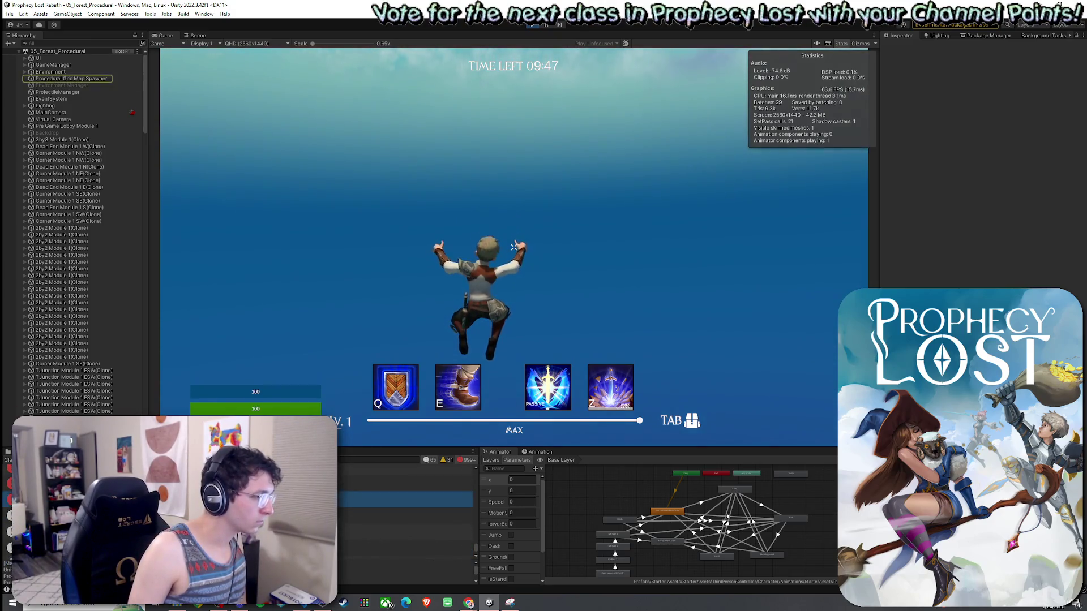
key(Down)
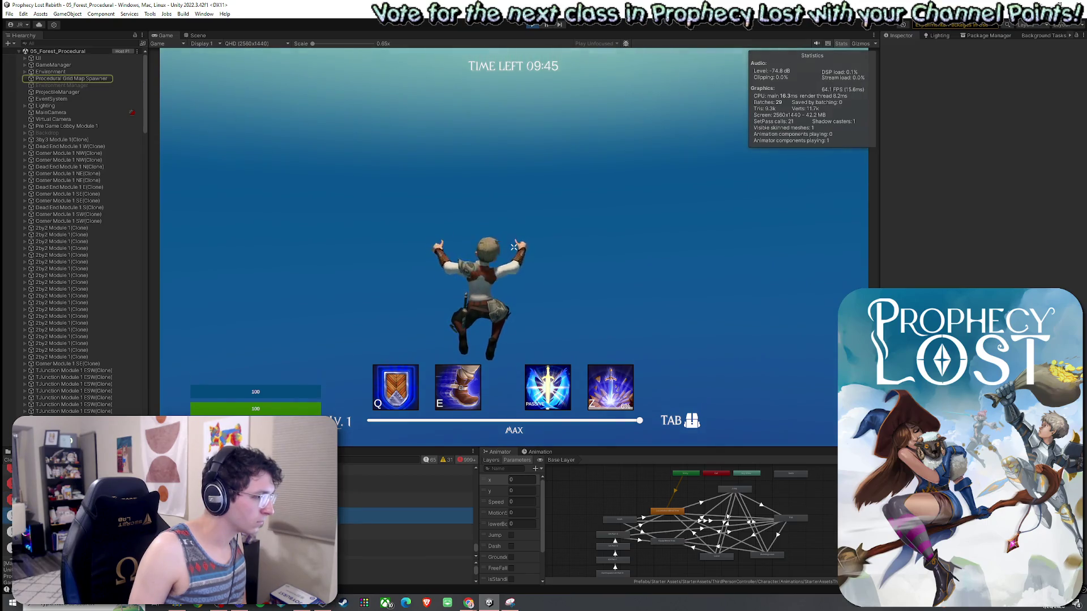
key(Down)
scroll(406, 509, up, 3)
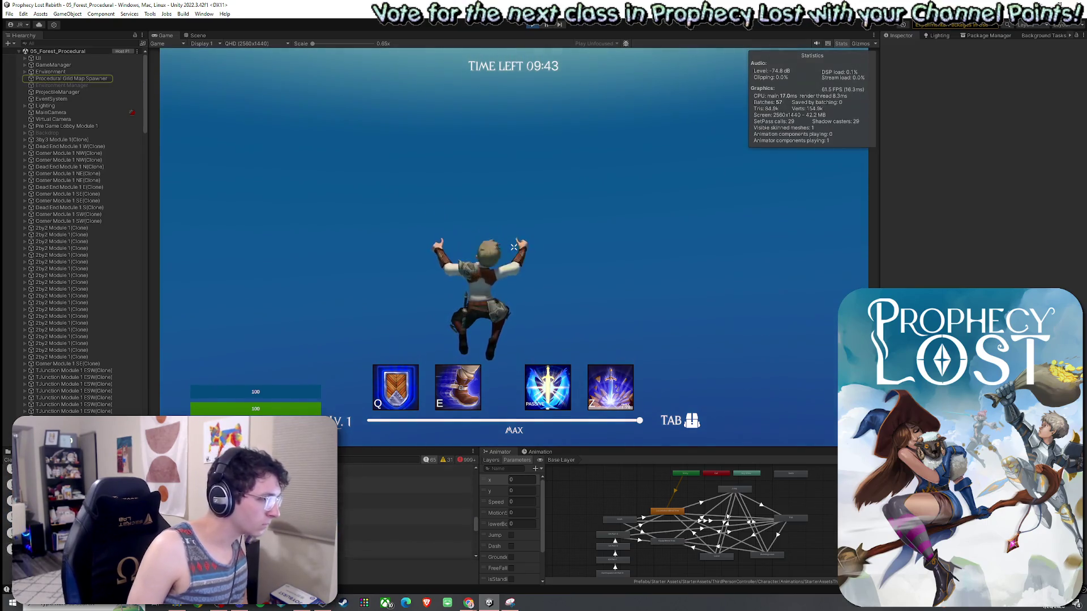
scroll(405, 509, up, 3)
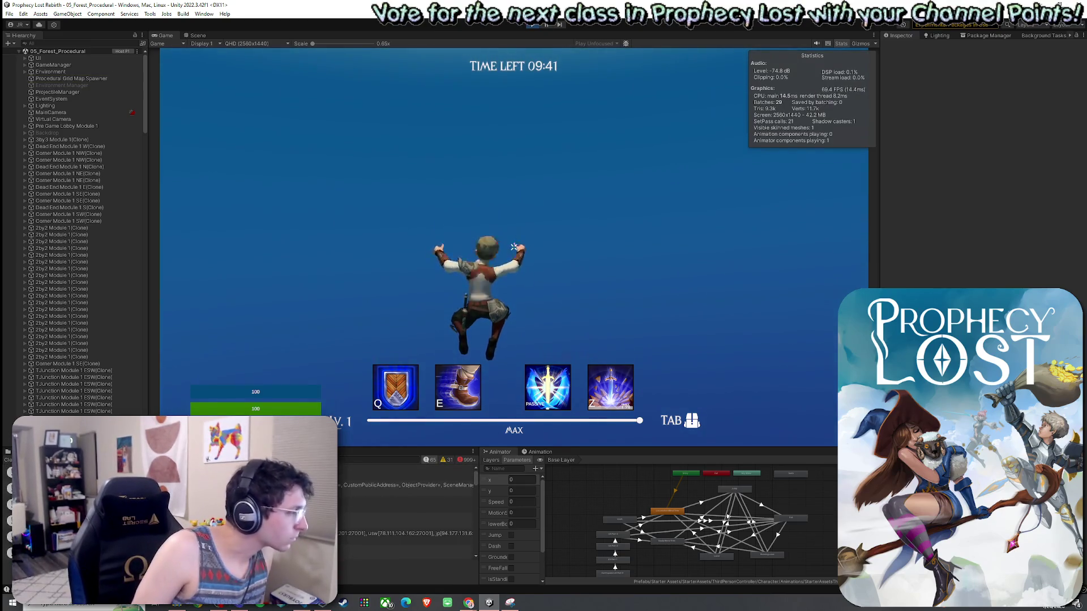
Filter the console to MapGenV logs and drag its border up to show more lines
click(369, 459)
key(ctrl+v)
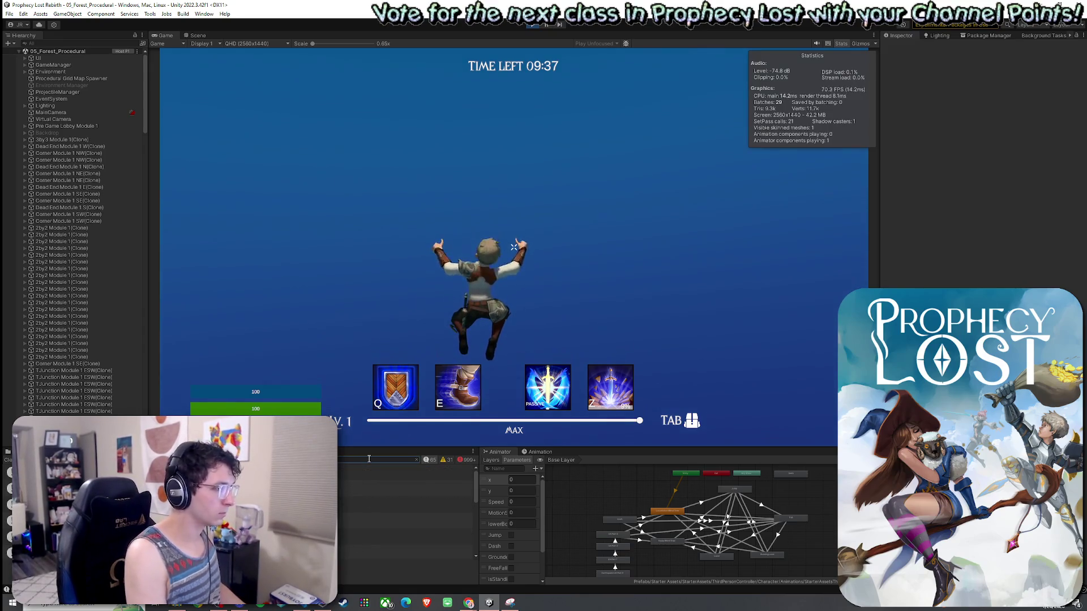
mouse_move(371, 447)
mouse_down()
mouse_move(399, 263)
mouse_move(403, 92)
mouse_move(403, 125)
mouse_up()
Launch Snipping Tool from Windows search
click(91, 605)
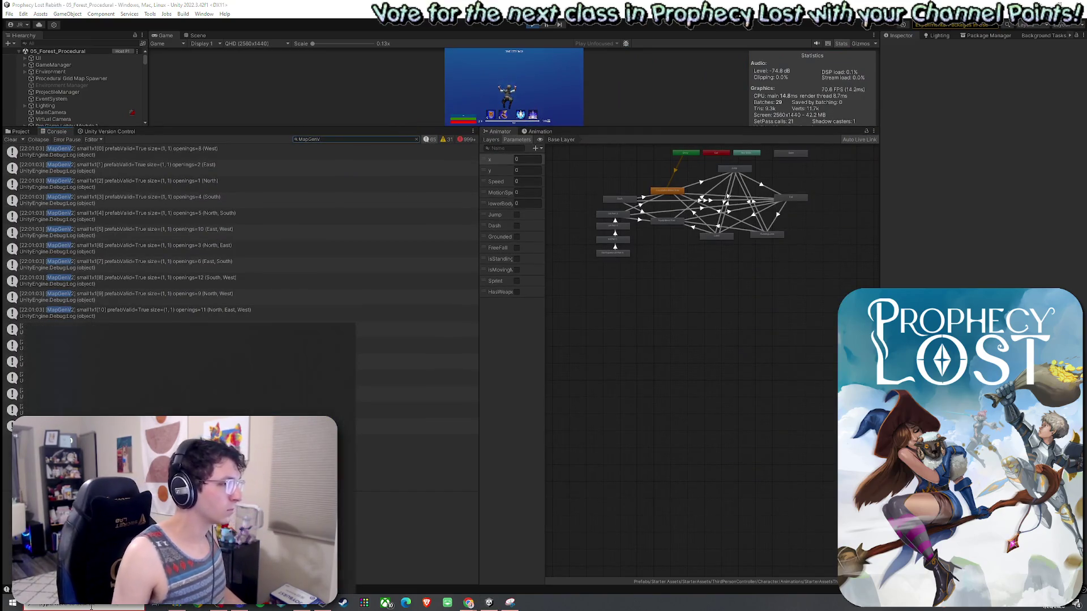
text(s)
key(Return)
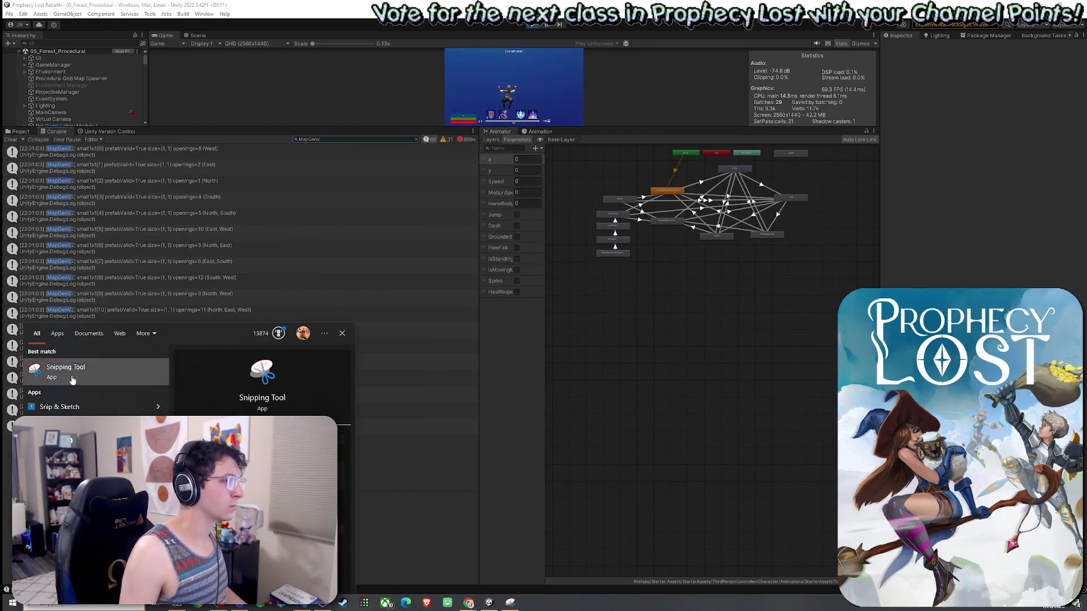
Snip the console's MapGenV2 log list, copy the image, and close Snipping Tool without saving
click(808, 323)
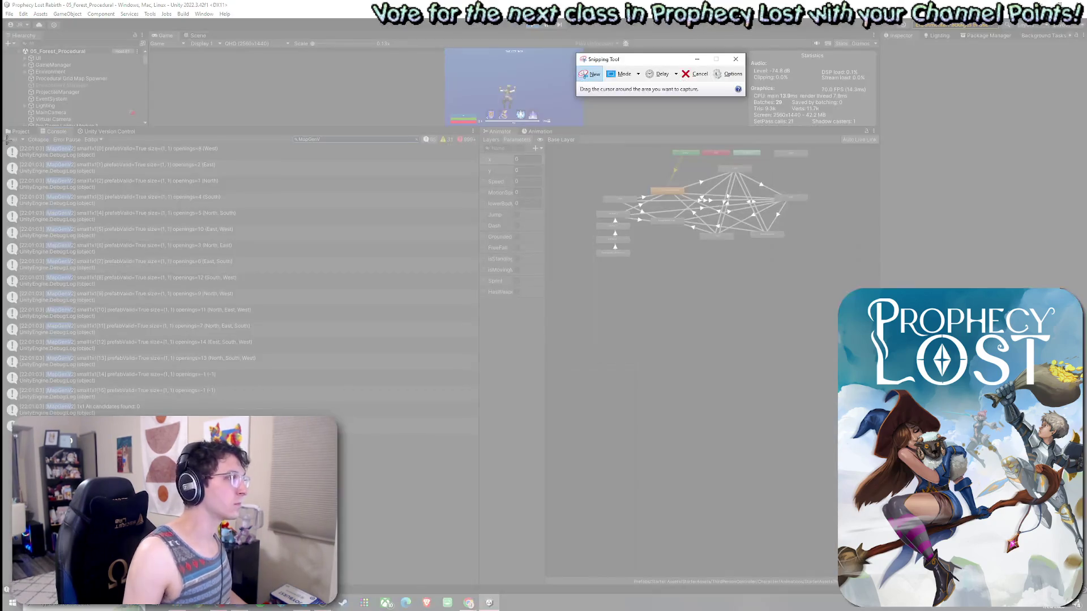
mouse_move(2, 138)
mouse_down()
mouse_move(453, 453)
mouse_move(484, 452)
mouse_up()
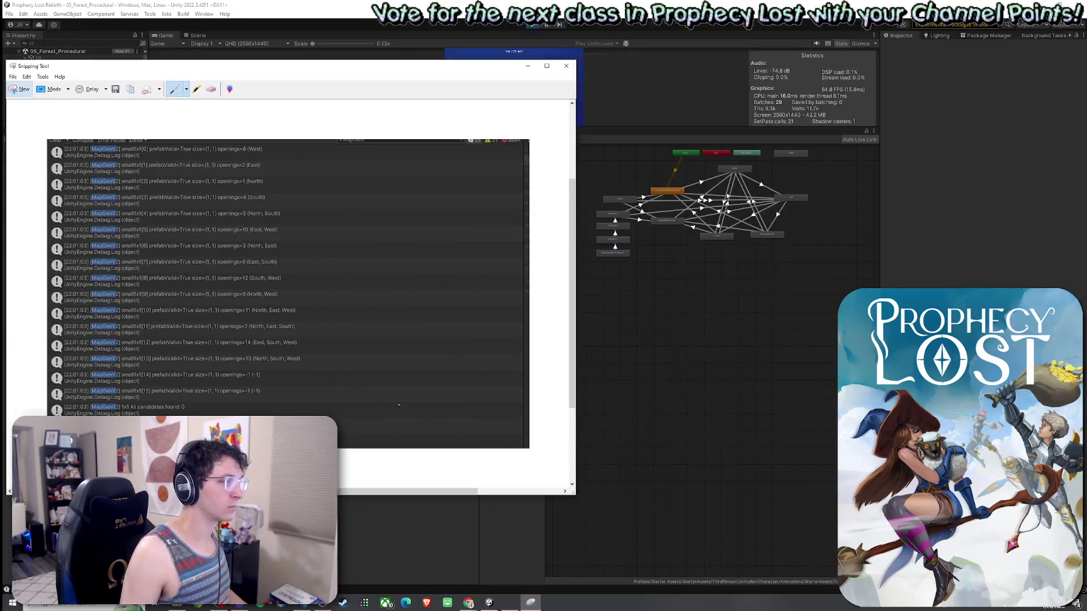
click(27, 77)
click(39, 88)
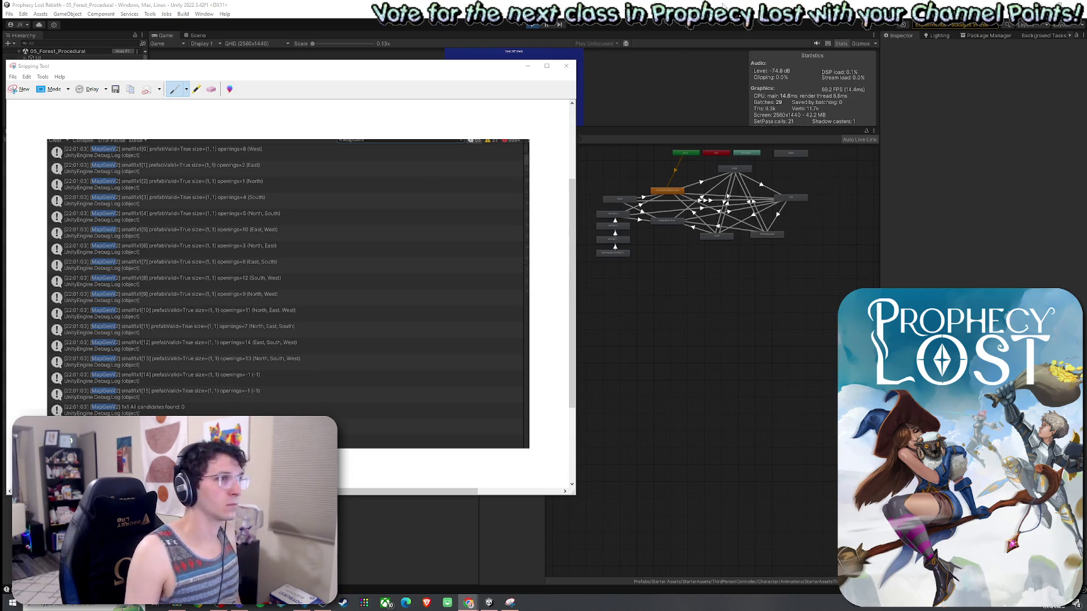
click(566, 66)
click(330, 289)
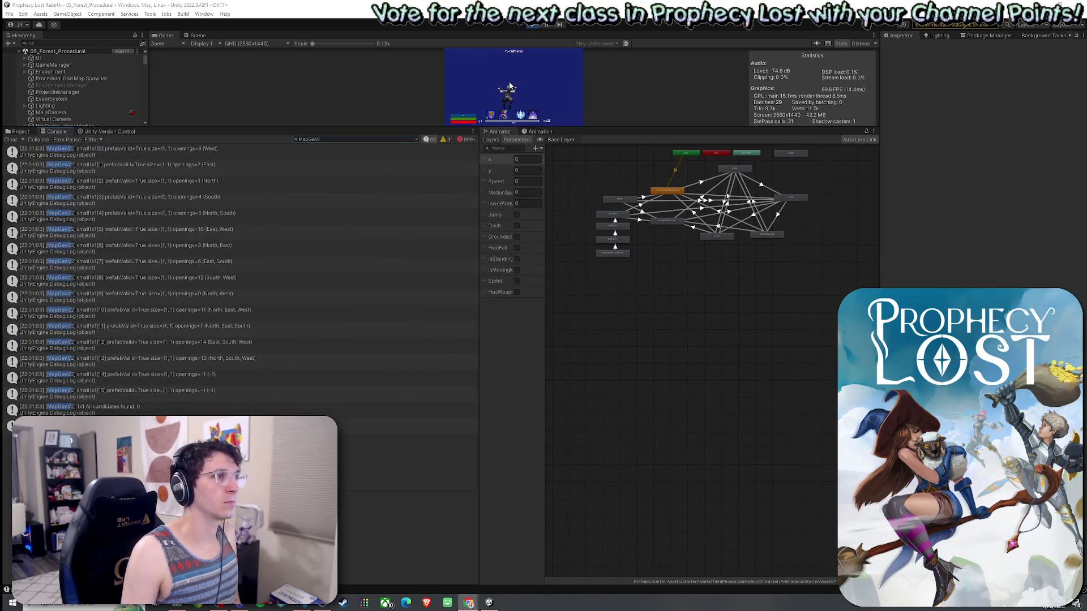
Enlarge the Game view, exit Play mode with Ctrl+P, and clear the console messages
drag(564, 124, 565, 435)
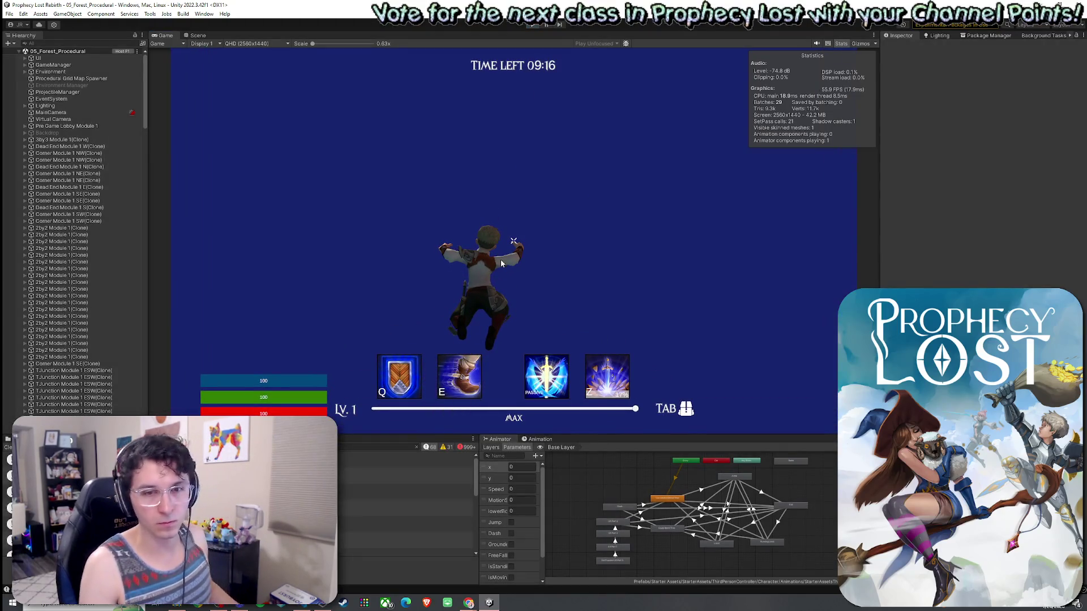
key(ctrl+p)
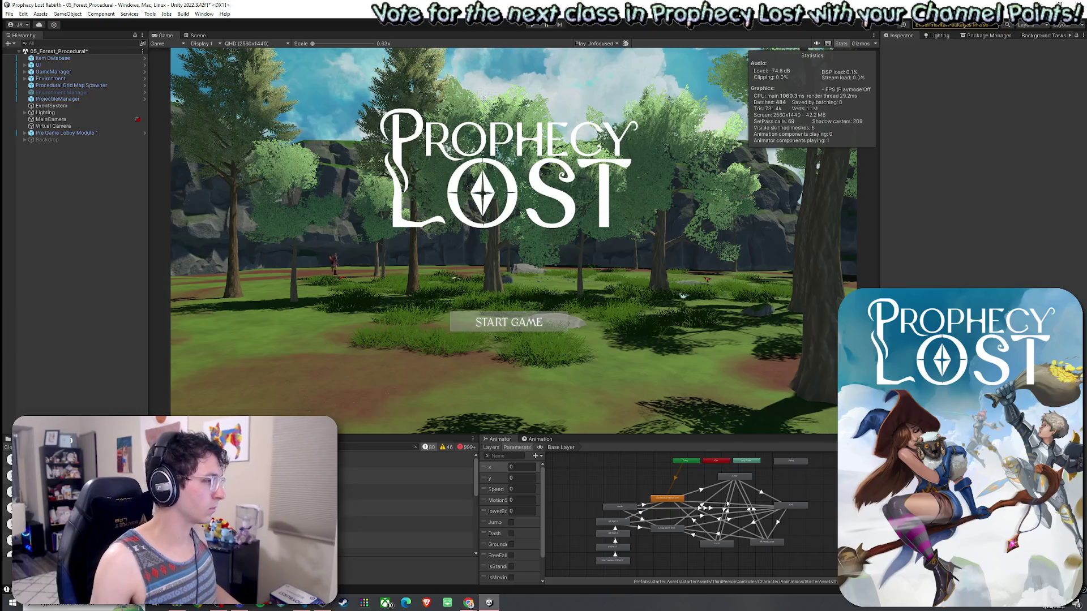
click(8, 447)
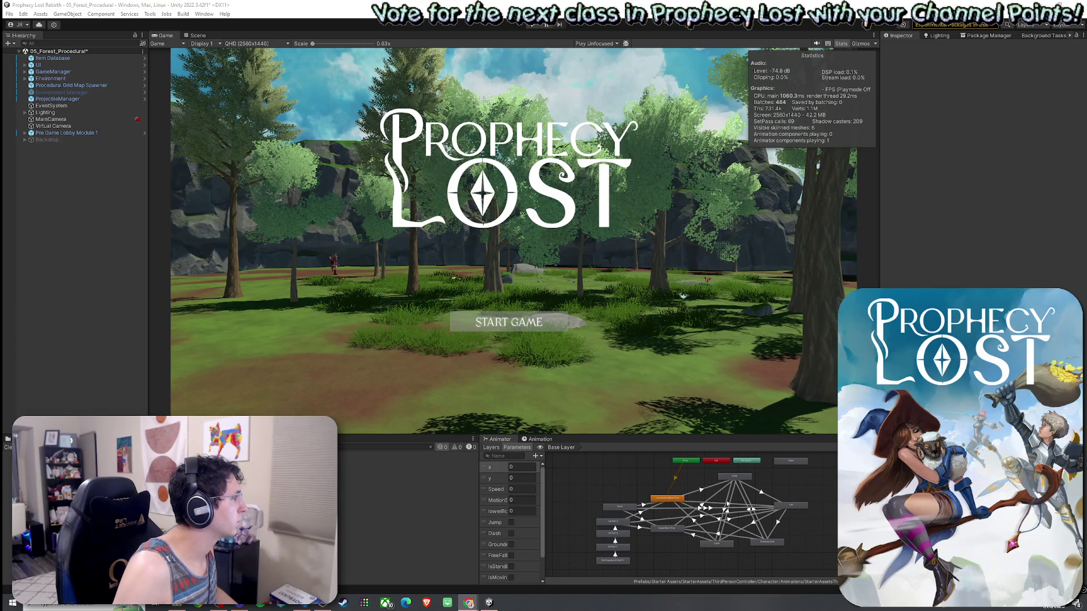
Search the spawner script for TryPick and jump to the TryPickSmallExact definition
click(312, 604)
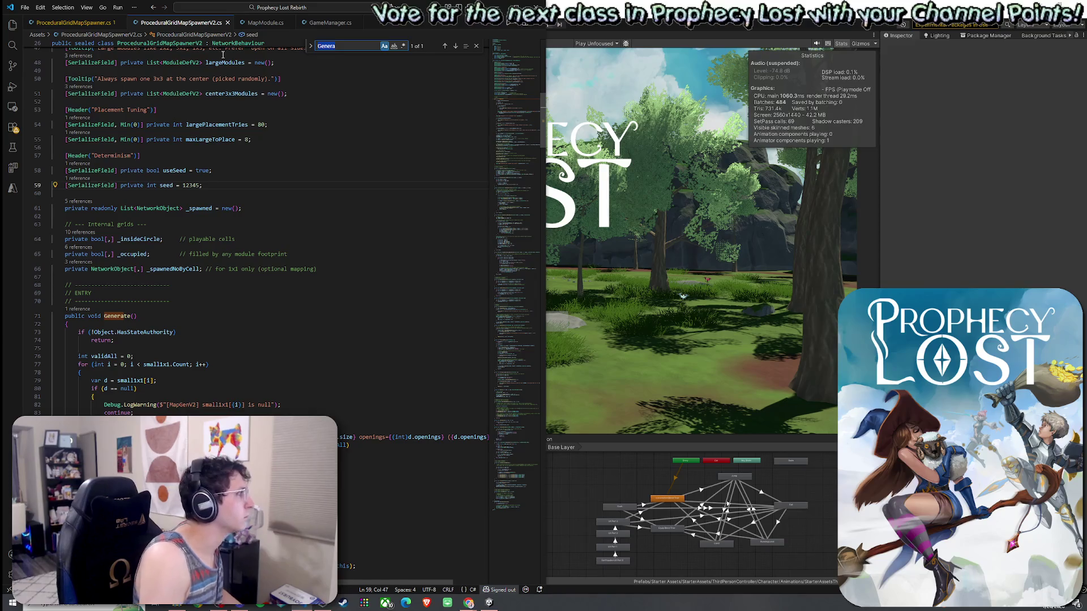
text(Trp)
text(Pick)
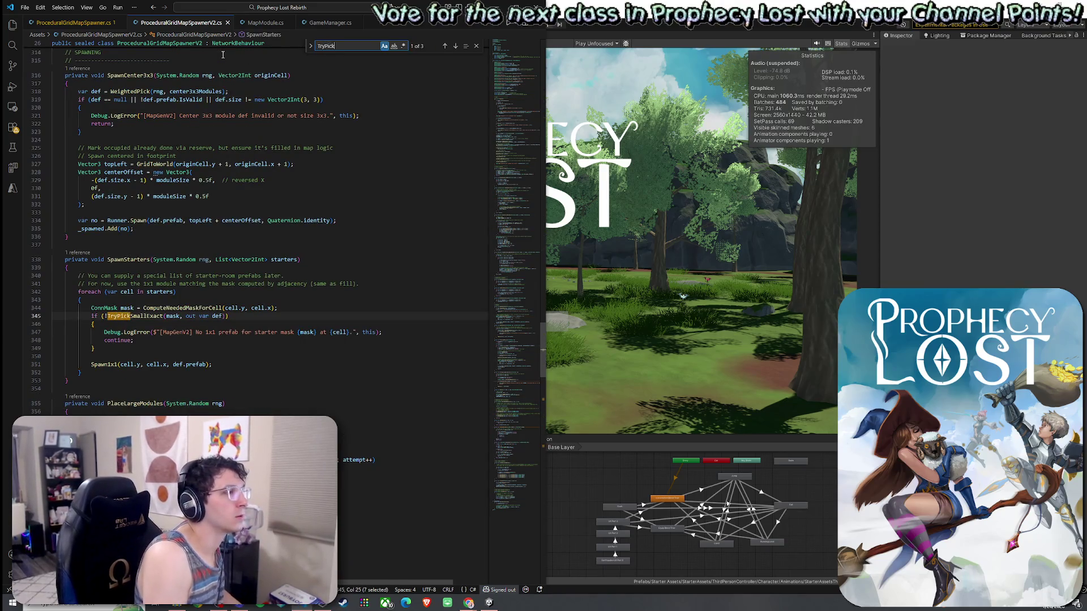
click(455, 47)
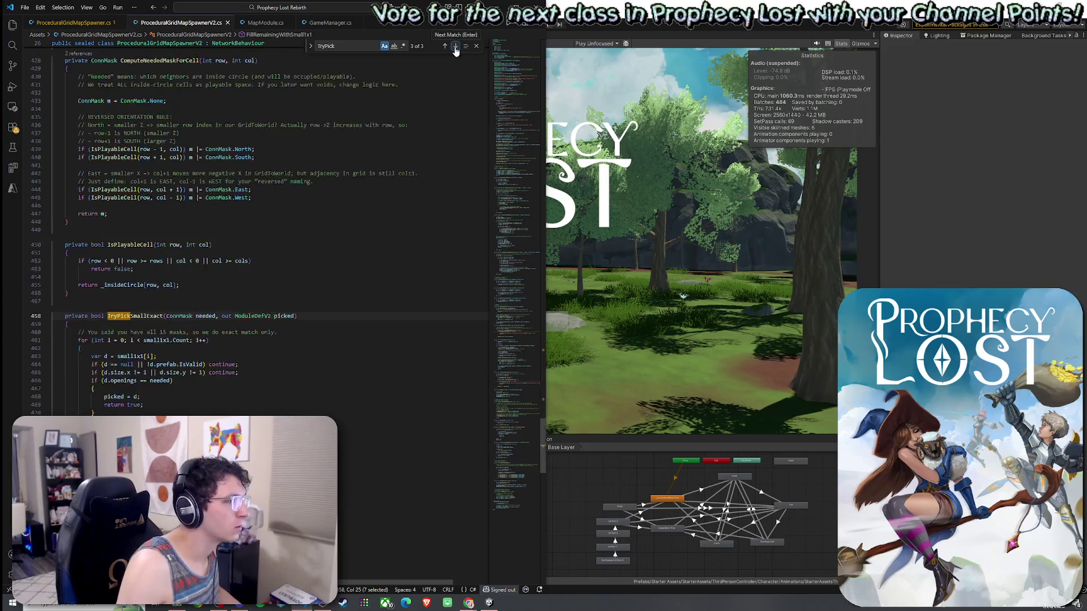
click(455, 47)
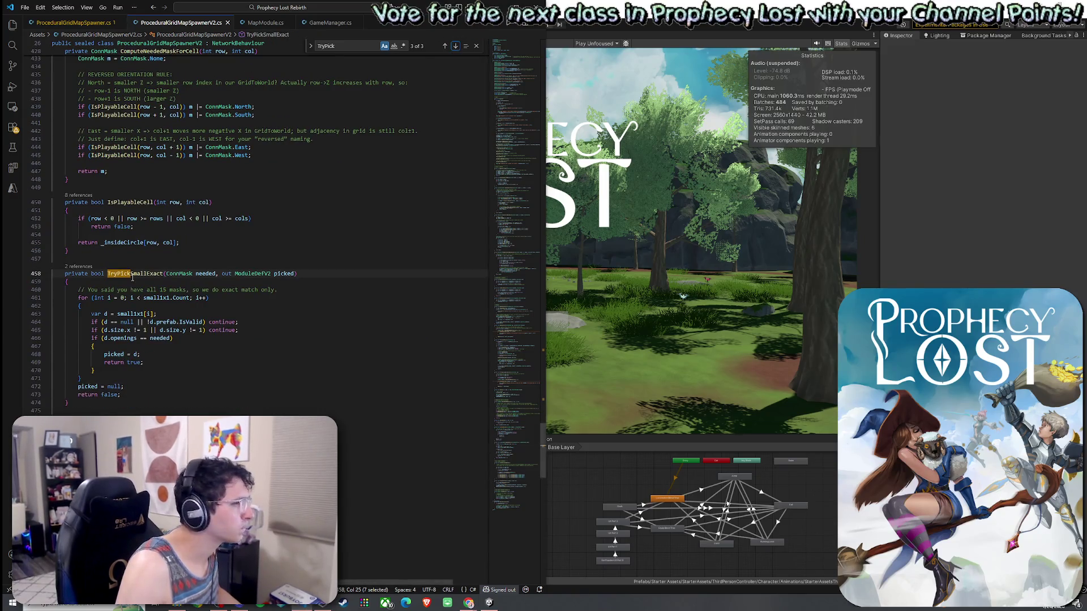
Insert the SANITIZE openings block after the size check in the small1x1 loop, mapping -1 to ConnMask.All
click(144, 298)
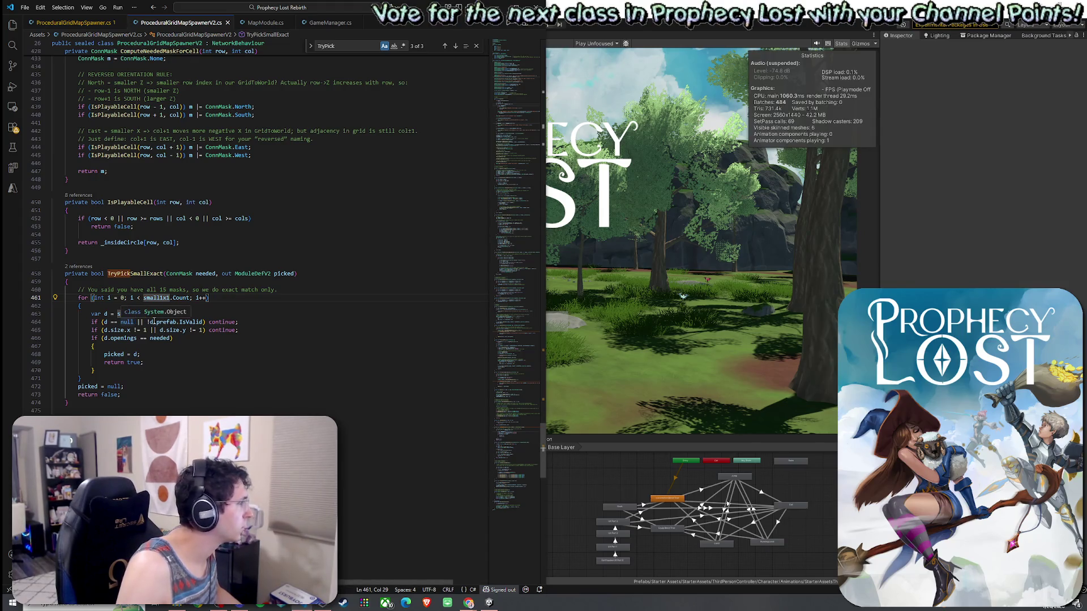
click(265, 332)
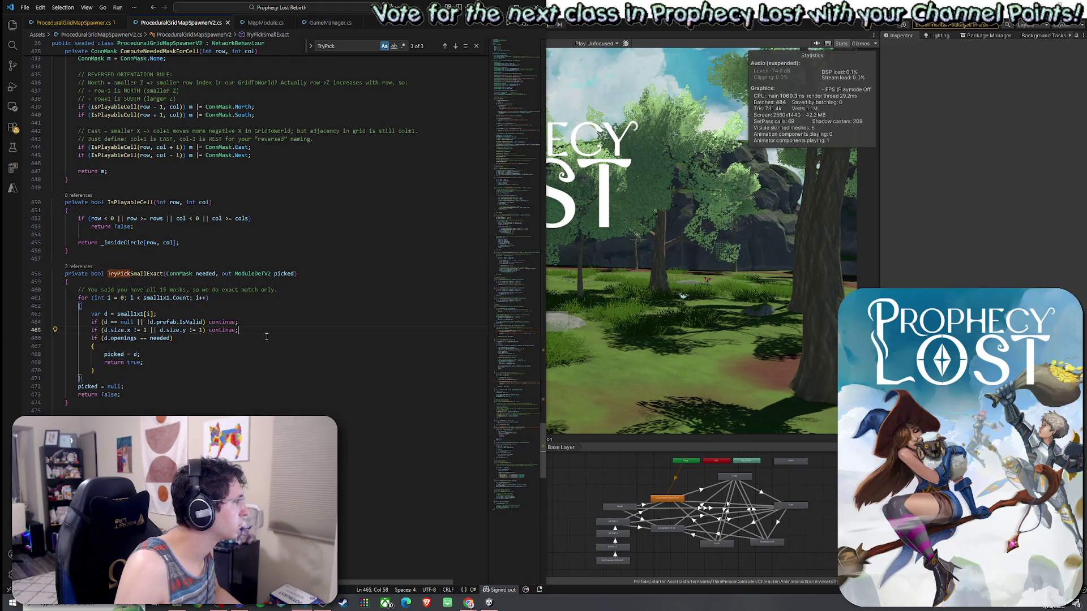
key(Return)
key(Return)
key(Return)
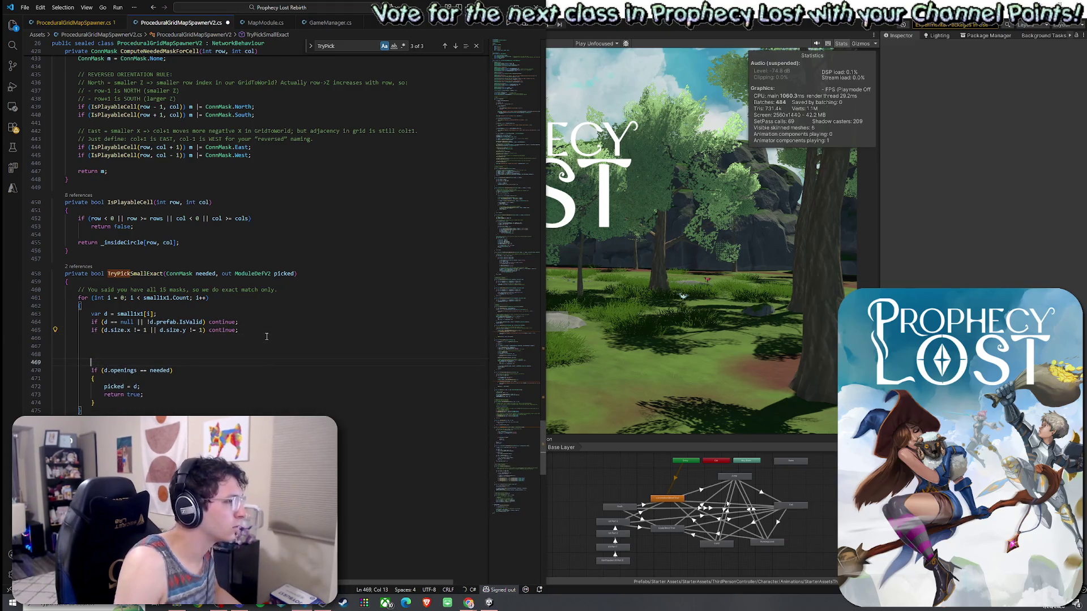
key(BackSpace)
key(ctrl+v)
key(ctrl+z)
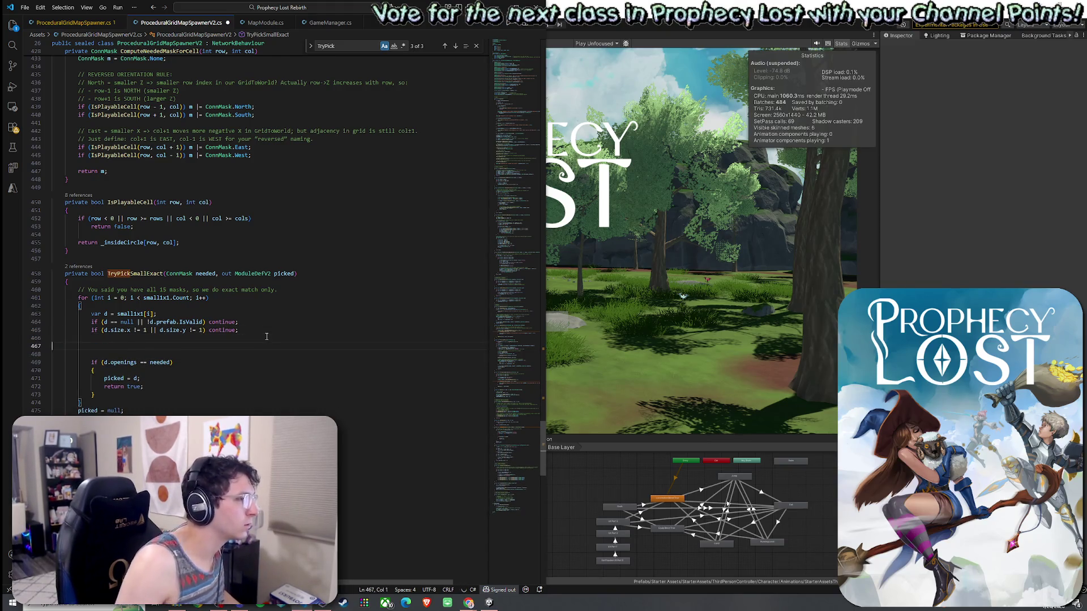
key(Tab)
key(Tab)
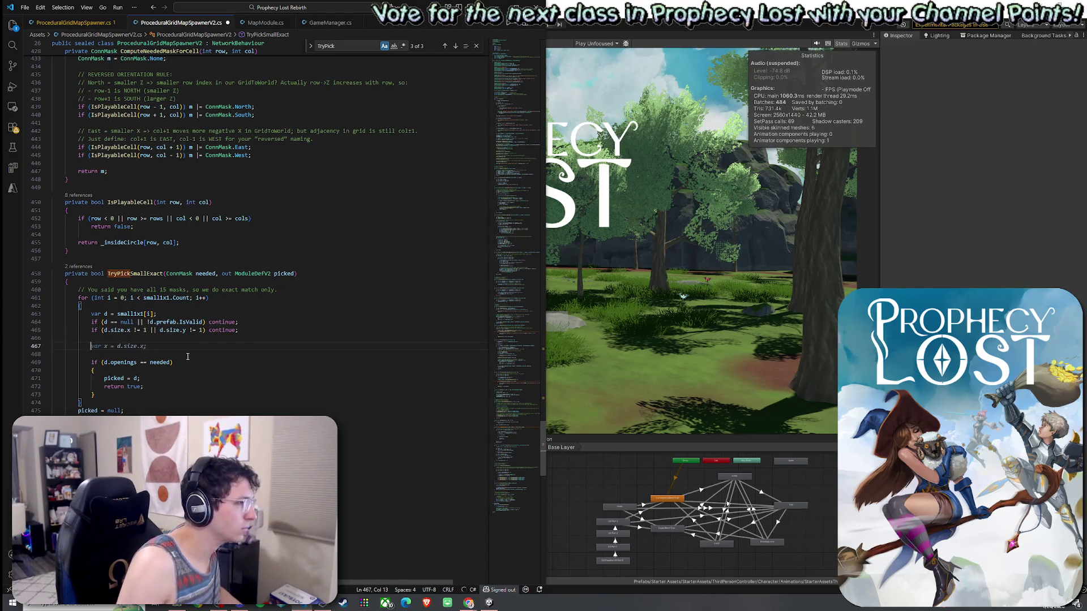
key(Escape)
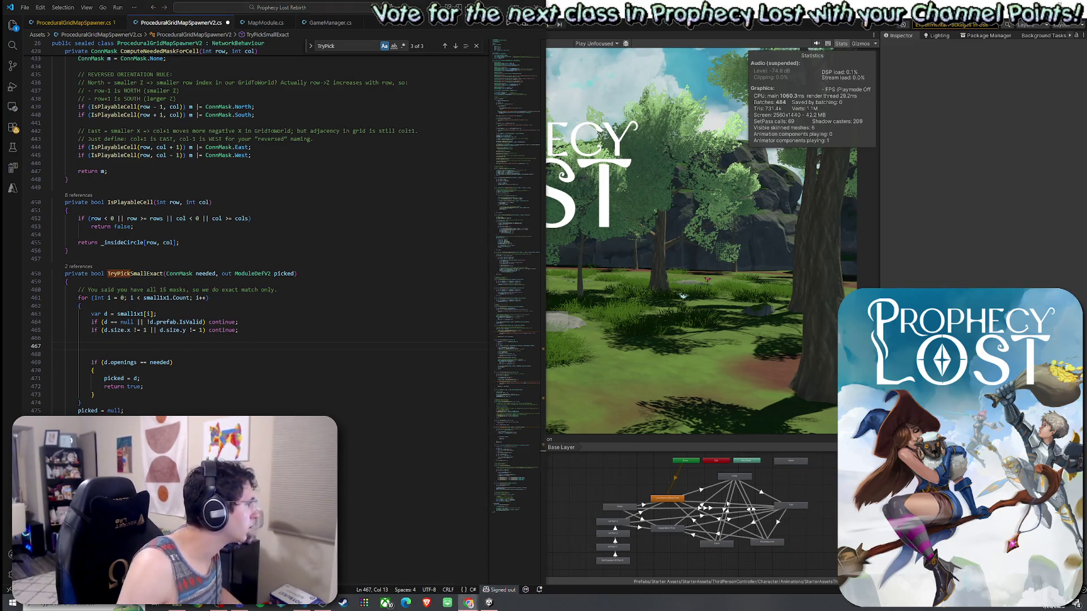
key(Tab)
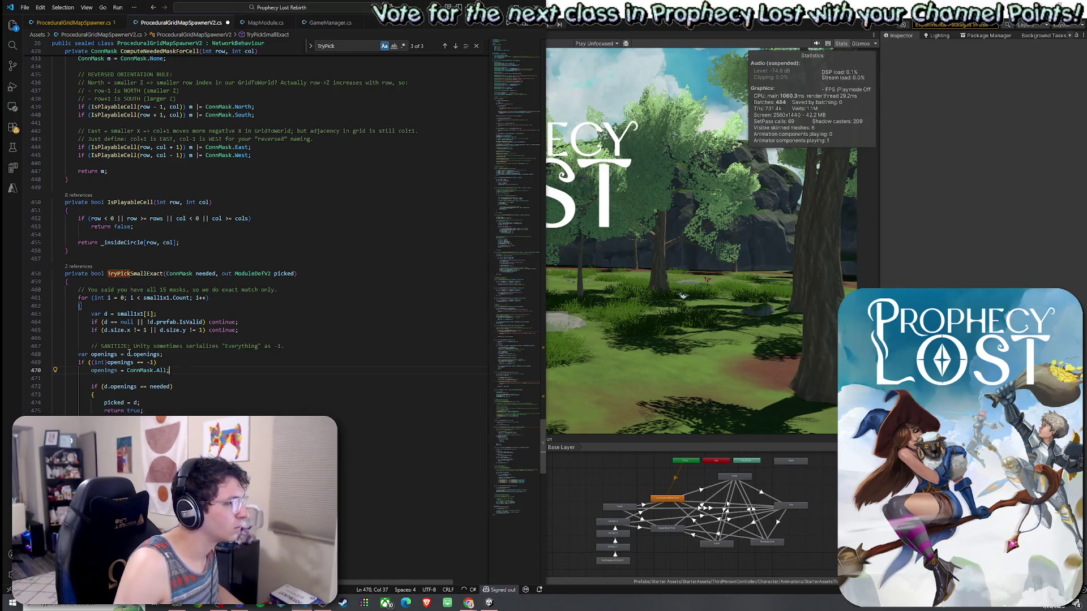
key(shift+Up)
key(shift+Up)
key(Tab)
click(193, 362)
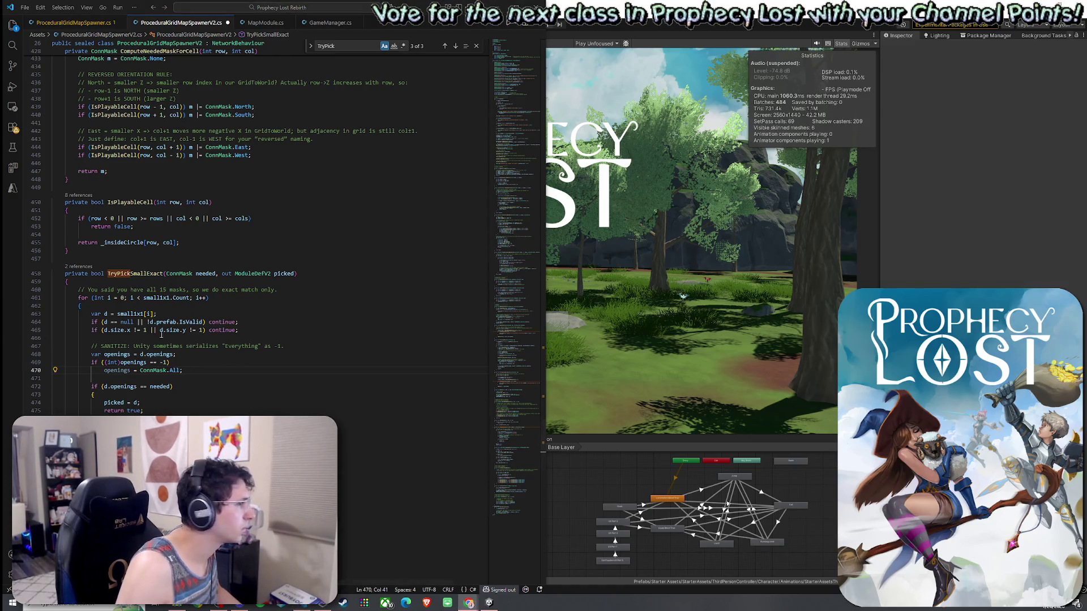
Save all modified script files and return to Unity
click(25, 8)
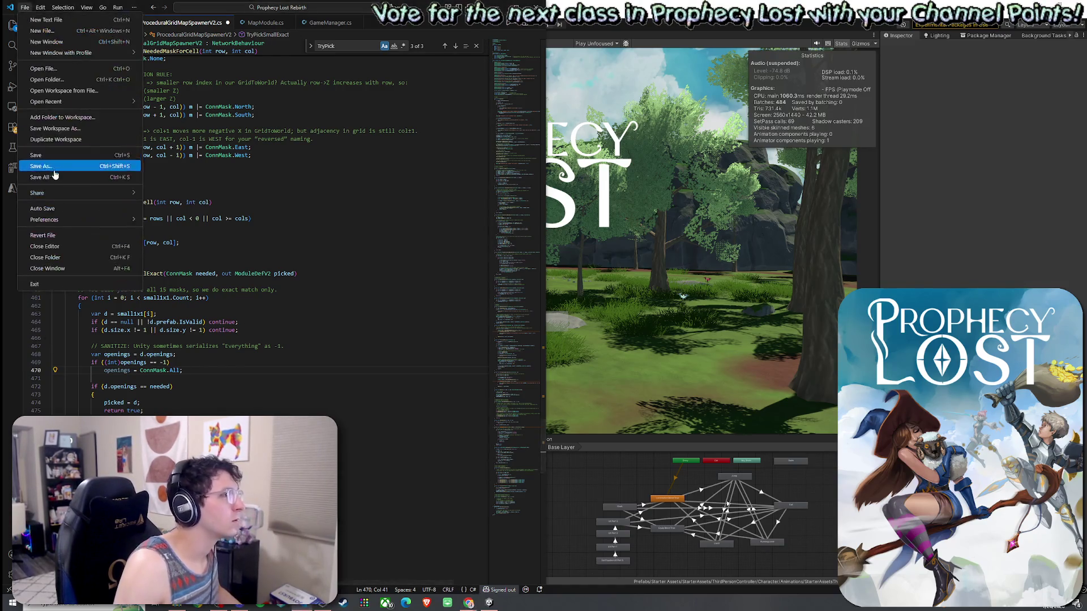
click(55, 175)
click(675, 174)
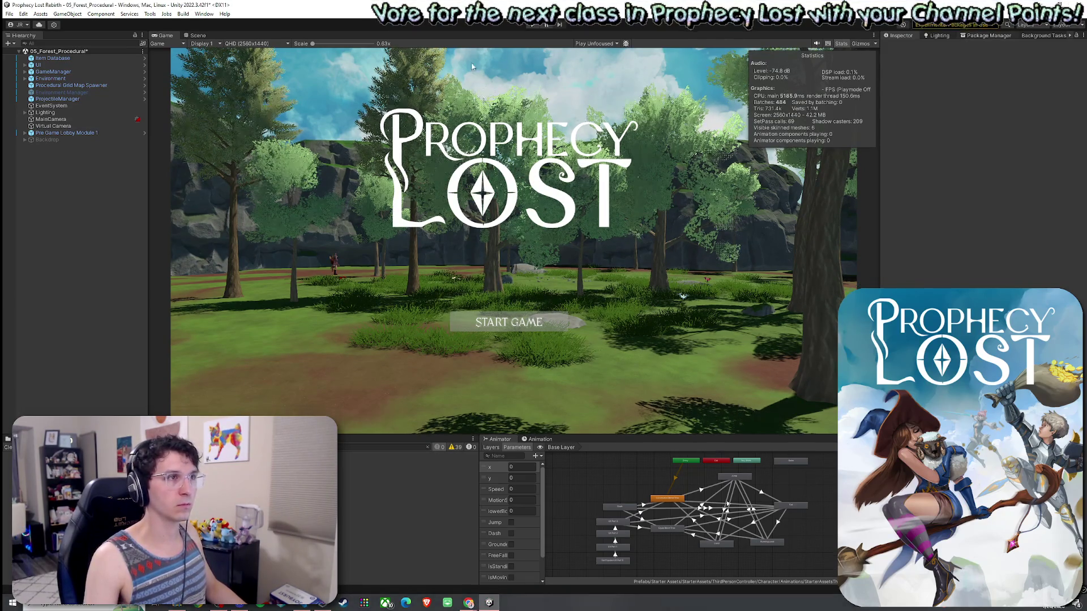
Save the forest scene and, after the domain reload, click START GAME to begin a match
click(9, 14)
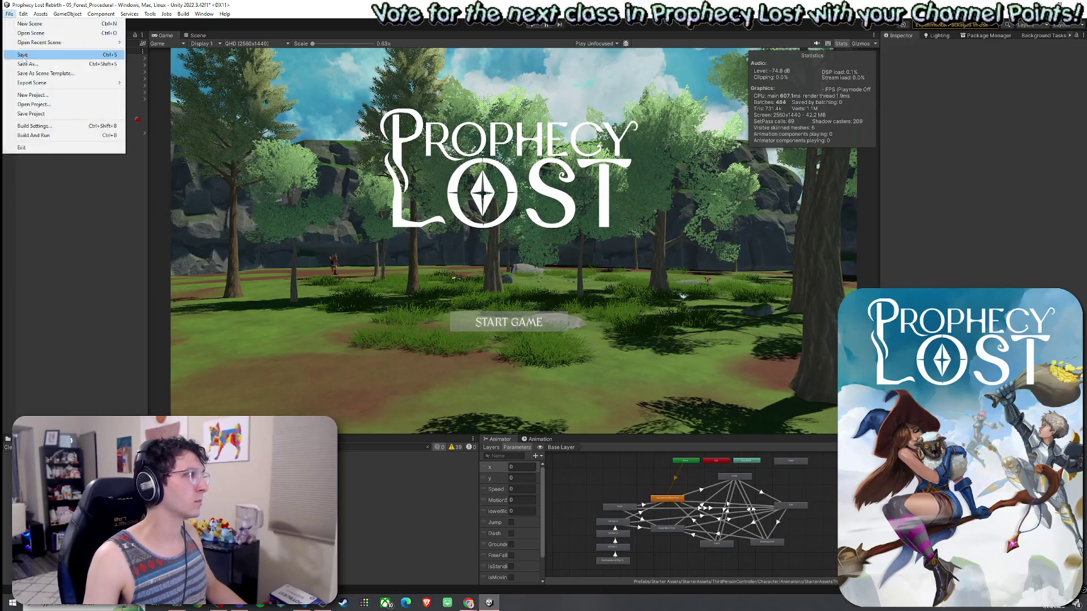
click(25, 54)
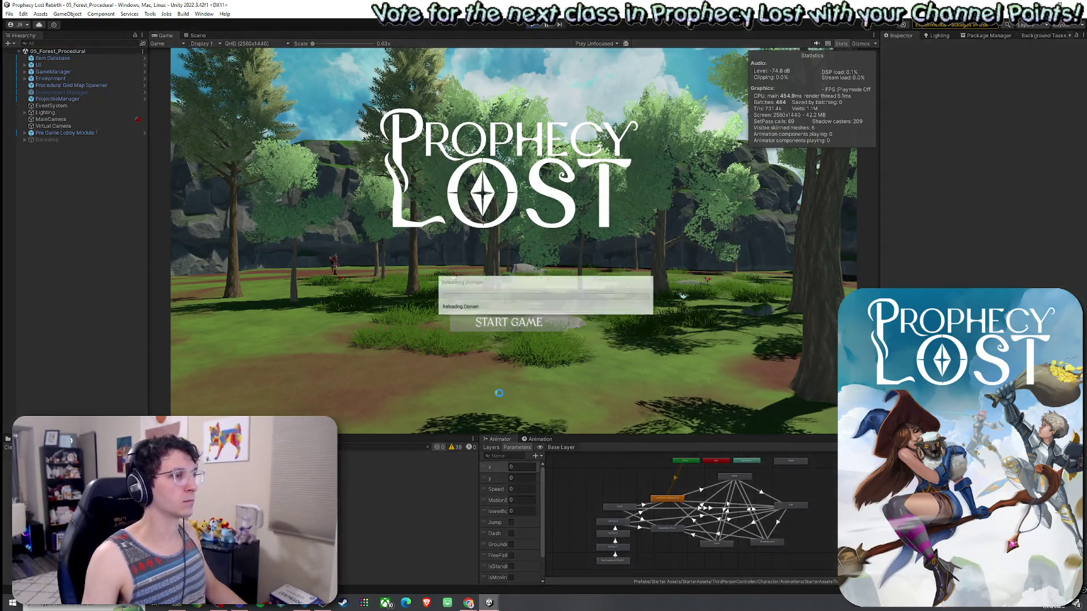
drag(456, 288, 459, 285)
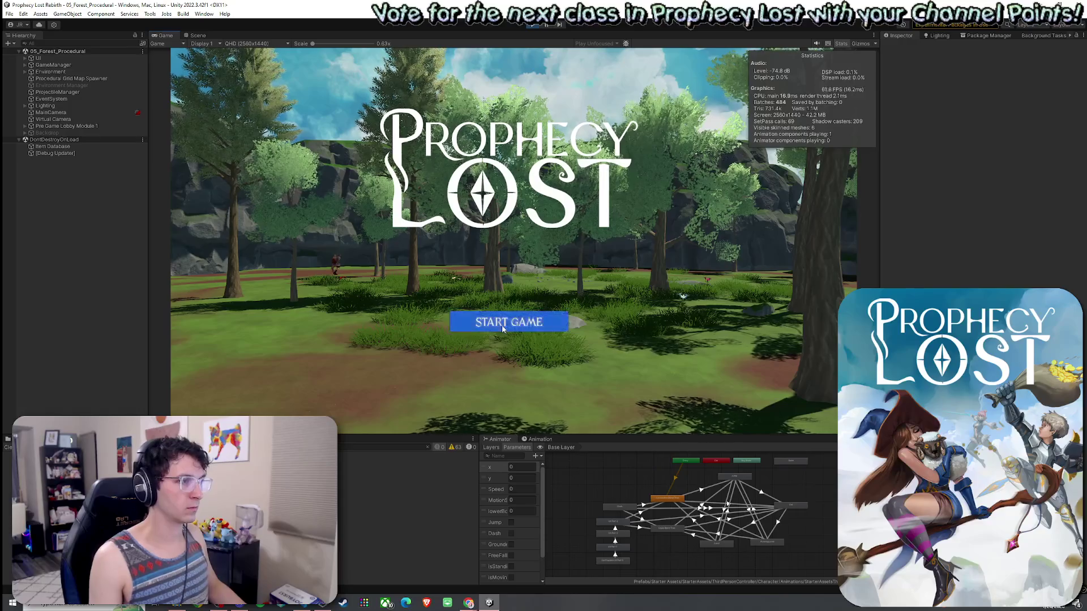
click(501, 323)
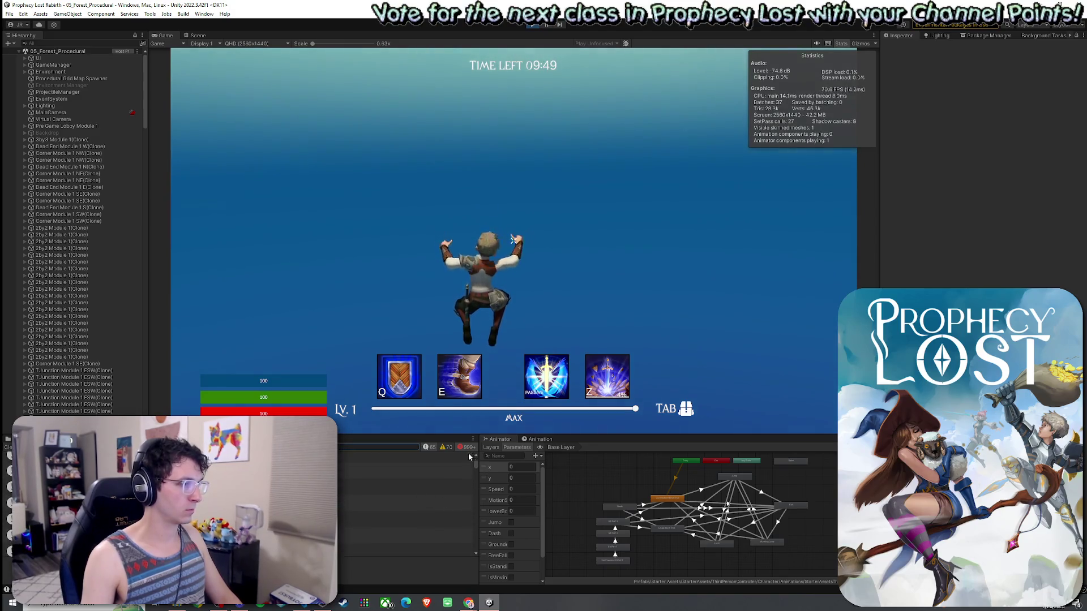
Switch to the Scene view to look at the generated ring of map modules
click(403, 487)
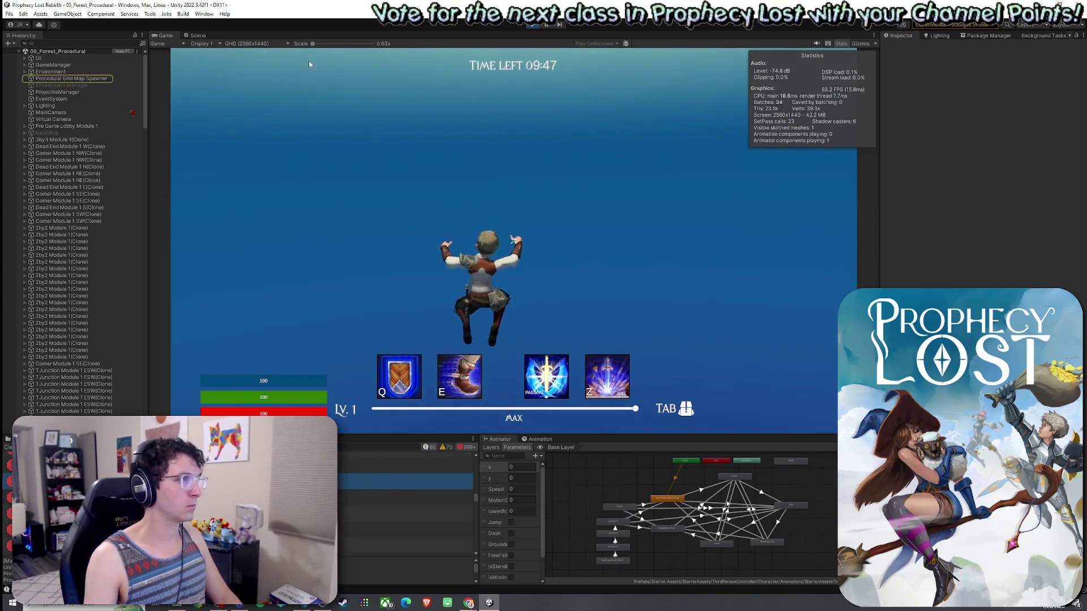
click(198, 35)
scroll(445, 220, up, 1)
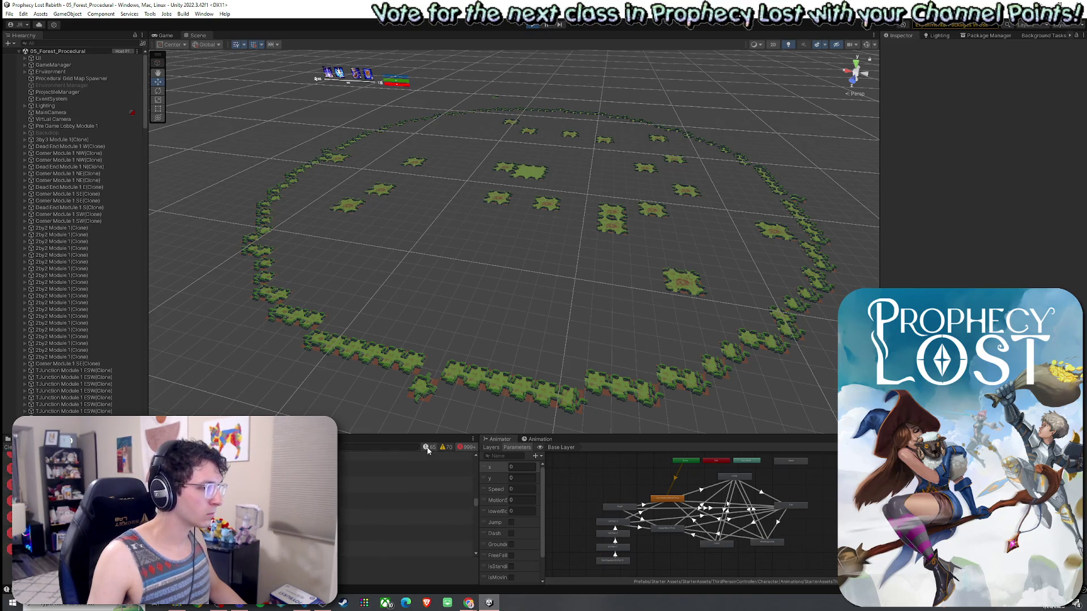
Enlarge the Console and filter its log entries by 'MapGen'
drag(386, 434, 366, 116)
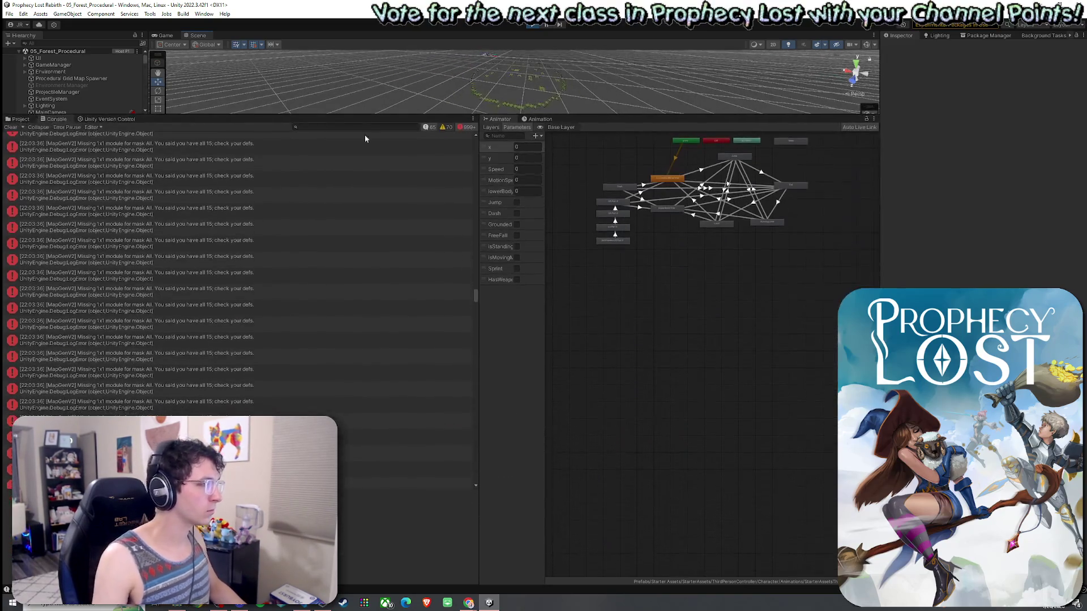
scroll(331, 266, down, 10)
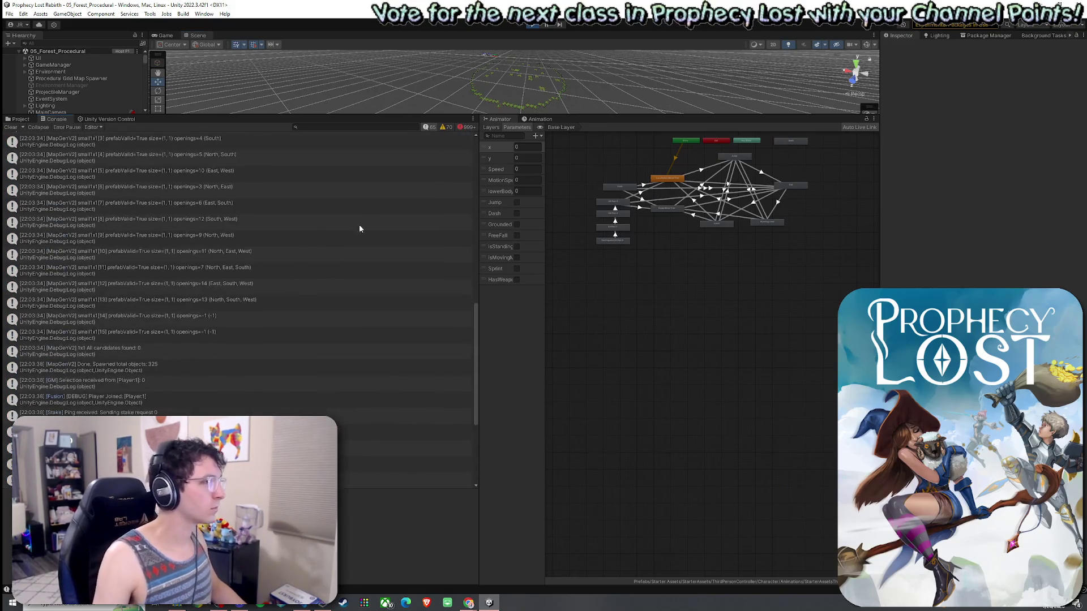
click(360, 126)
text(MapGen)
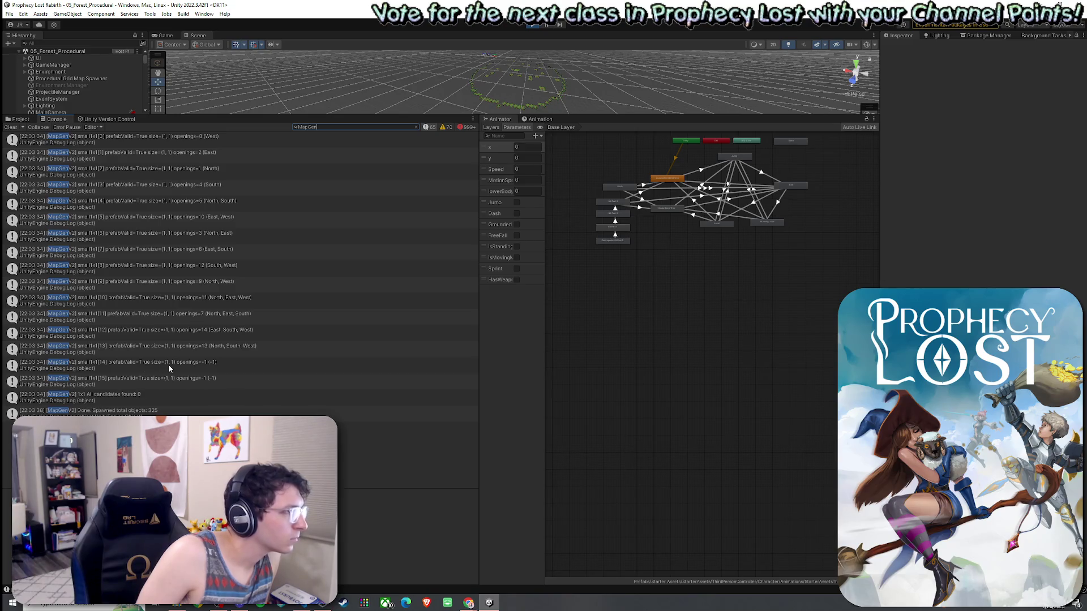
Launch Snipping Tool and capture the filtered MapGen console log region
key(super)
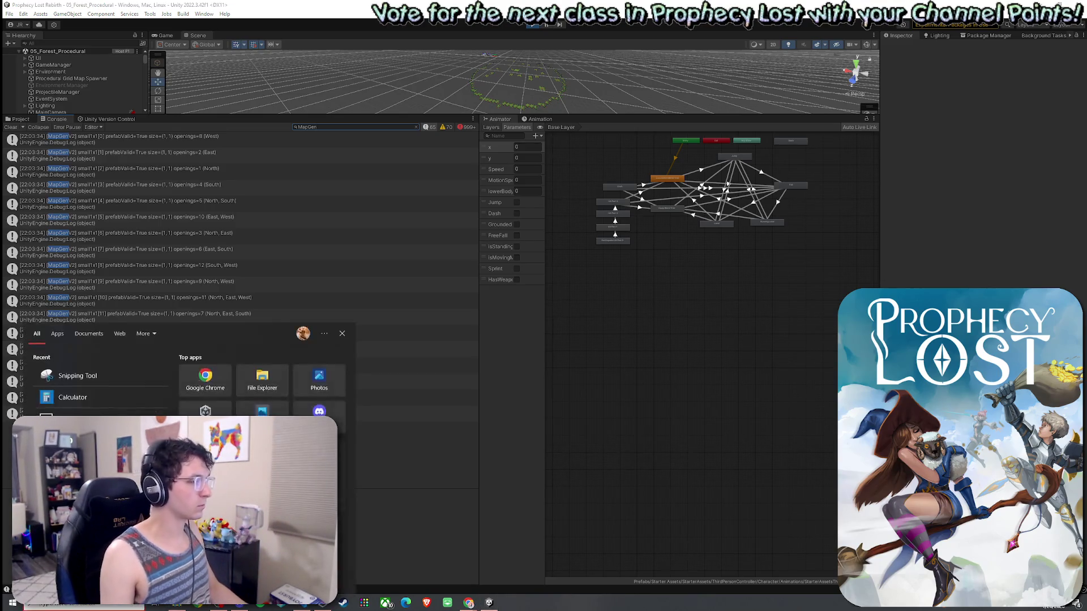
text(snip)
key(Return)
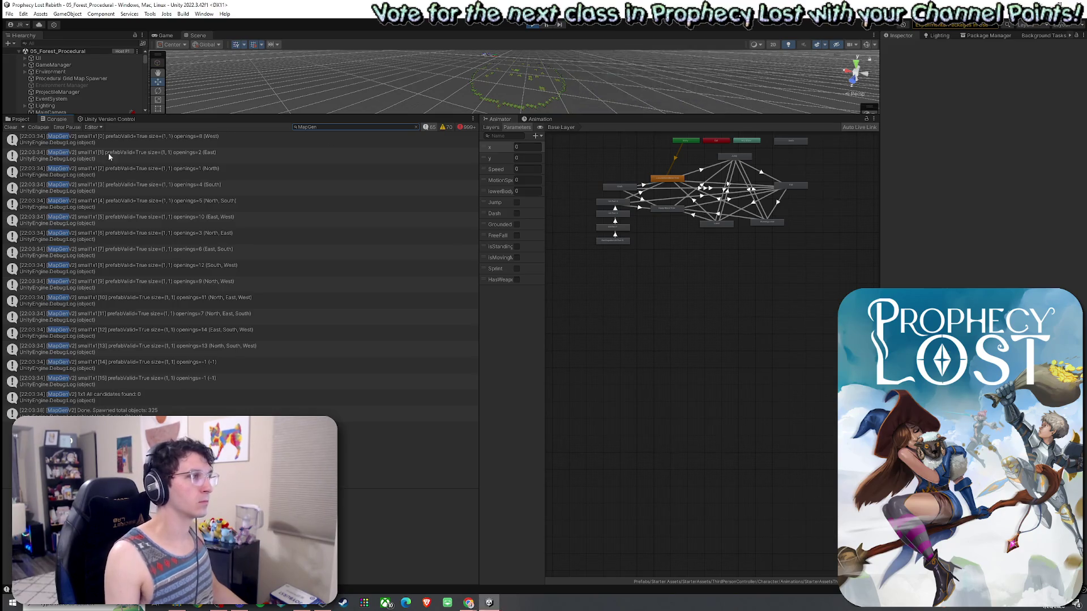
click(597, 75)
mouse_move(0, 130)
mouse_down()
mouse_move(469, 456)
mouse_move(474, 430)
mouse_up()
Copy the snip to the clipboard and close Snipping Tool without saving
key(alt+Tab)
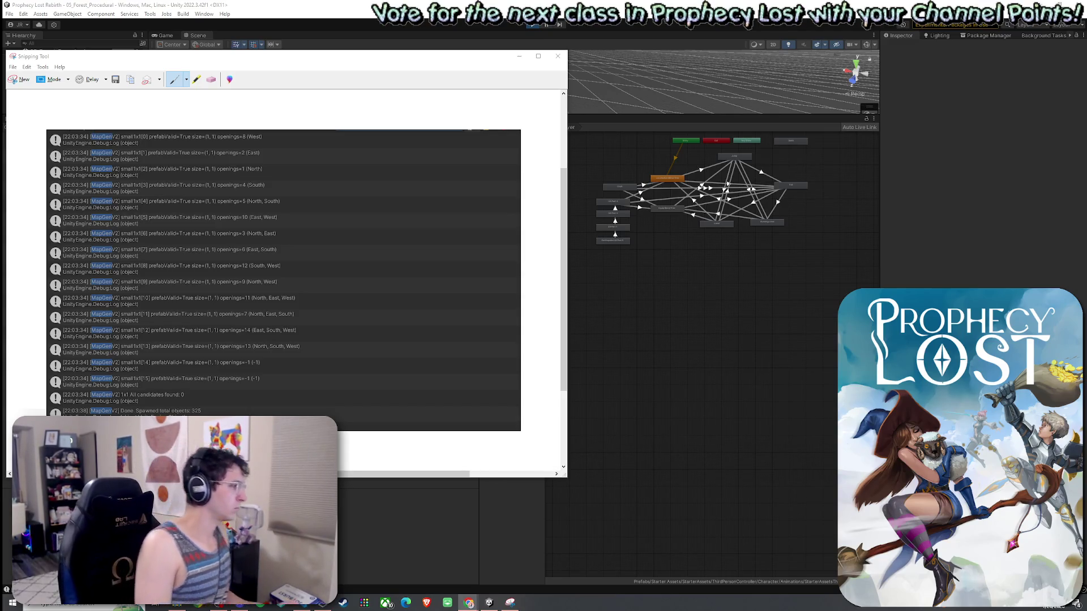
click(29, 67)
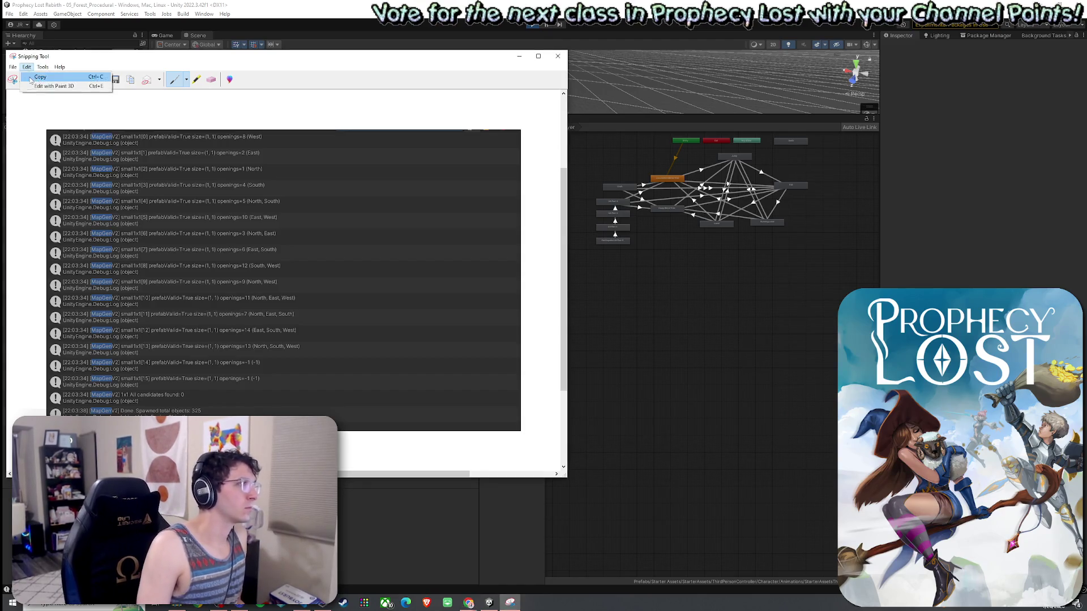
key(Escape)
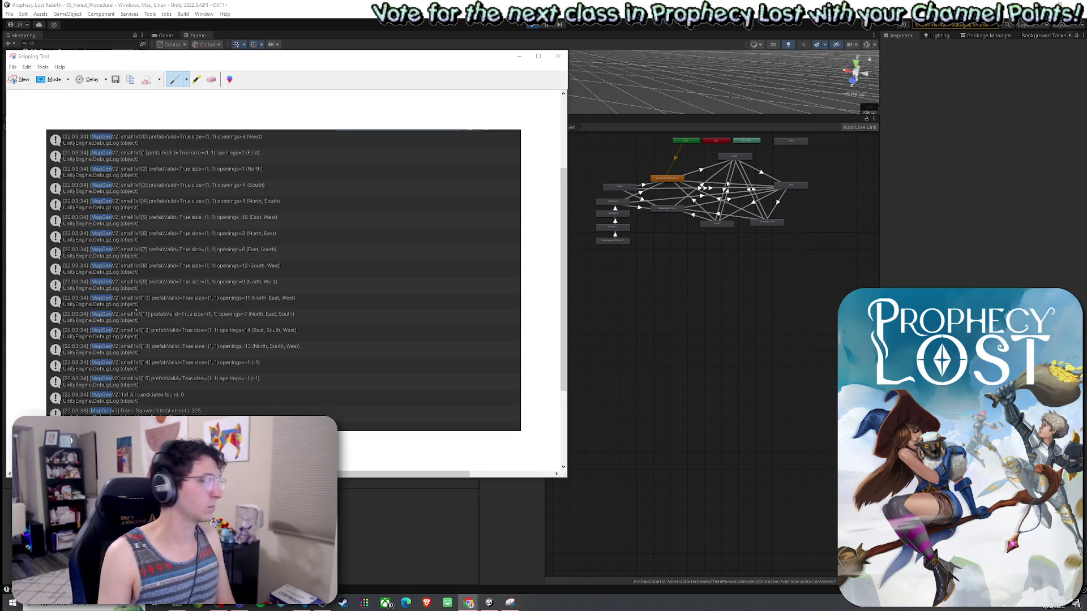
click(557, 56)
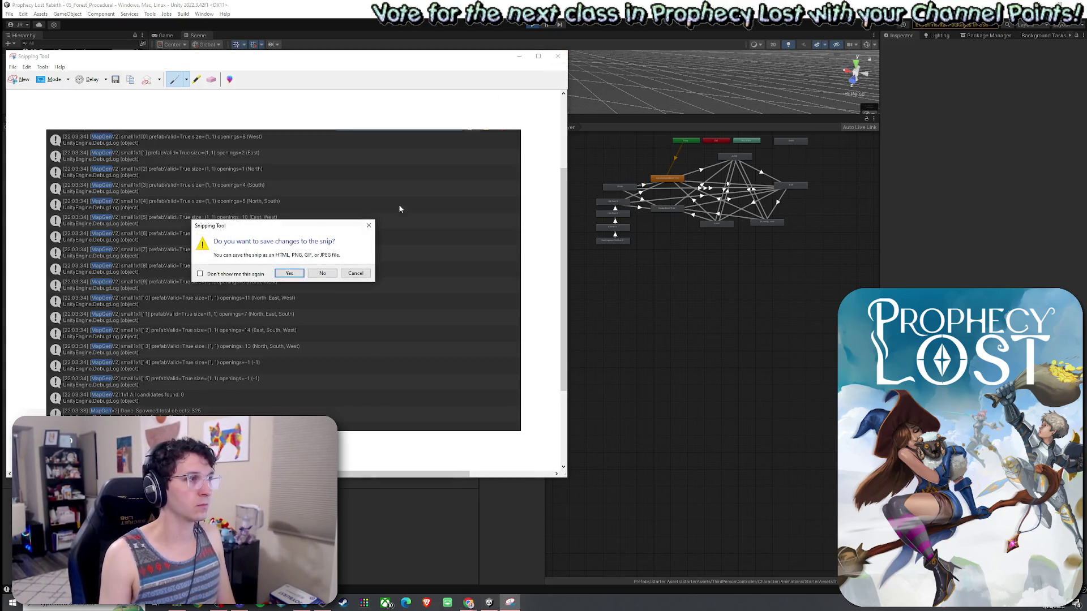
click(322, 272)
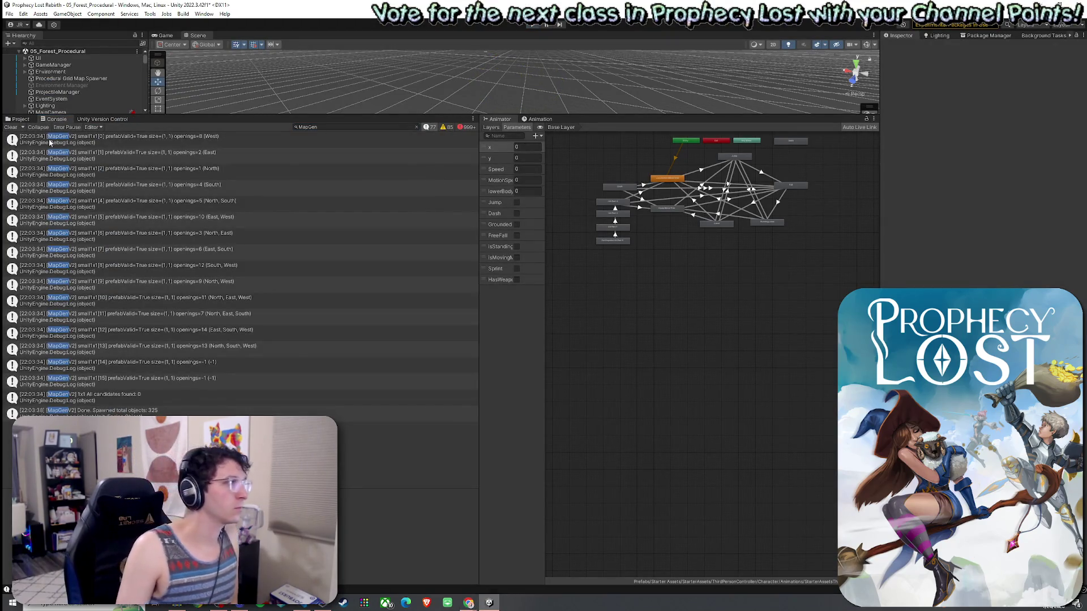
click(11, 127)
click(10, 13)
click(23, 54)
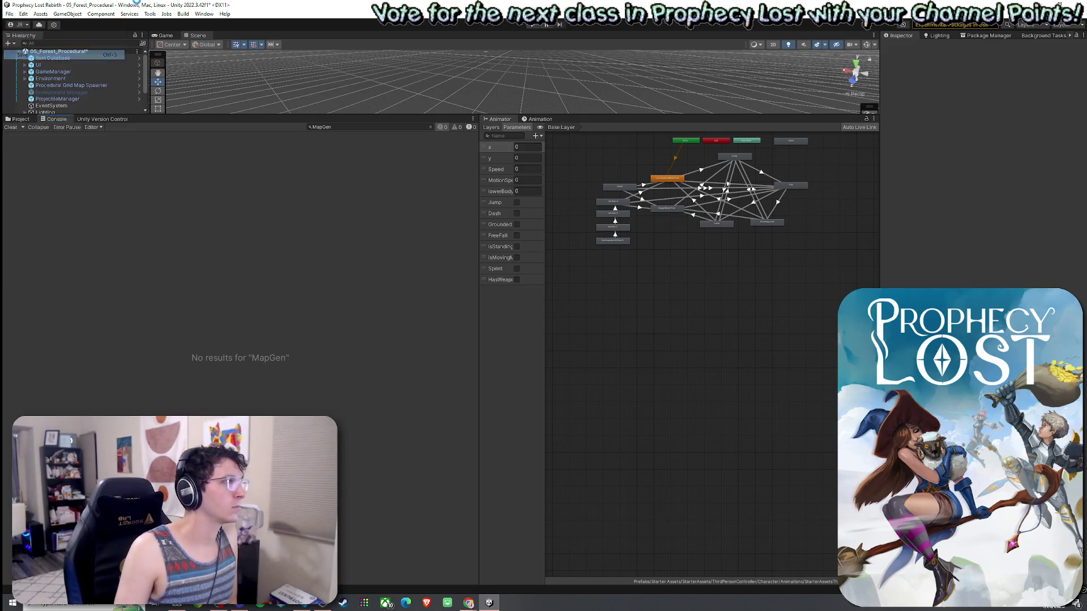
drag(212, 114, 212, 389)
double_click(80, 126)
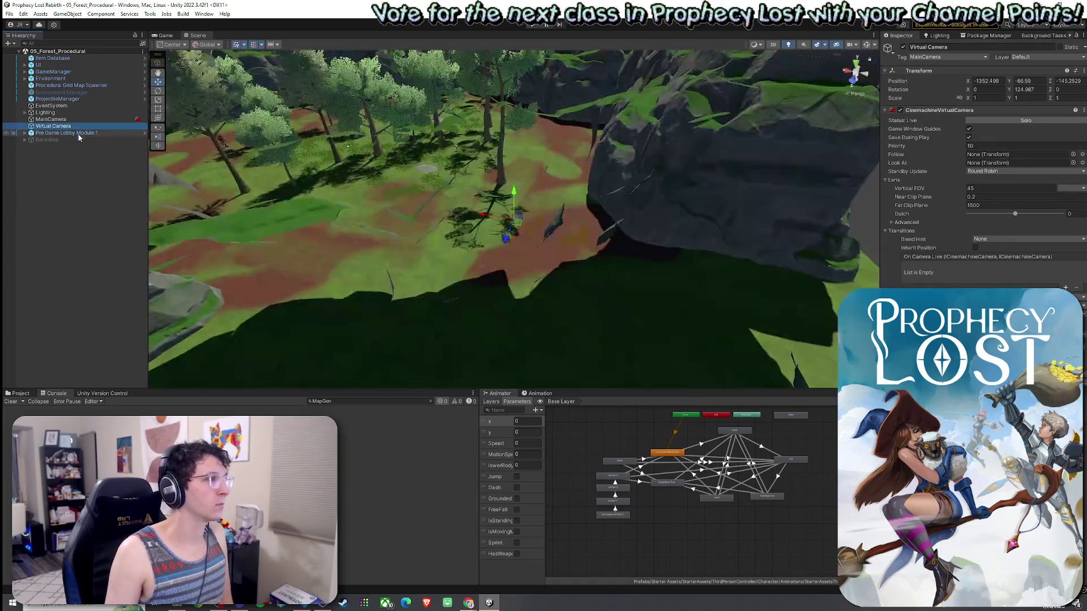
drag(446, 167, 170, 152)
drag(34, 147, 81, 166)
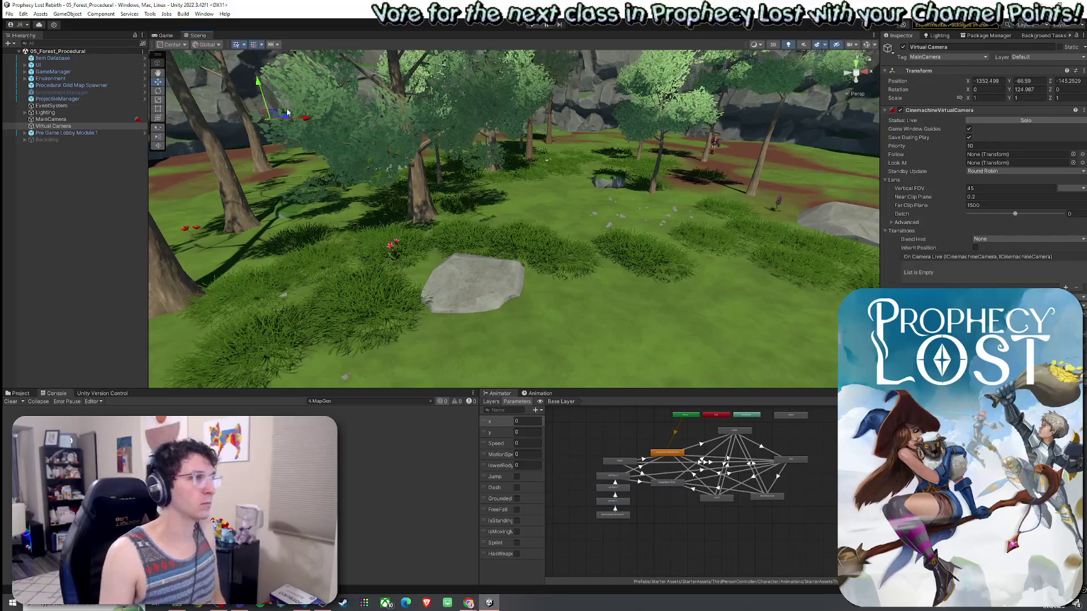
click(9, 14)
key(Escape)
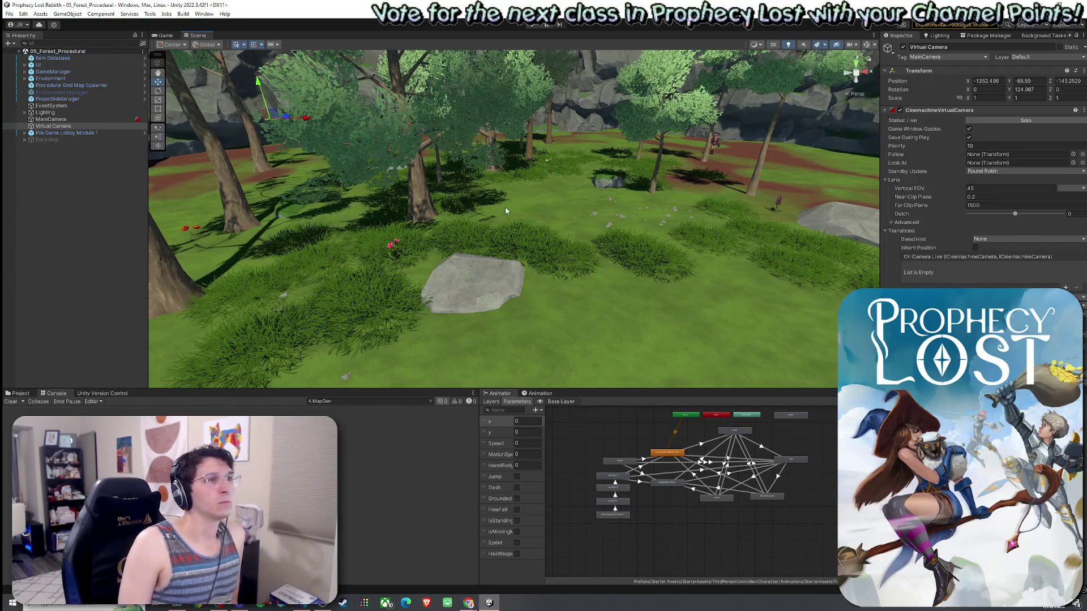
drag(605, 283, 613, 270)
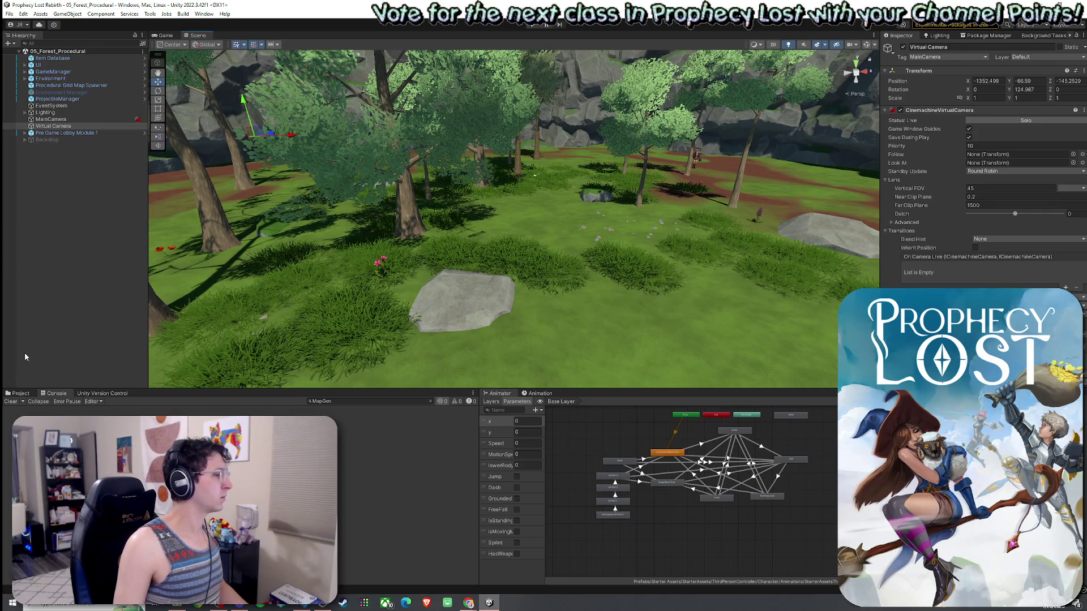
Go to line 468 of ProceduralGridMapSpawnerV2.cs and review TryPickSmallExact's -1 openings sanitize block
click(301, 607)
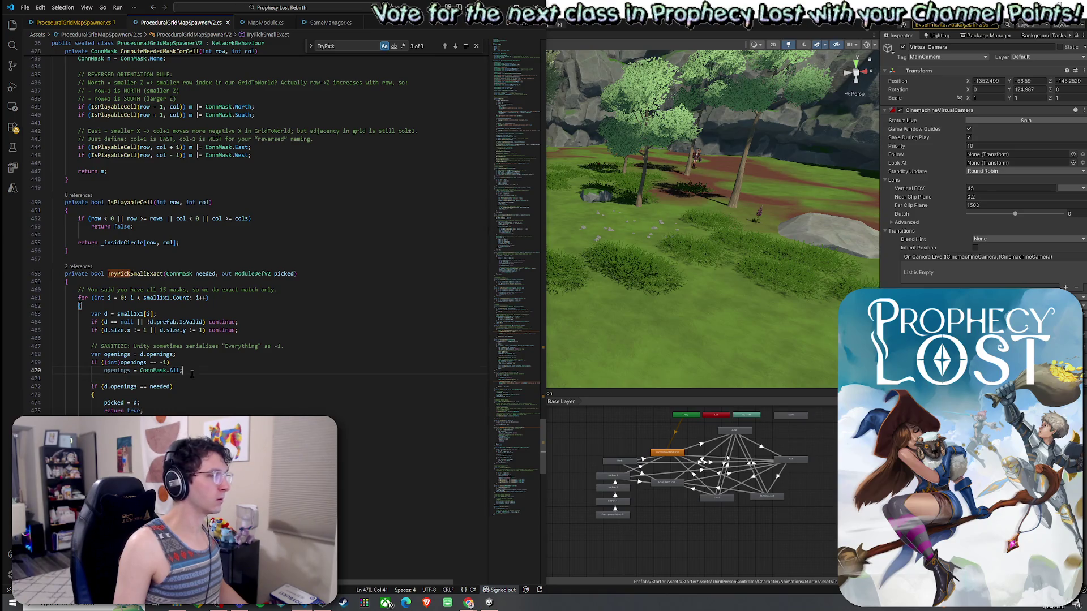
click(195, 356)
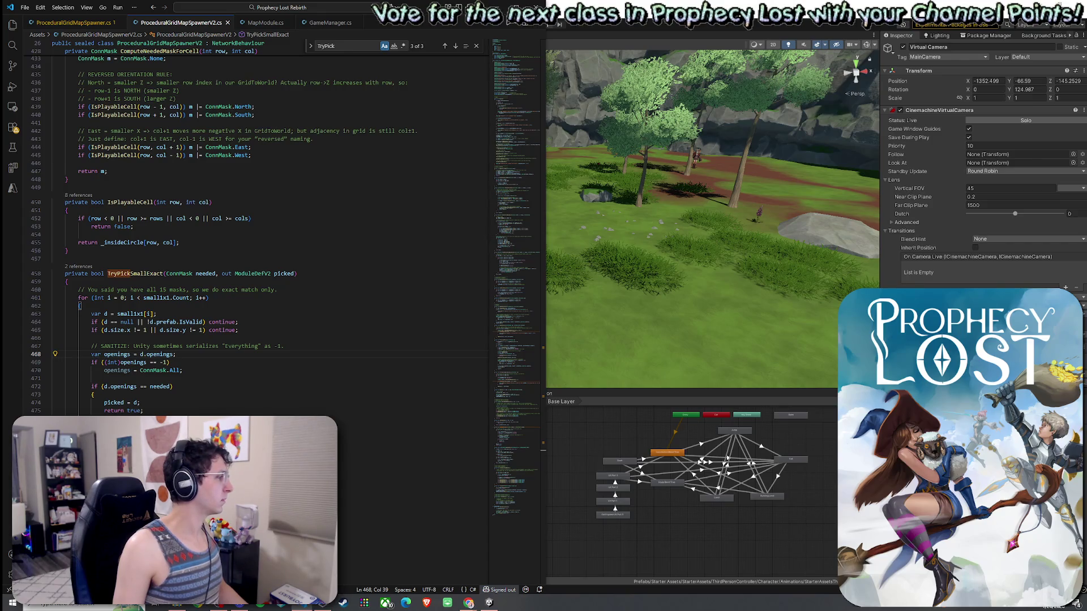
key(alt+Tab)
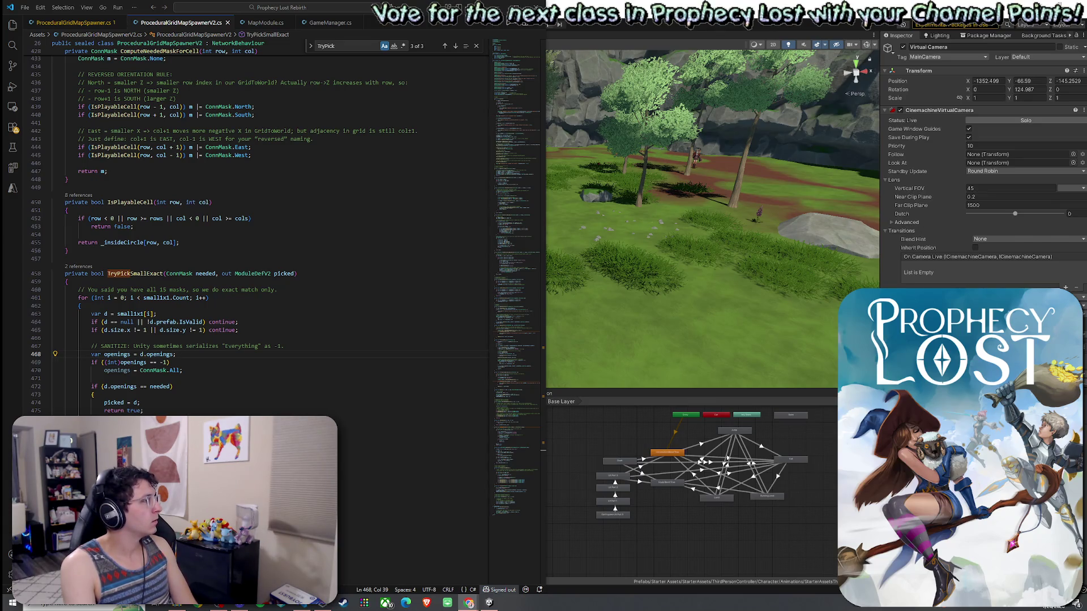
scroll(255, 226, down, 4)
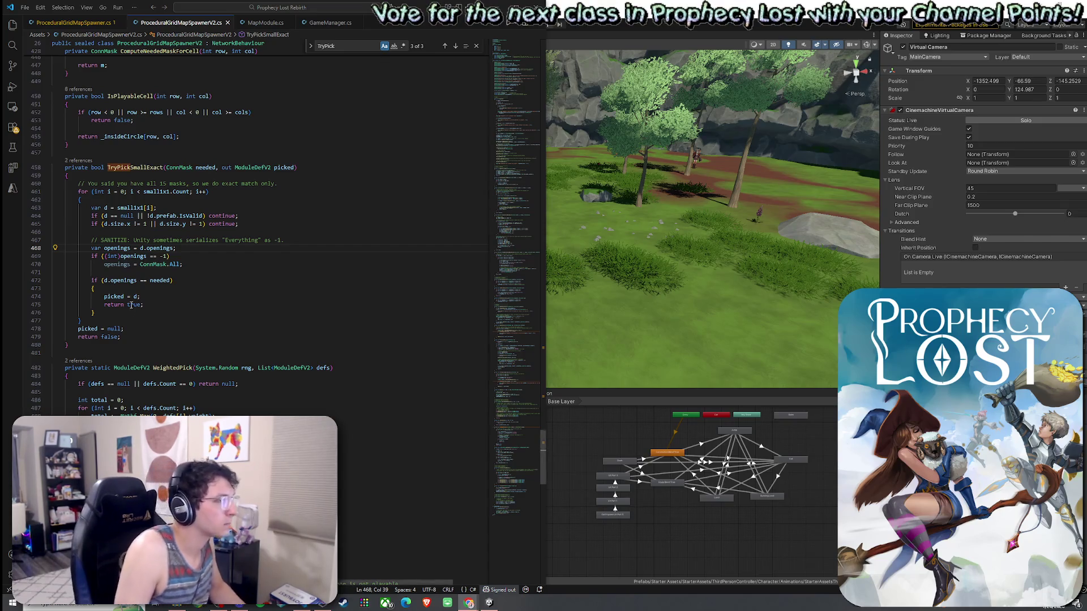
Replace TryPickSmallExact with the pasted SanitizeMask version and indent it one level
drag(84, 352, 52, 164)
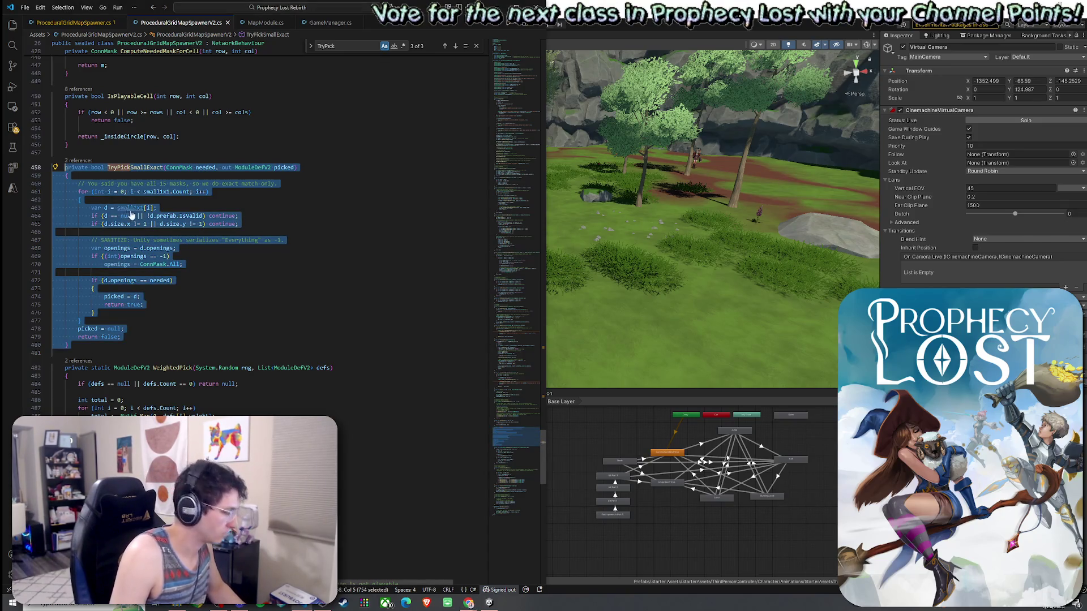
text(private static ConnMask SanitizeMask(ConnMask m) {     // Unity's Flags drawer often serializes "Everything" as -1.     // Your real All is 15 (N|E|S|W), so convert.     if ((int)m == -1) return ConnMask.All;      // Also clamp to the 4 relevant bits in case extra bits got set.     return (ConnMask)((int)m & (int)ConnMask.All); }  private bool TryPickSmallExact(ConnMask needed, out ModuleDefV2 picked) {     needed = SanitizeMask(needed);      for (int i = 0; i < small1x1.Count; i++)     {         var d = small1x1[i];         if (d == null || !d.prefab.IsValid) continue;         if (d.size != Vector2Int.one) continue;          var openings = SanitizeMask(d.openings);          if (openings == needed)         {             picked = d;             return true;         }     }      picked = null;     return false; })
shift+click(52, 169)
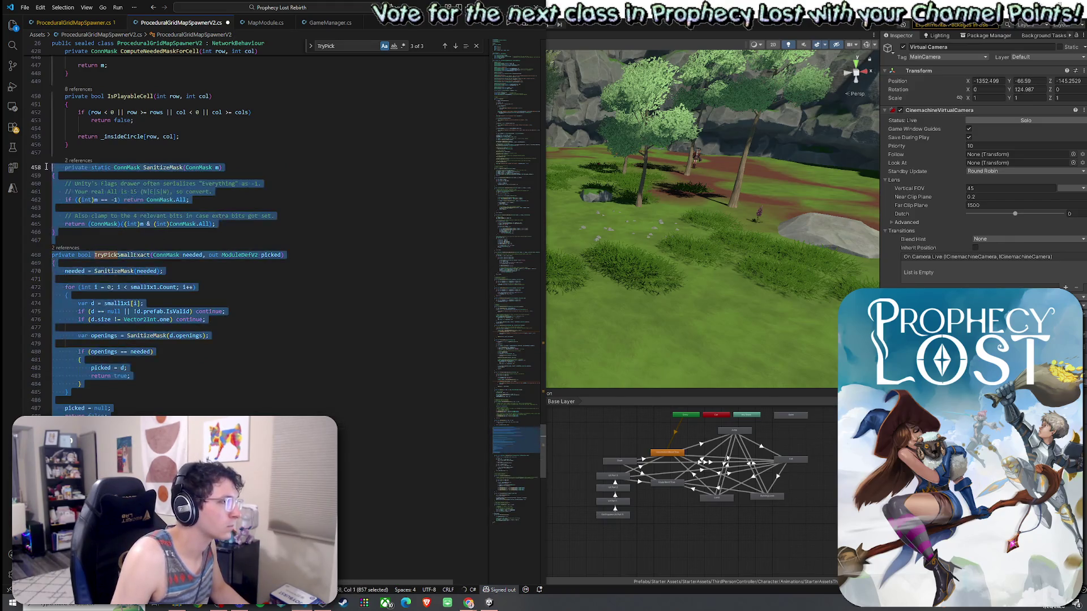
key(Tab)
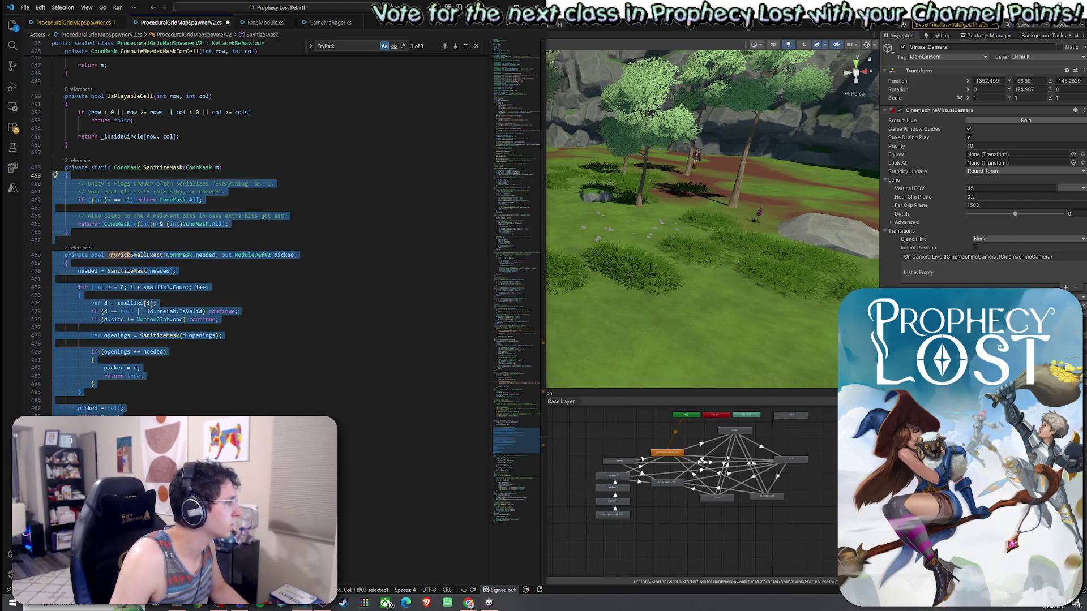
click(79, 232)
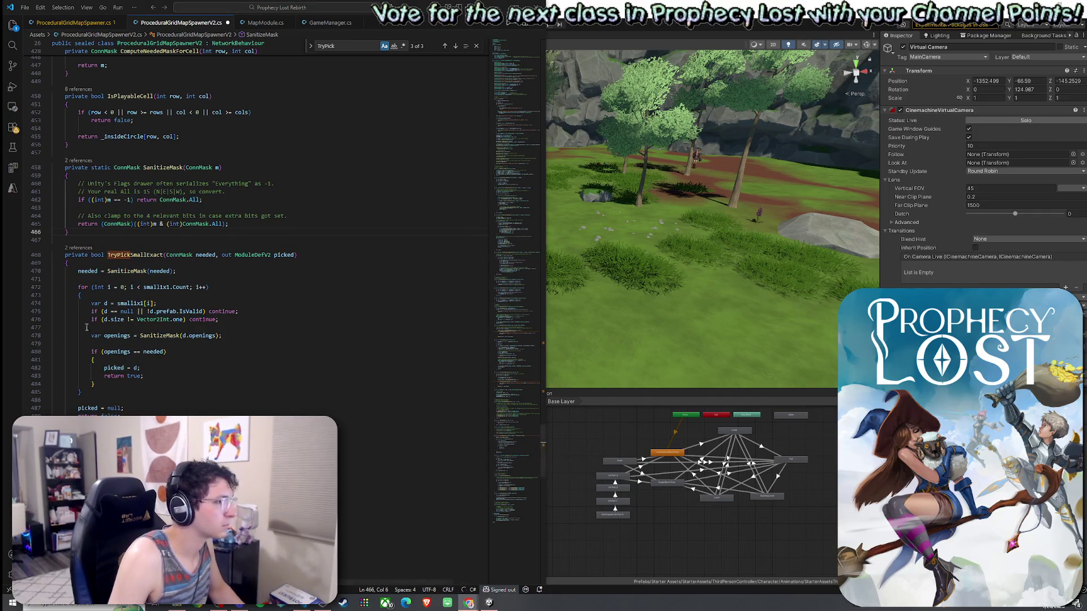
Paste an OnValidate method after OnDrawGizmosSelected and indent it to class level
scroll(87, 327, down, 3)
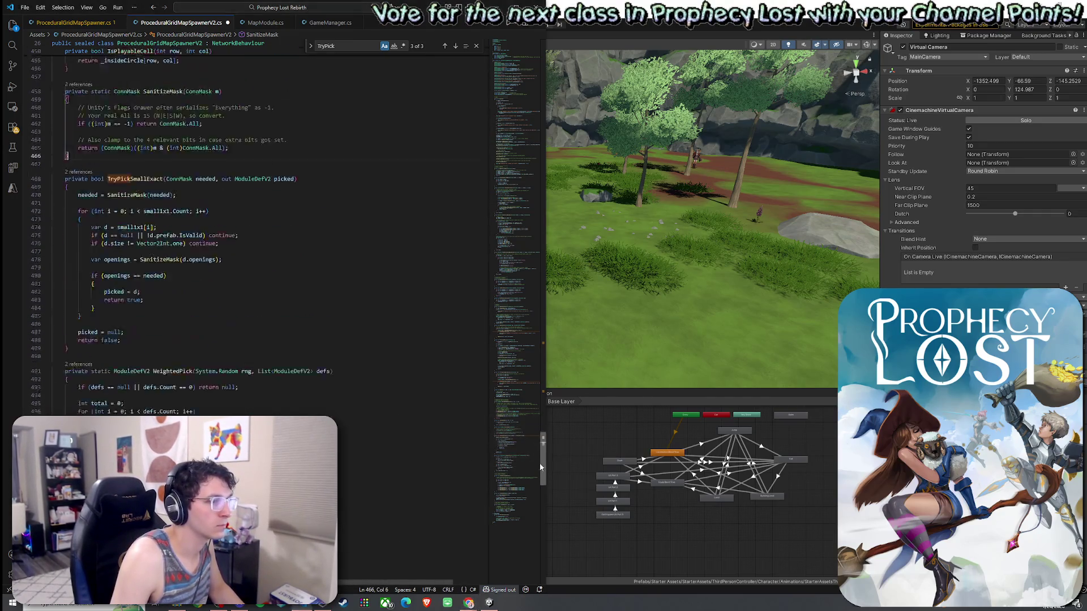
drag(540, 466, 541, 520)
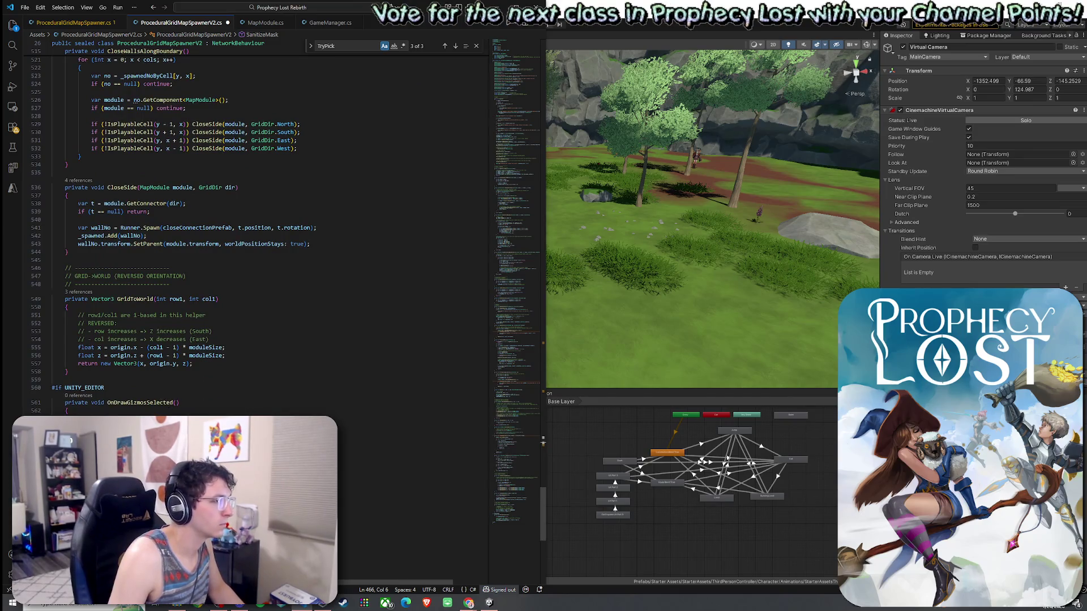
click(56, 388)
scroll(255, 227, down, 6)
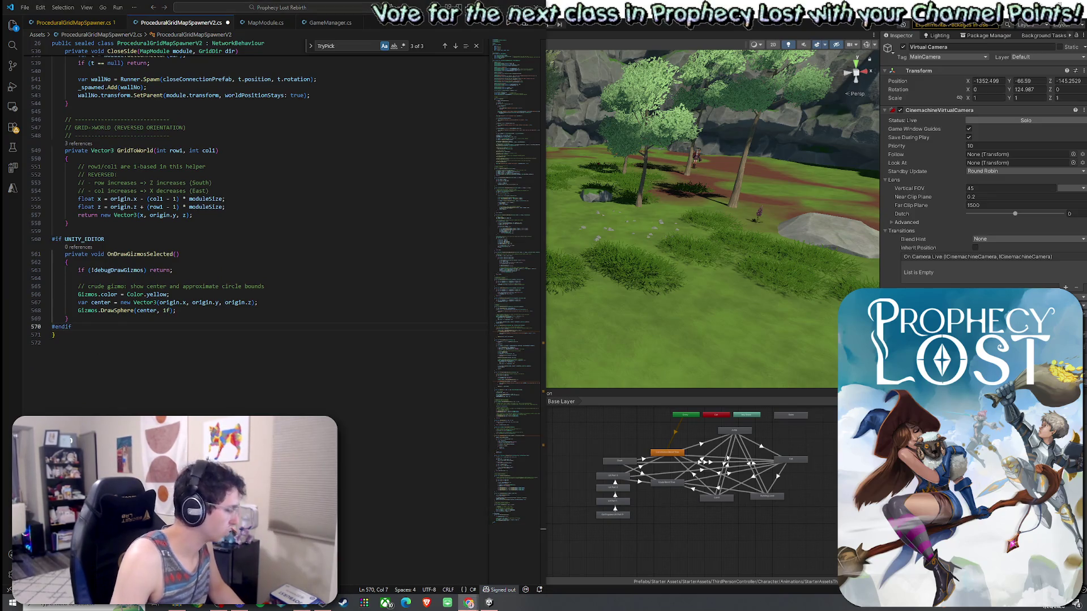
click(91, 320)
key(ctrl+v)
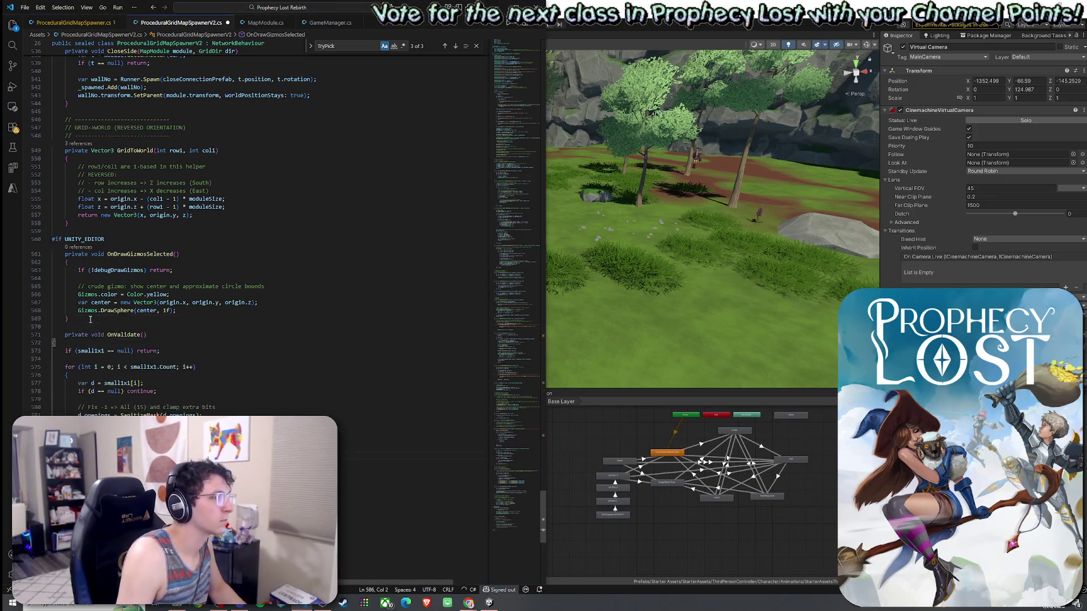
key(shift+Up)
key(shift+Up)
key(shift+Up)
key(Tab)
key(Escape)
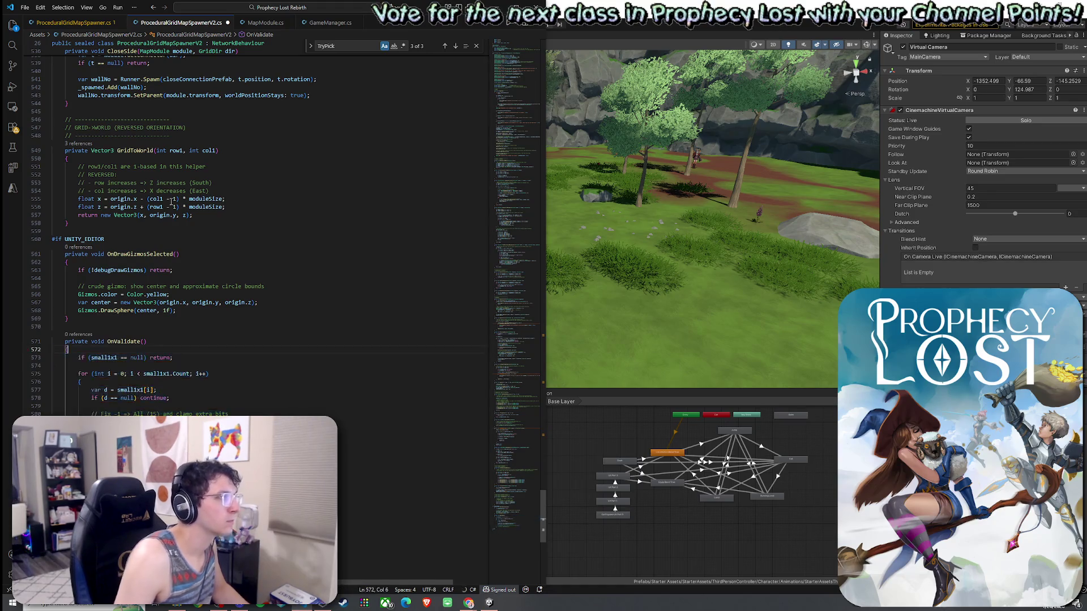
Save the spawner script and return to Unity
click(25, 7)
click(80, 178)
key(alt+Tab)
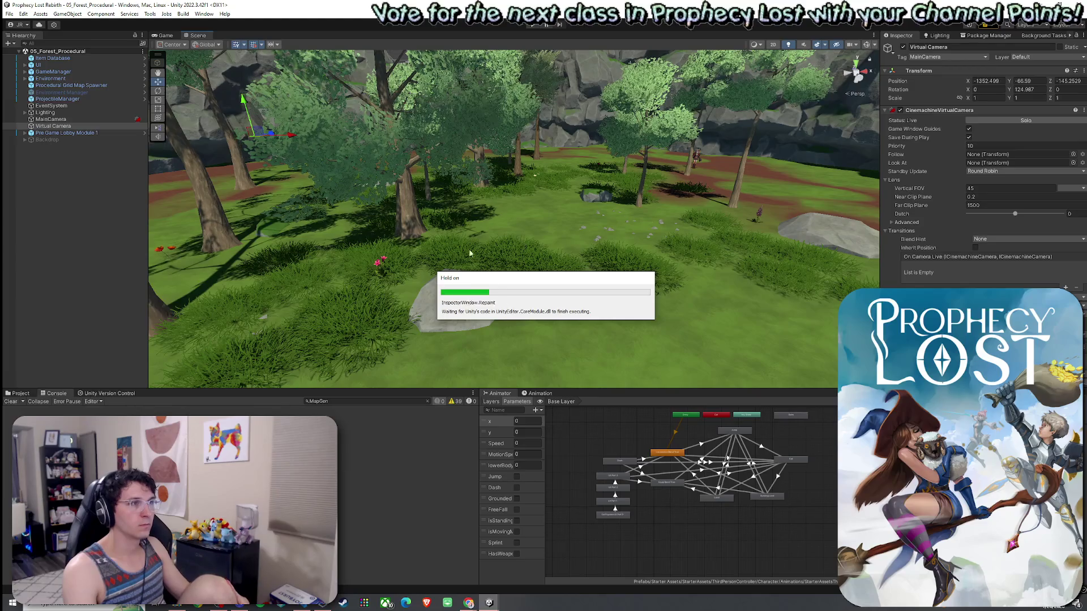
Enlarge the Game view and enter play mode with Ctrl+P
click(9, 14)
click(161, 36)
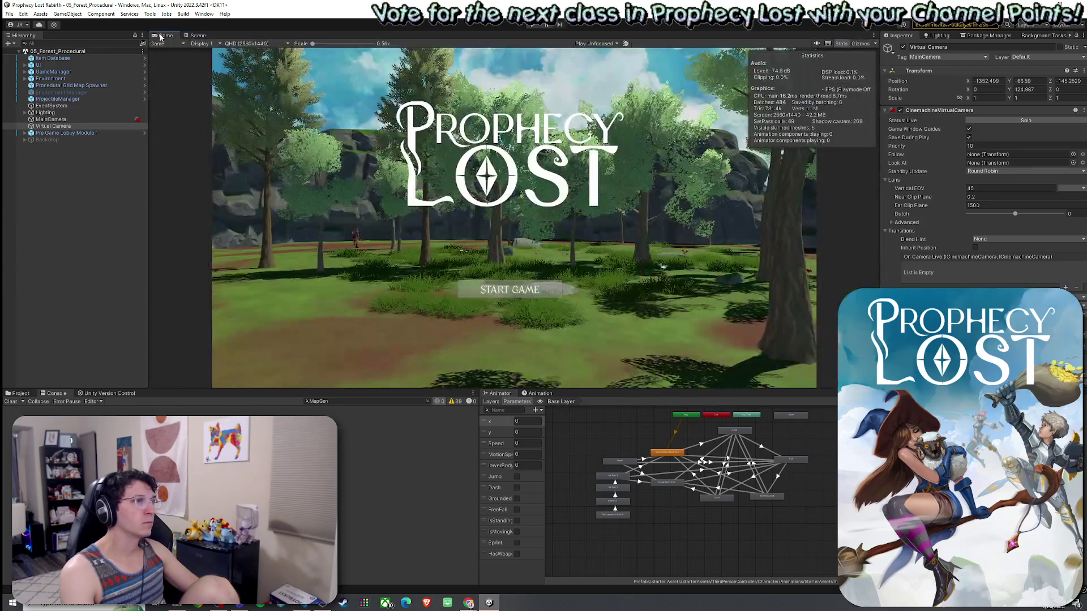
drag(453, 390, 453, 487)
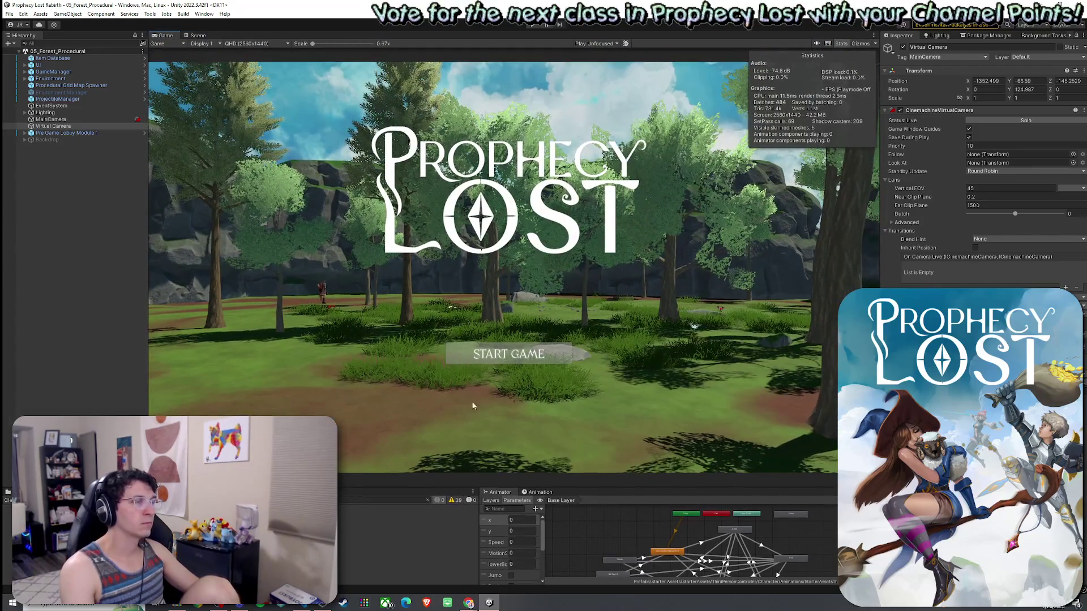
key(ctrl+p)
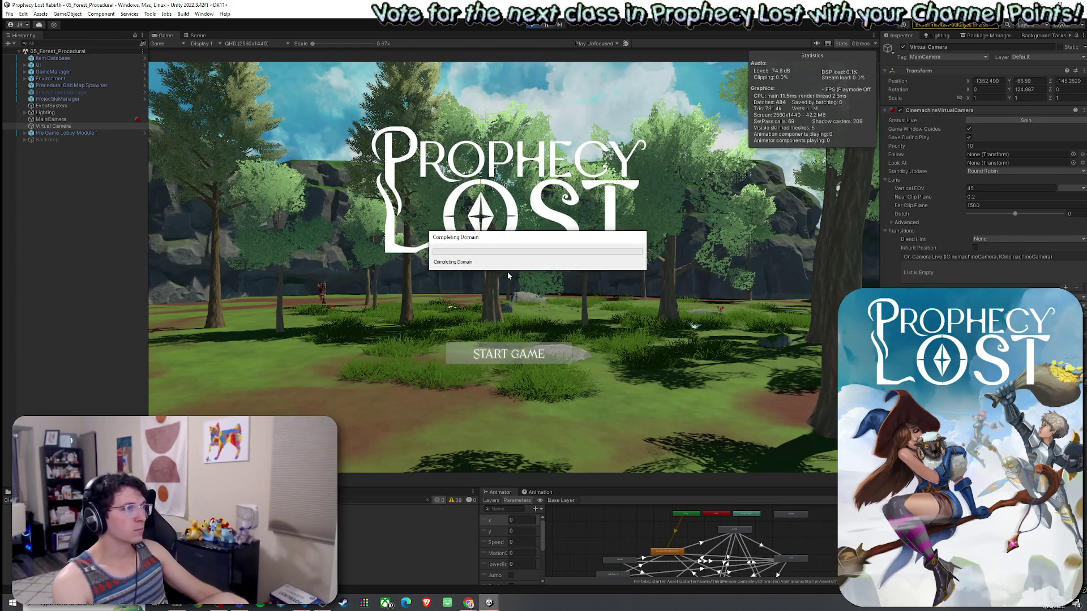
Start a Prophecy Lost match from the title screen, with the timer counting from 10:00
key(alt+Tab)
key(alt+Tab)
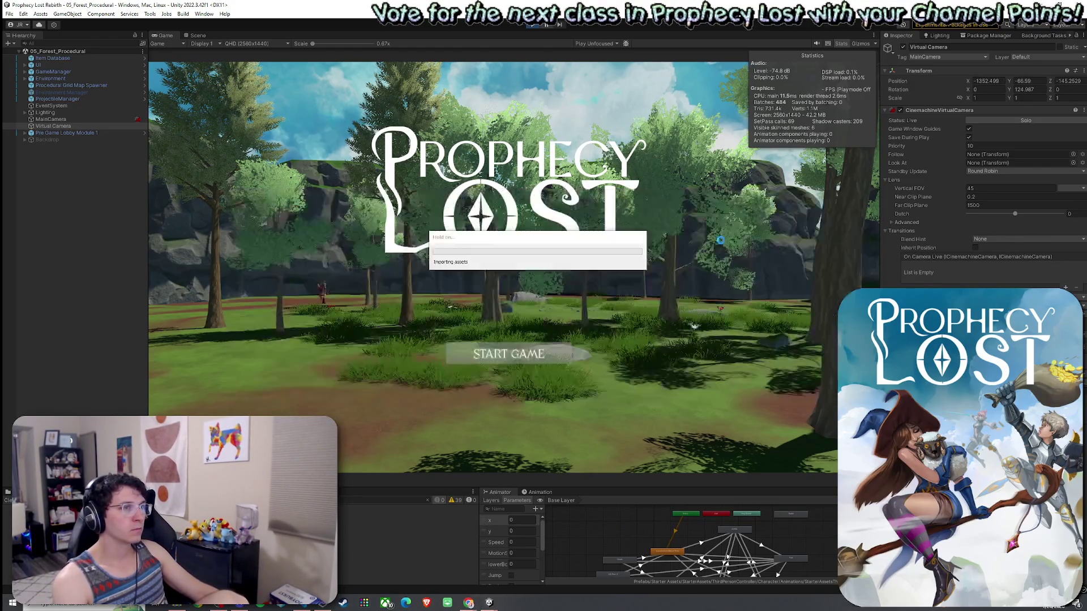
key(alt+Tab)
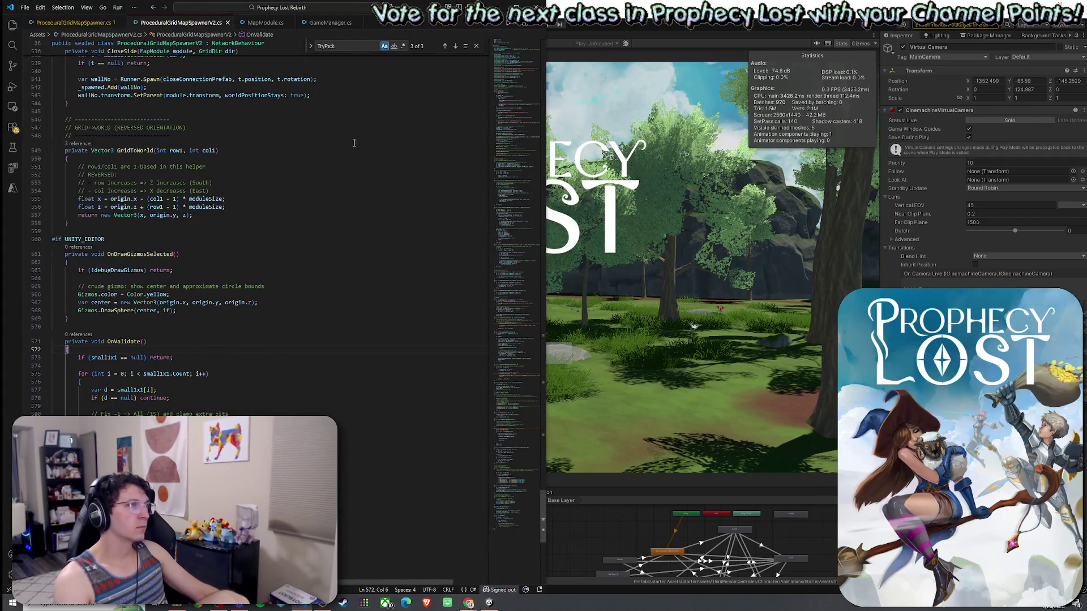
key(alt+Tab)
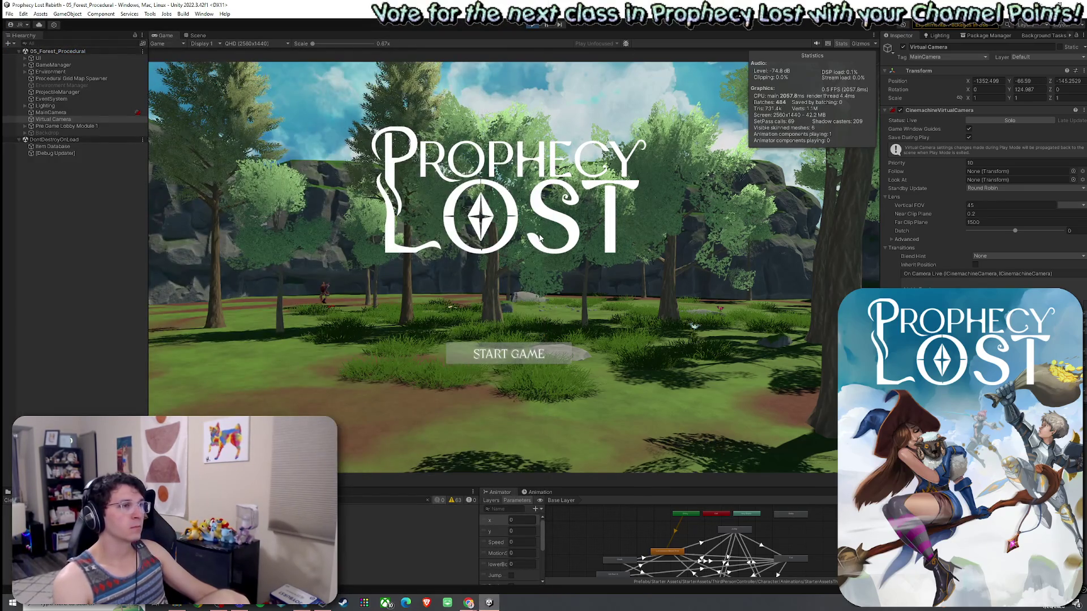
click(509, 354)
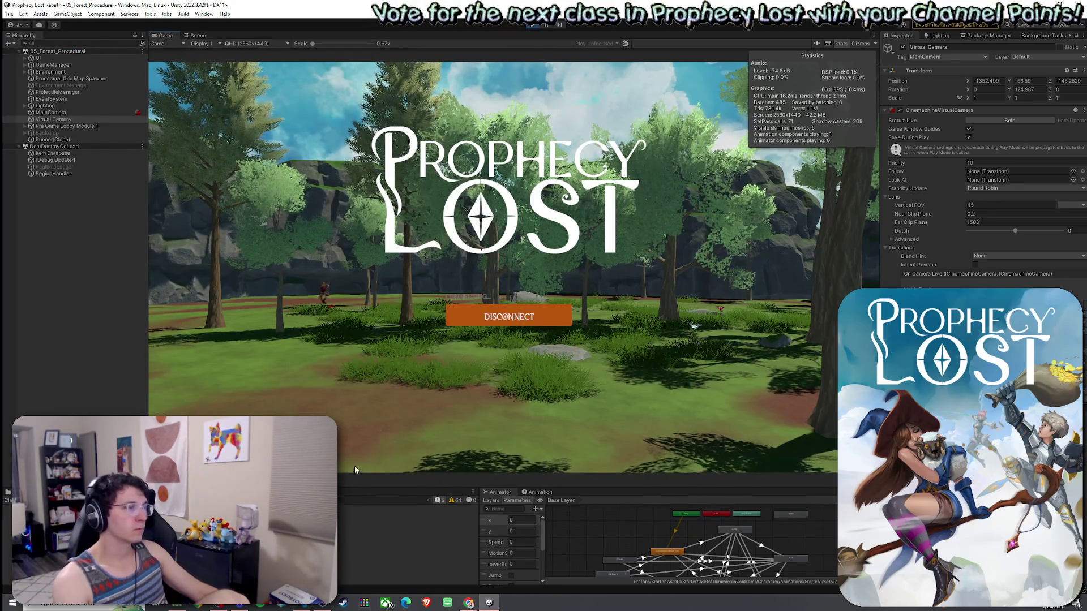
drag(355, 478, 355, 417)
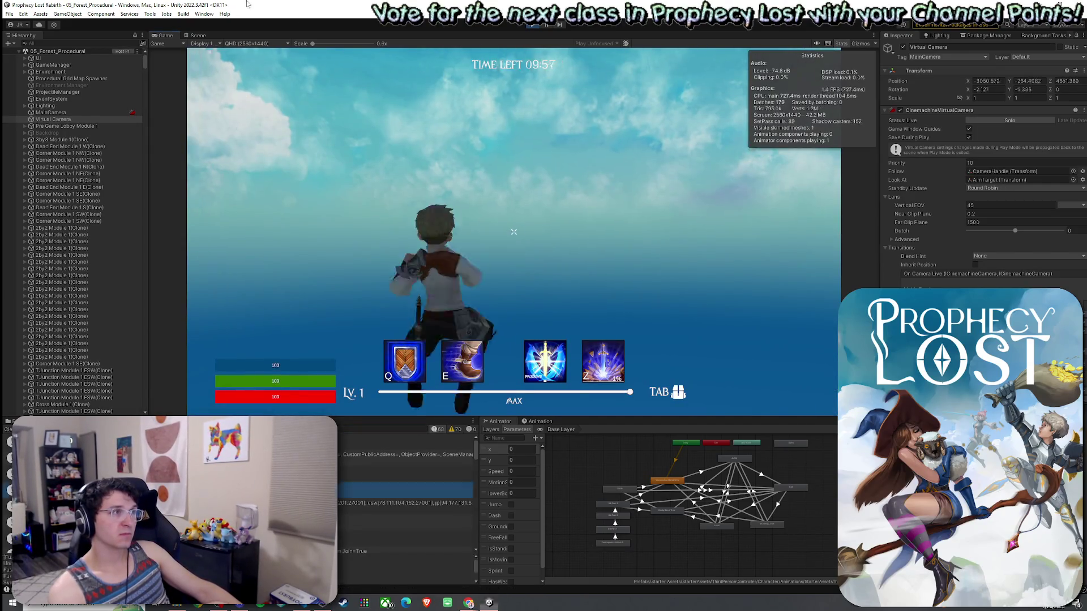
key(super)
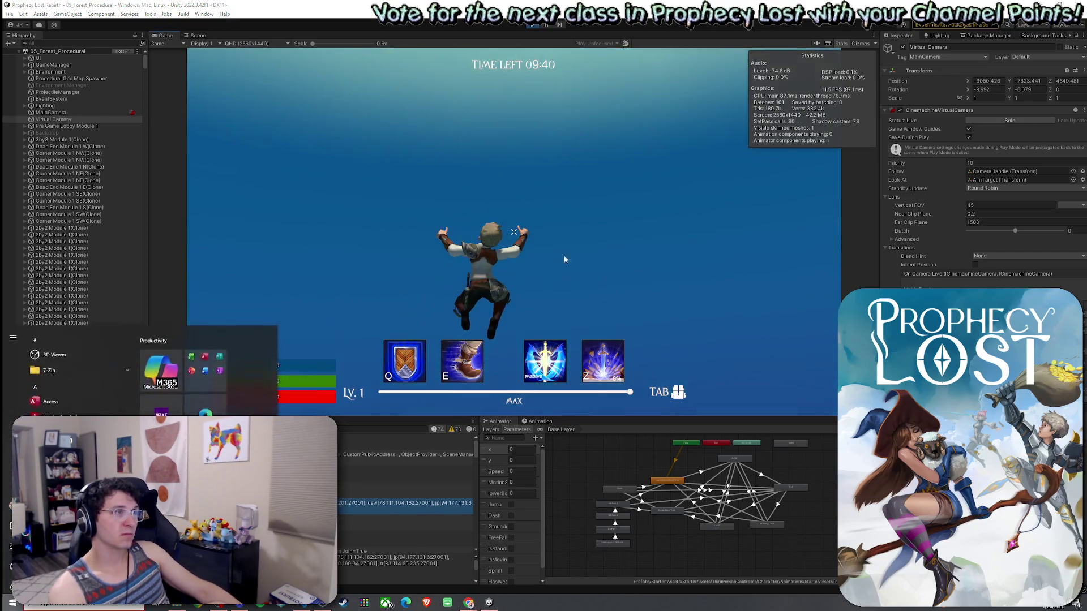
click(225, 54)
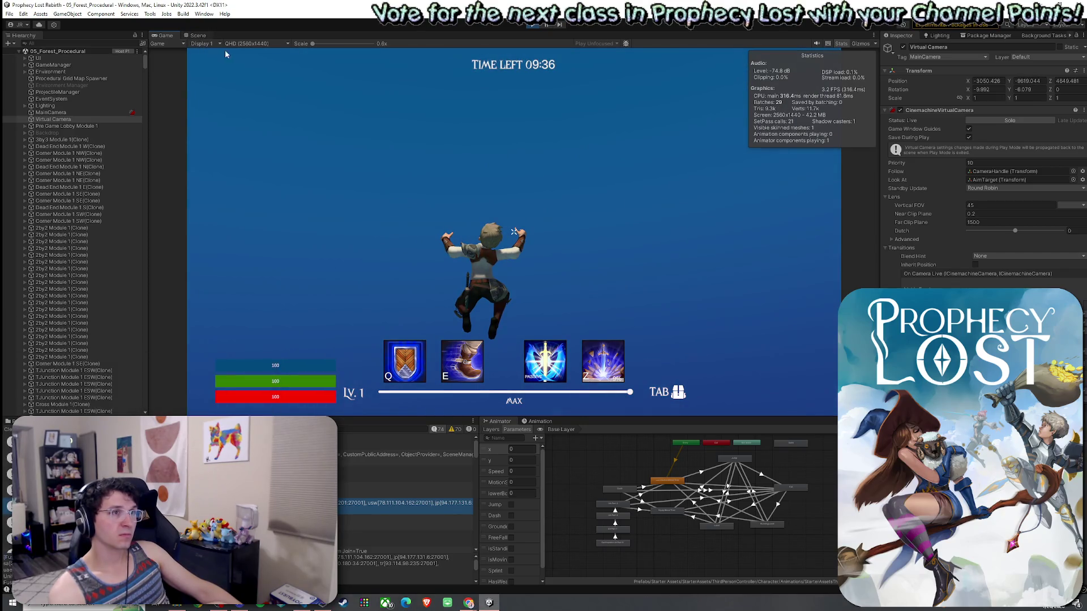
In the Scene view, orbit out from the cliff to see the whole forest patch
key(ctrl+1)
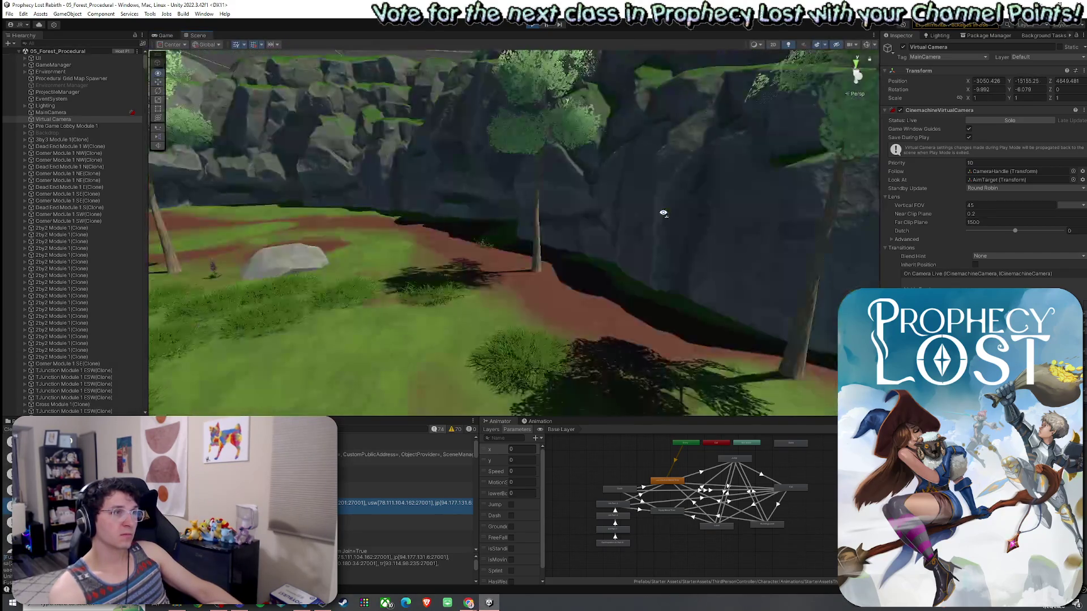
mouse_move(640, 214)
mouse_down()
mouse_move(767, 245)
mouse_move(79, 253)
mouse_up()
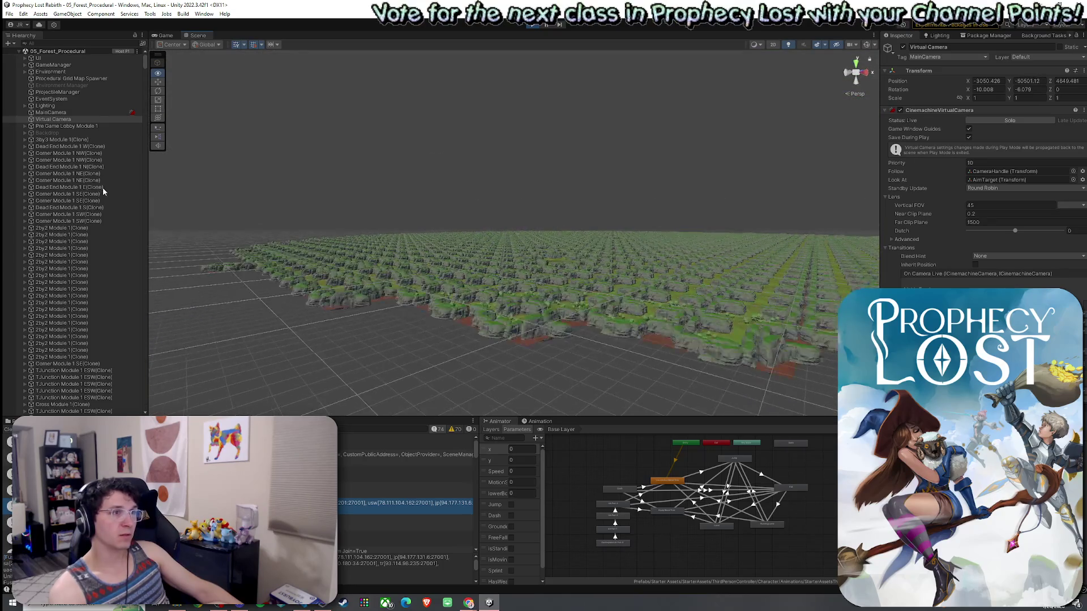
mouse_move(186, 244)
mouse_down()
mouse_move(235, 274)
mouse_move(266, 245)
mouse_up()
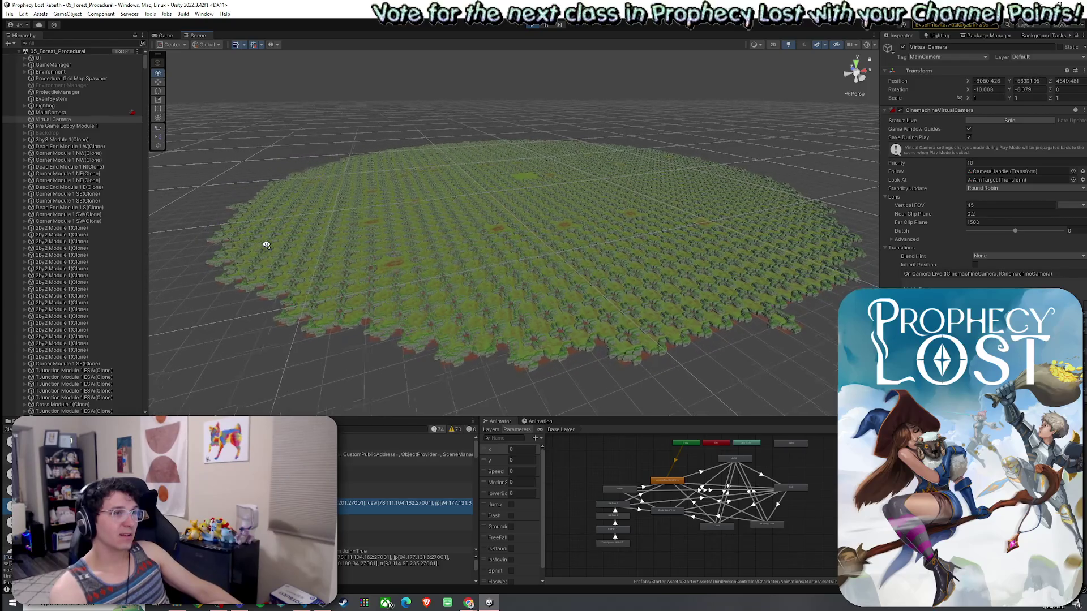
scroll(264, 252, up, 3)
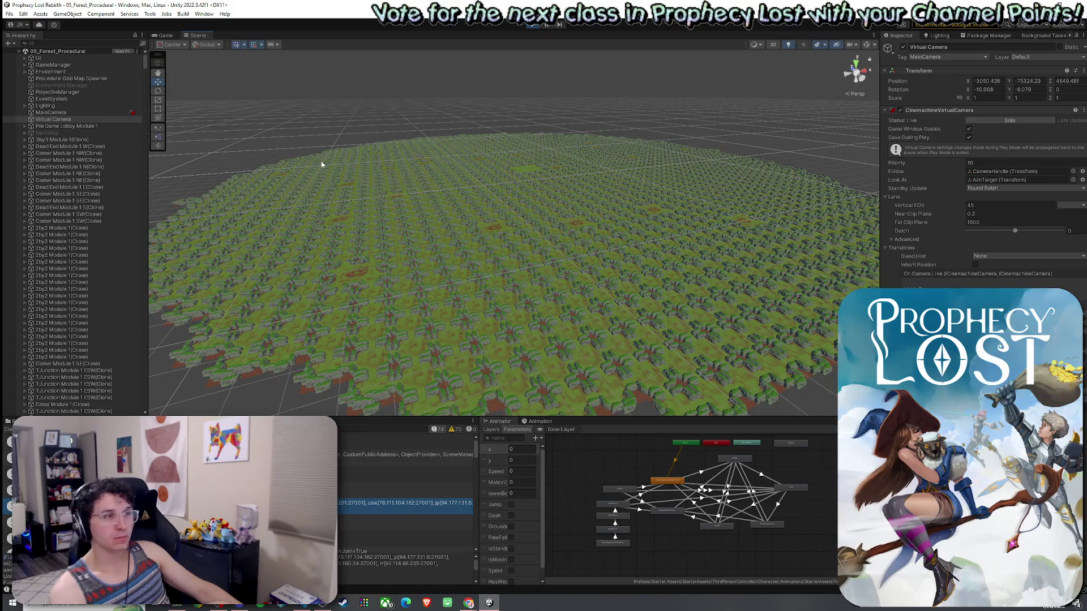
scroll(328, 219, up, 3)
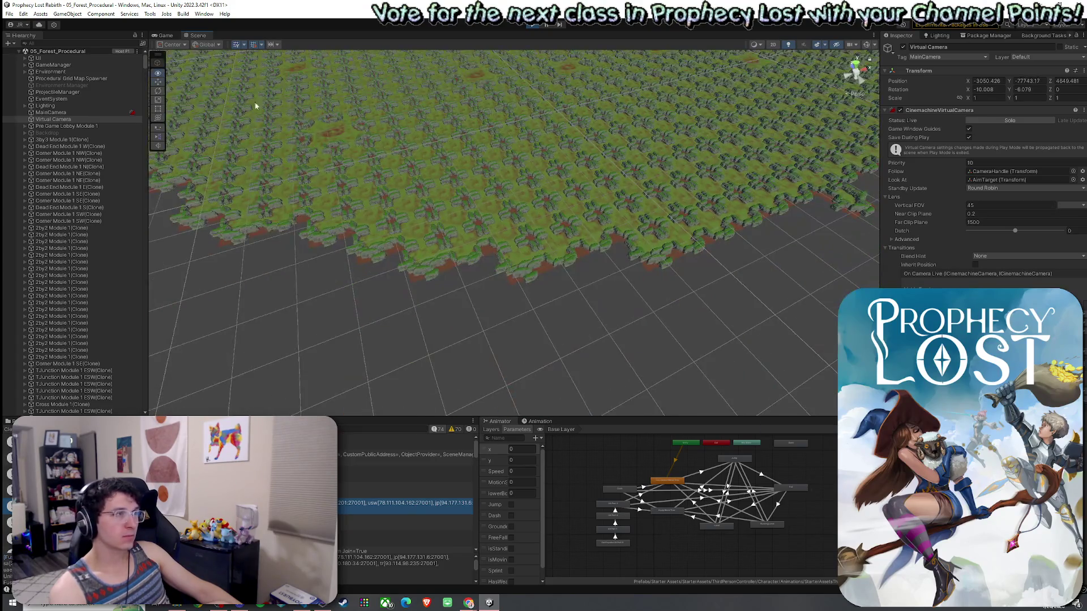
Glance at the running game, then orbit around the grid toward its right edge
click(167, 38)
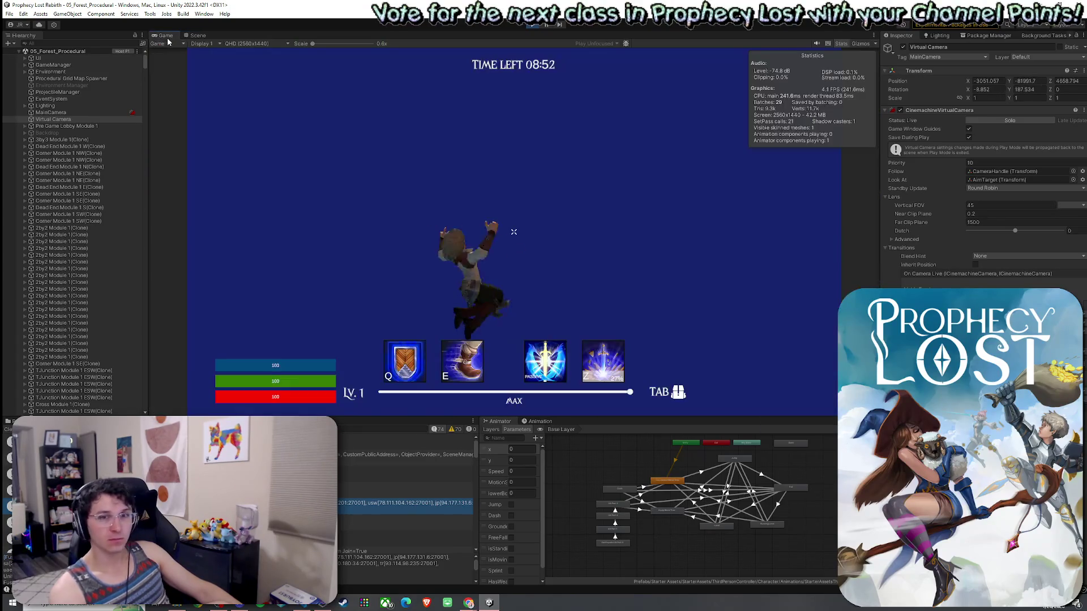
click(198, 36)
mouse_move(549, 257)
mouse_down()
mouse_move(517, 194)
mouse_move(561, 200)
mouse_up()
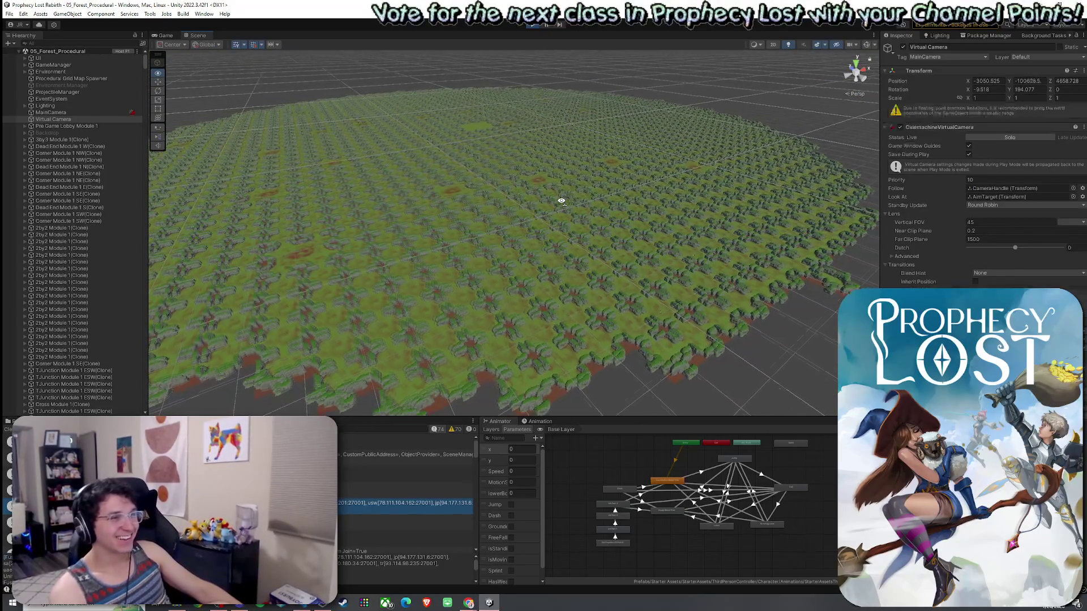
scroll(561, 200, up, 5)
scroll(561, 201, down, 5)
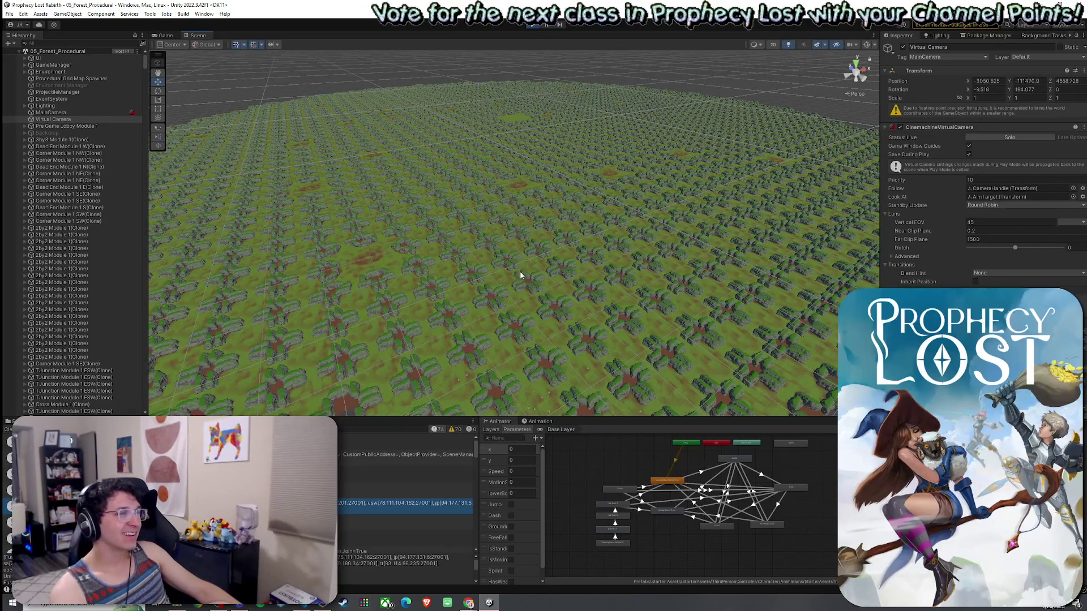
mouse_move(521, 276)
mouse_down()
mouse_move(545, 303)
mouse_move(598, 266)
mouse_up()
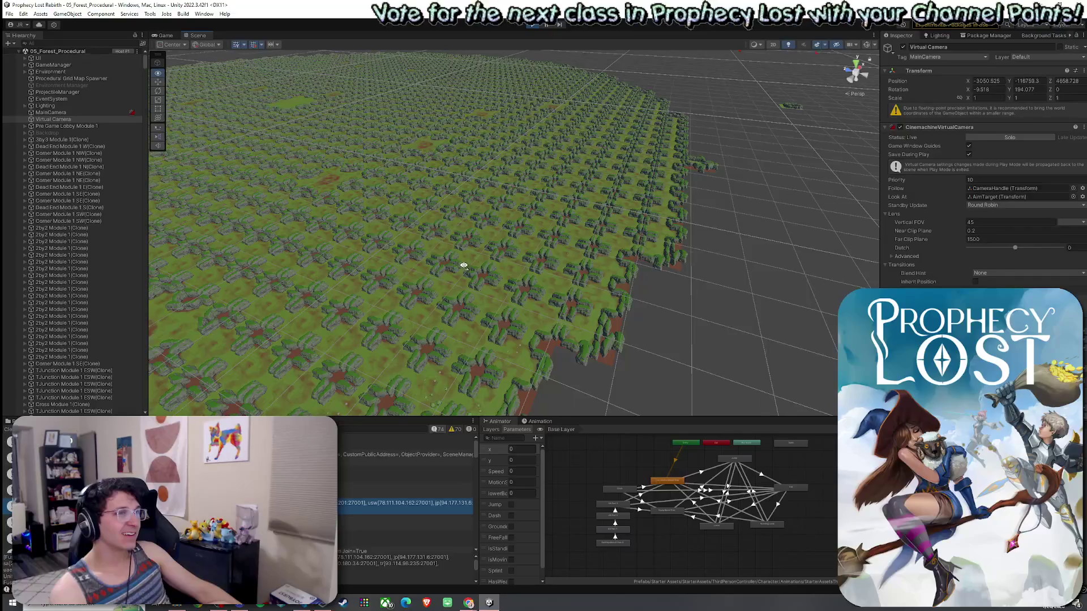
drag(464, 266, 444, 265)
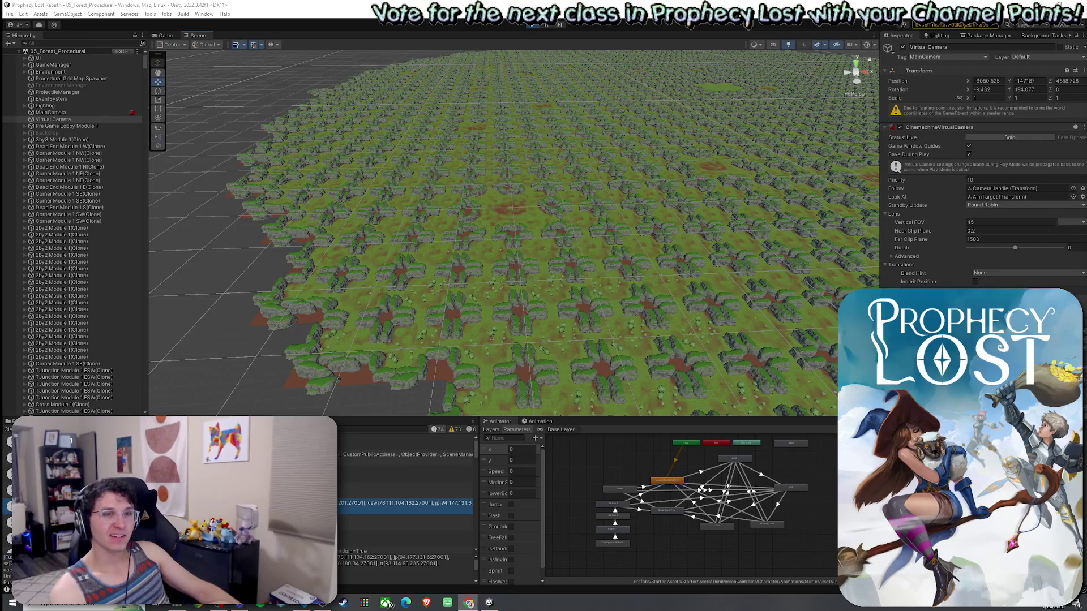
key(alt+Tab)
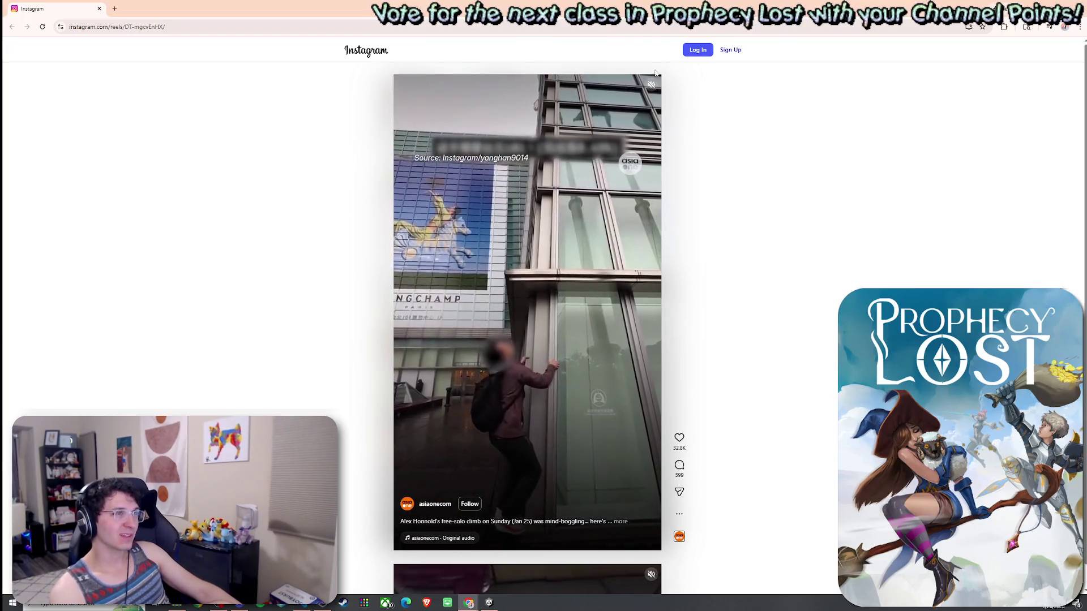
click(572, 402)
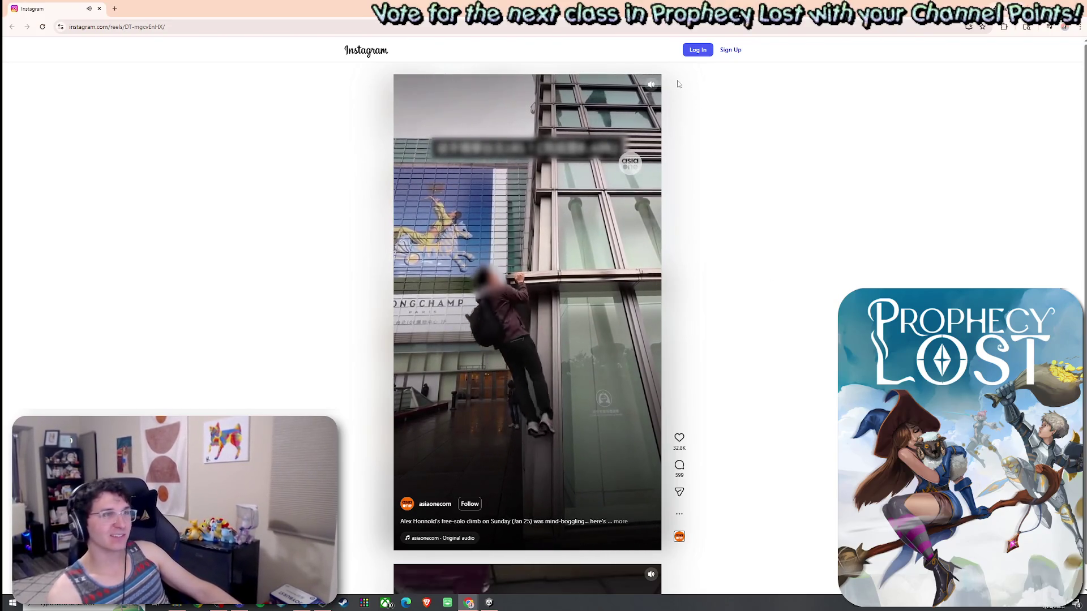
click(651, 86)
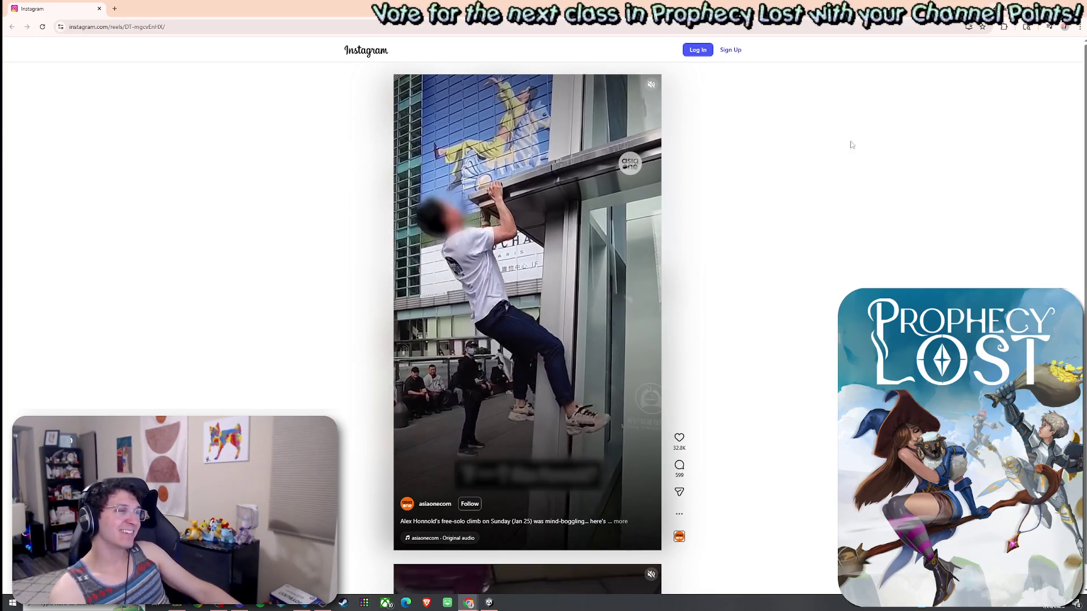
key(alt+Tab)
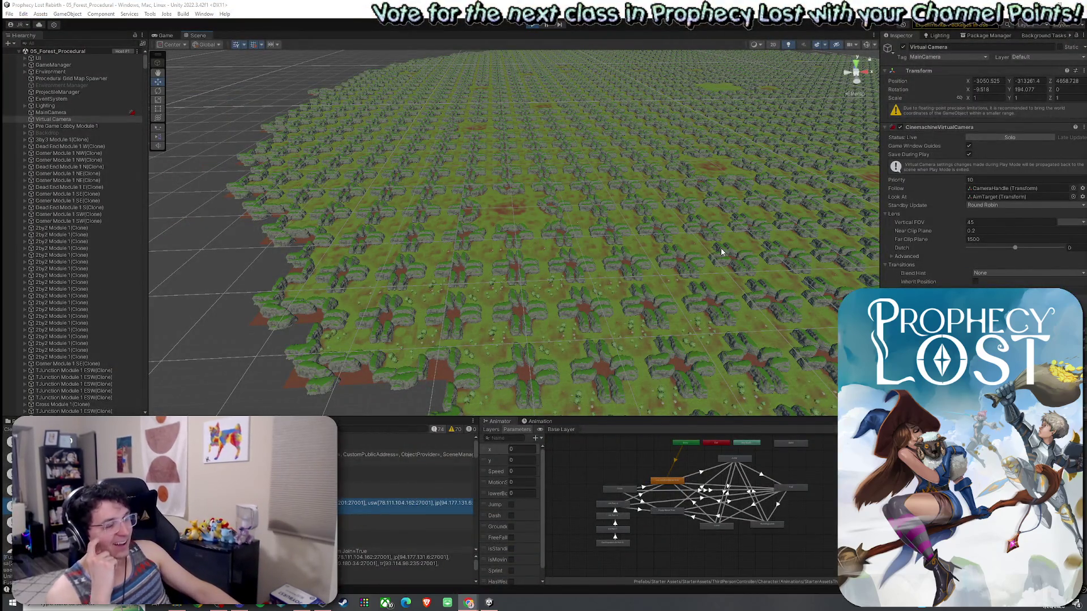
Check the Game view, orbit briefly over the forest grid, then return to the Game view
click(166, 35)
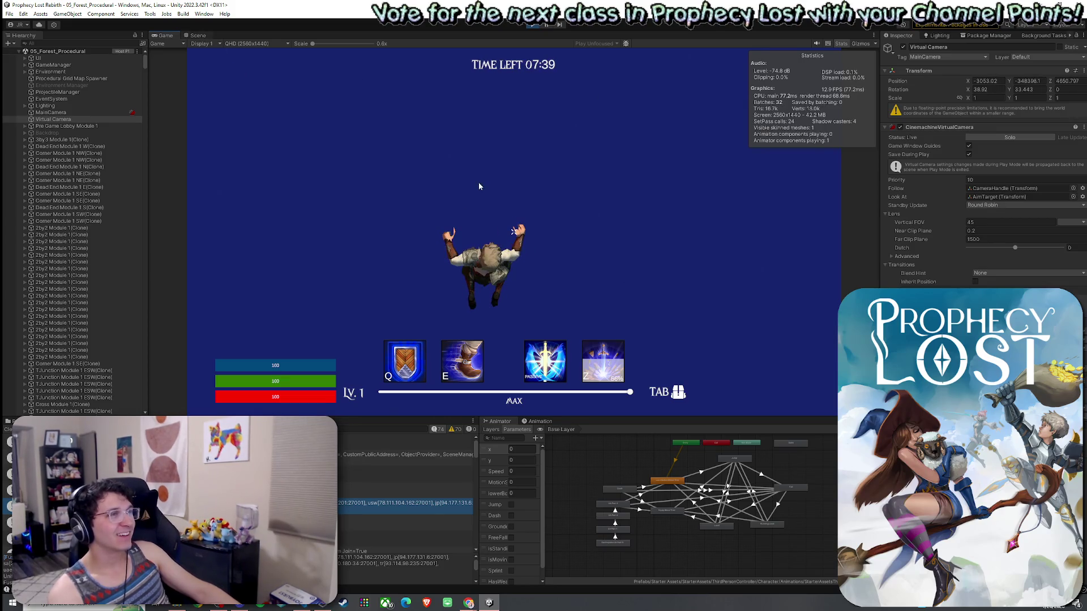
key(ctrl+1)
mouse_move(611, 272)
mouse_down()
mouse_move(715, 262)
mouse_move(597, 259)
mouse_move(669, 282)
mouse_move(651, 282)
mouse_up()
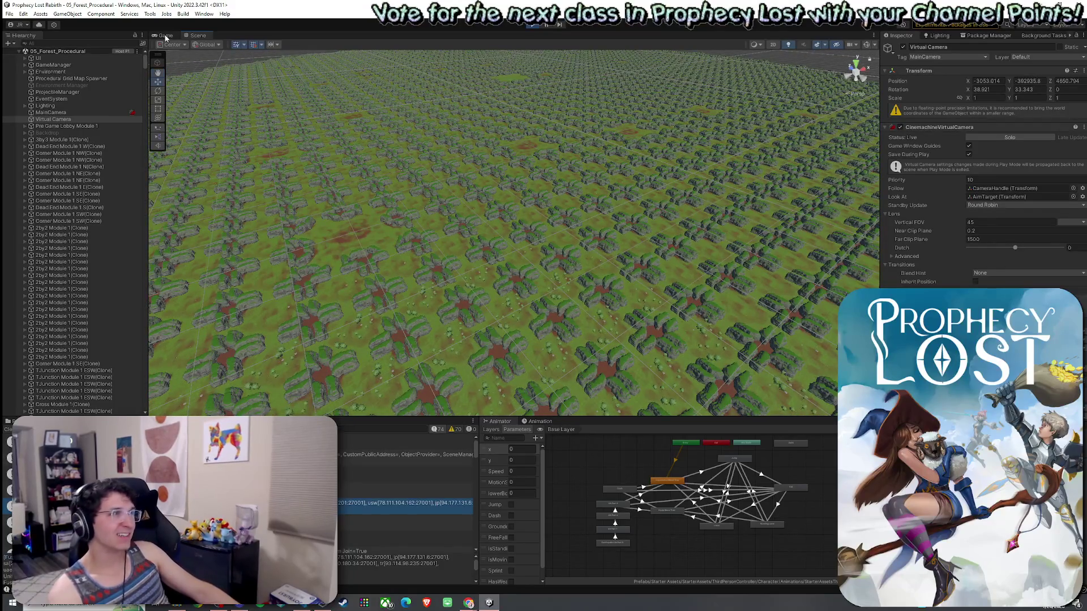
click(165, 35)
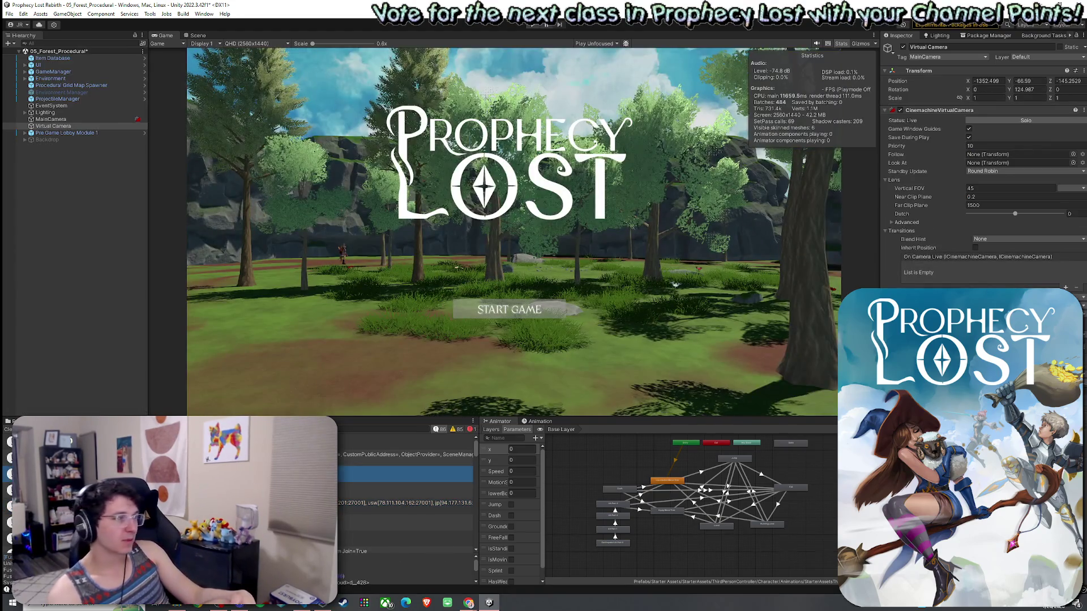
Clear the Console log and switch to the Facebook reel in Chrome
click(8, 429)
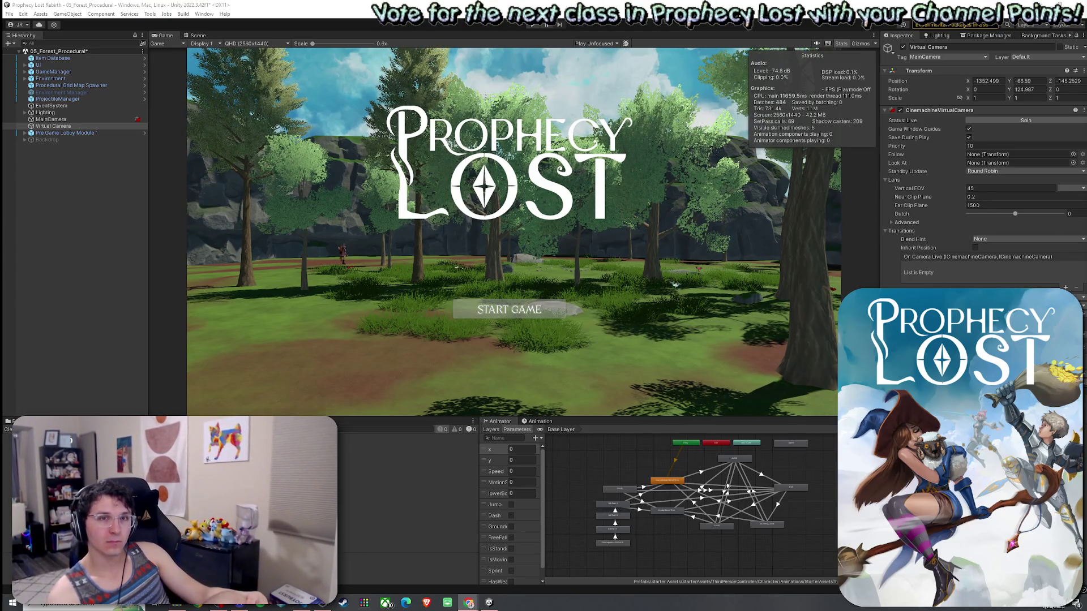
key(alt+Tab)
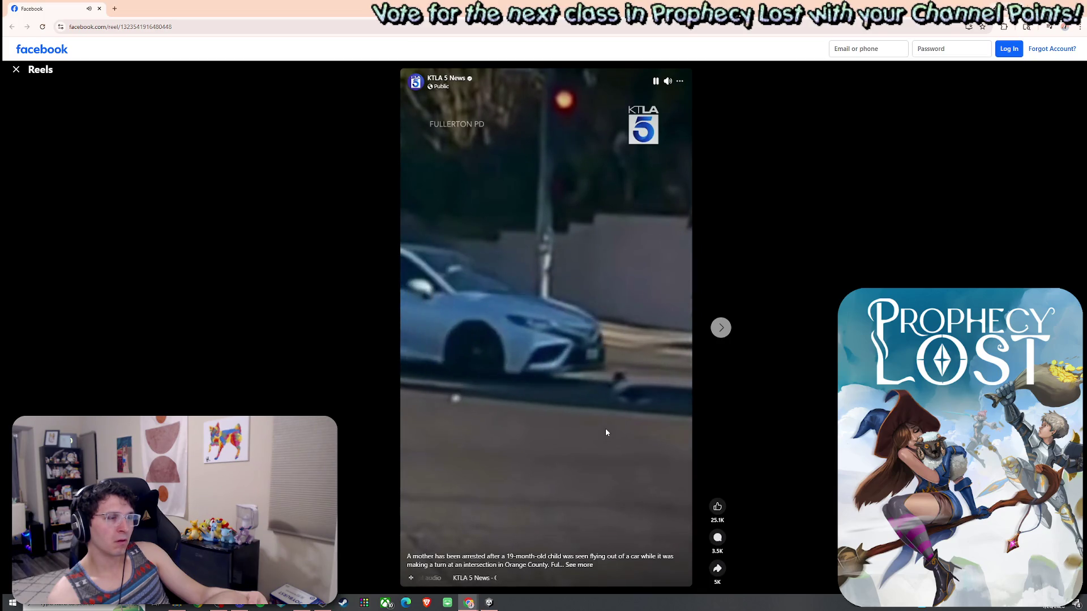
Pause and resume the Facebook news reel a few times, then return to Unity
click(571, 435)
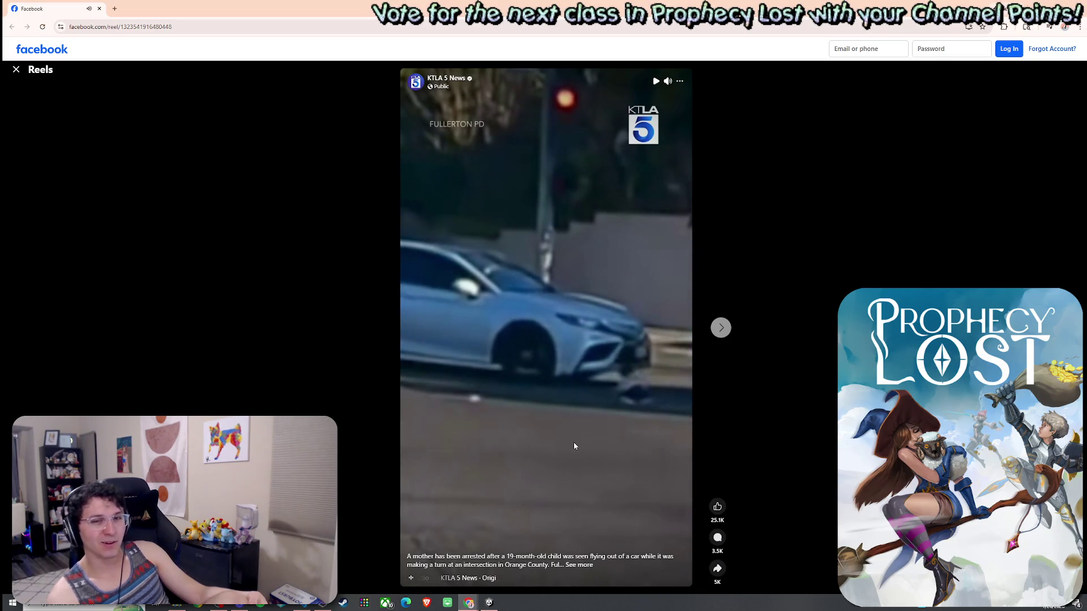
click(573, 442)
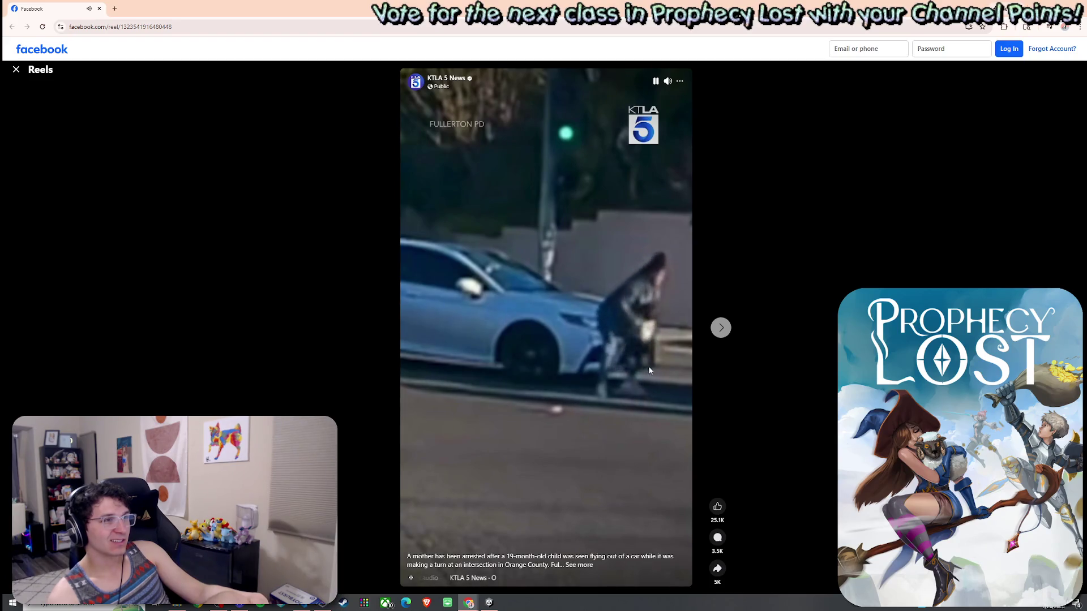
click(597, 396)
click(580, 364)
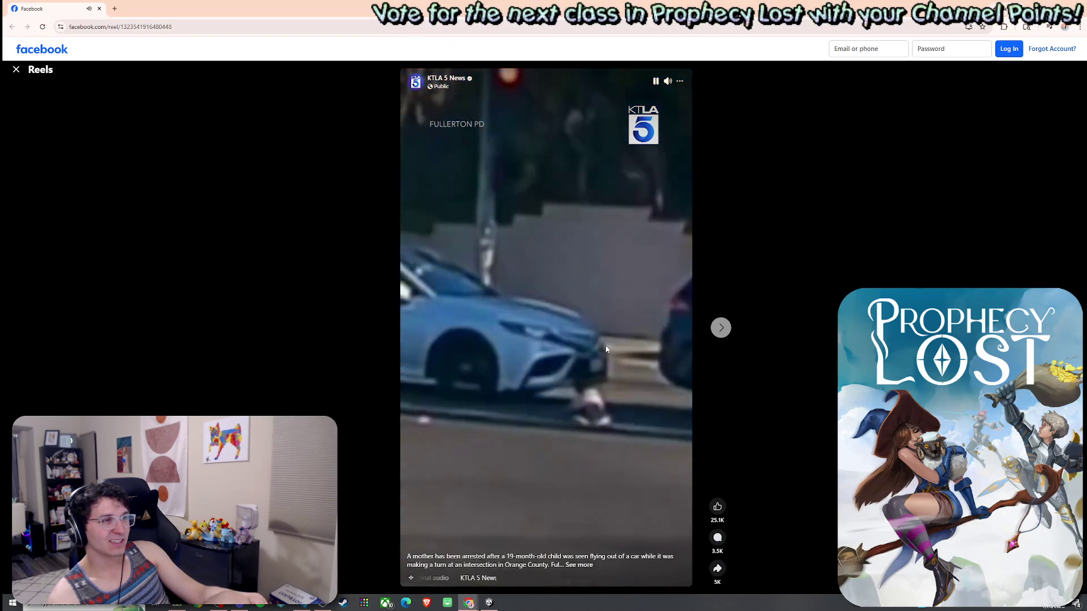
click(583, 386)
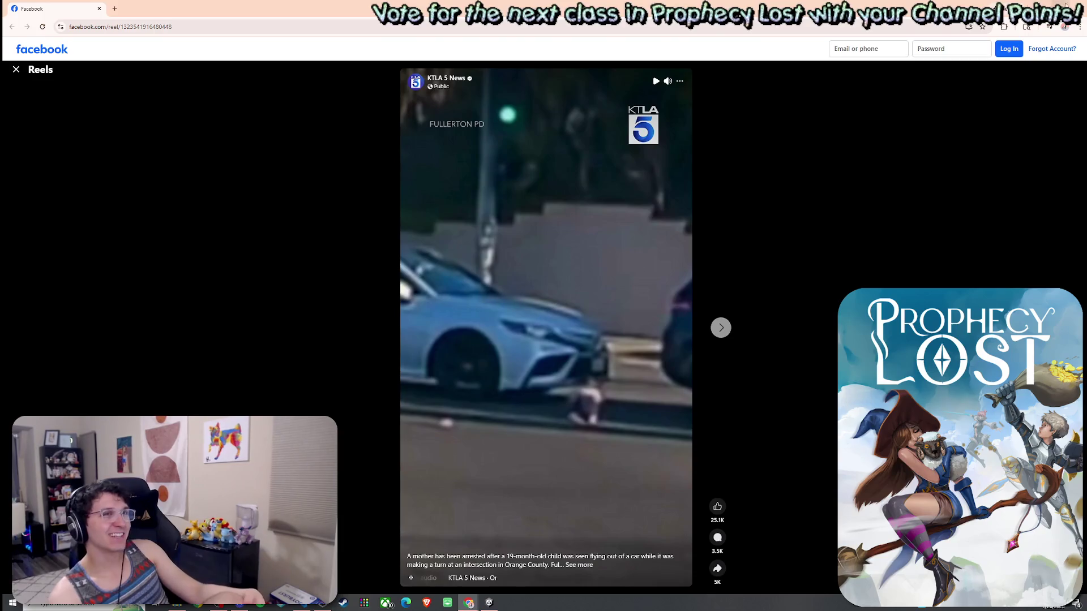
key(alt+Tab)
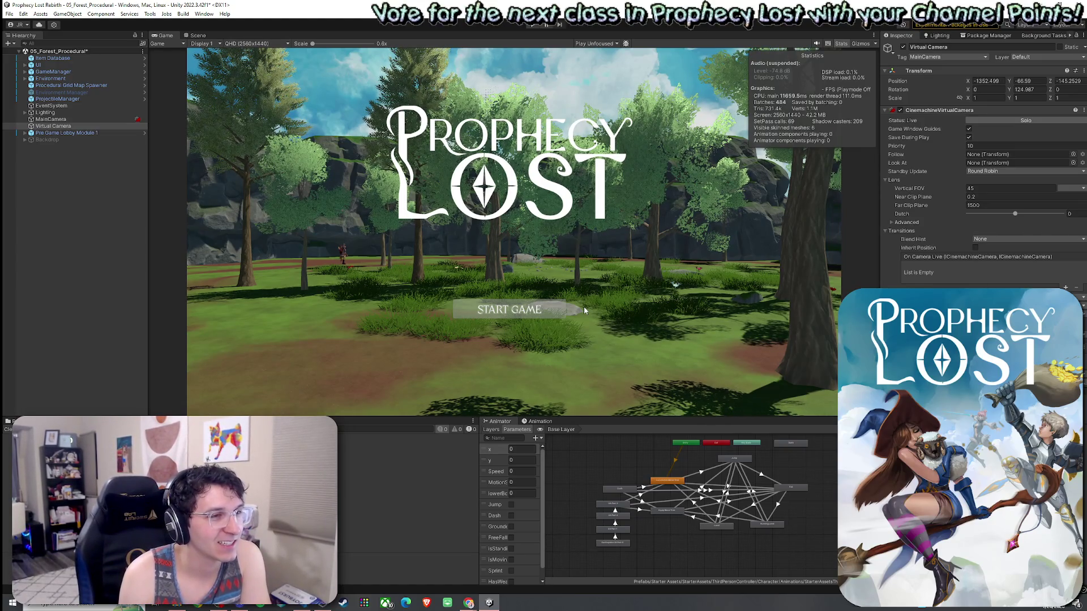
Select Procedural Grid Map Spawner in the Hierarchy and save the forest procedural scene
click(99, 191)
click(10, 13)
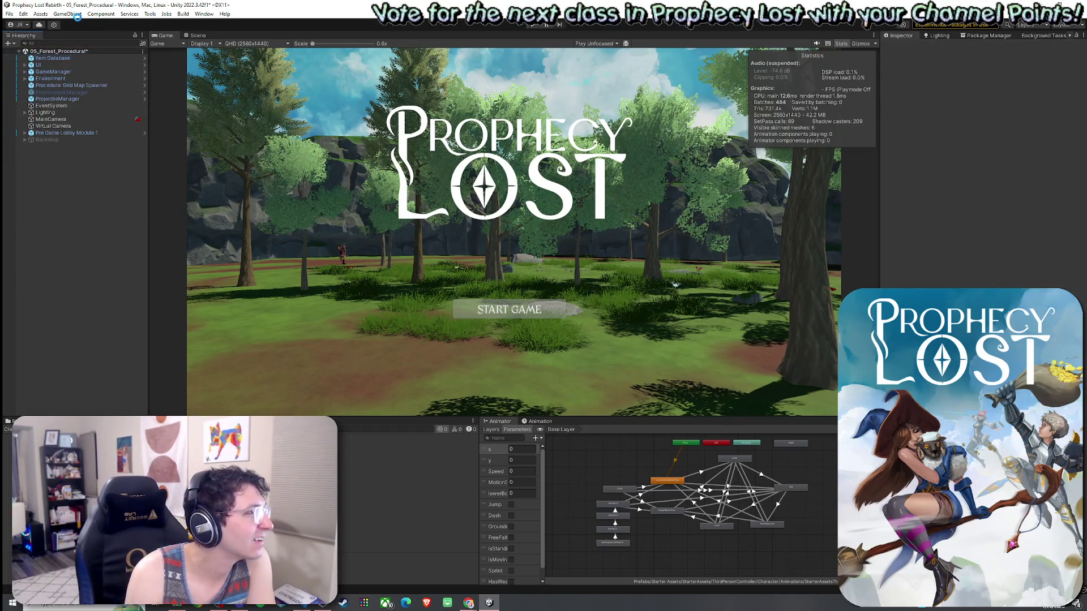
click(95, 86)
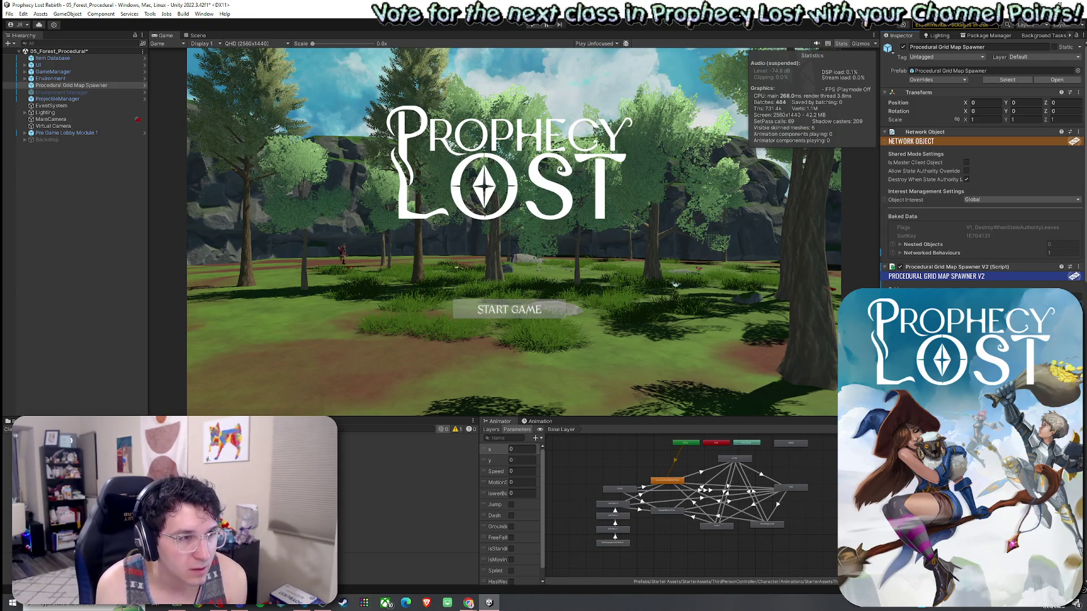
click(9, 13)
click(25, 55)
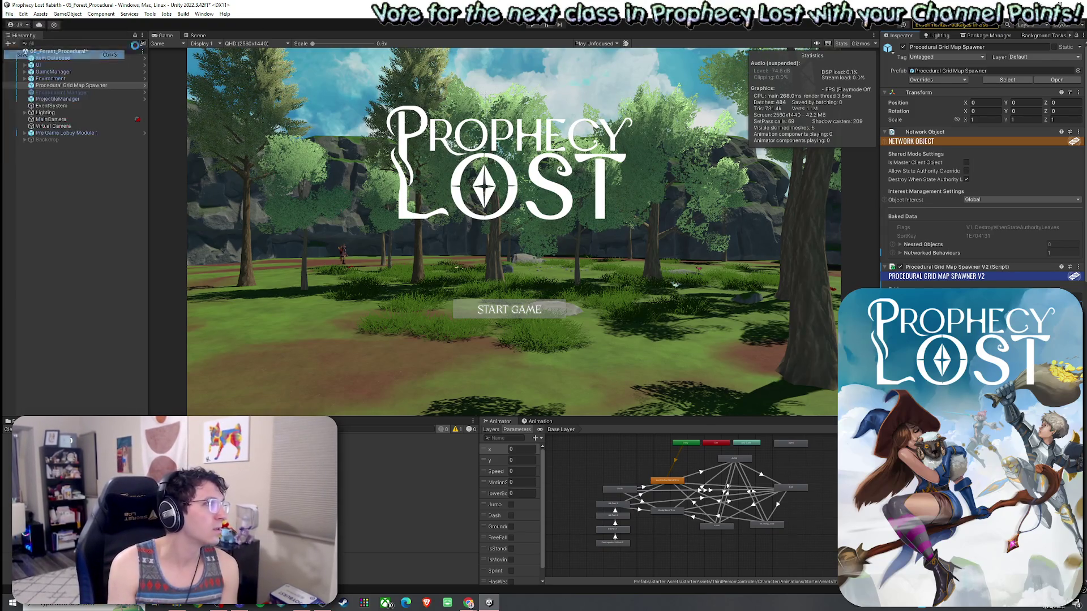
Start a play test and wait through the domain reload to the title screen
click(532, 25)
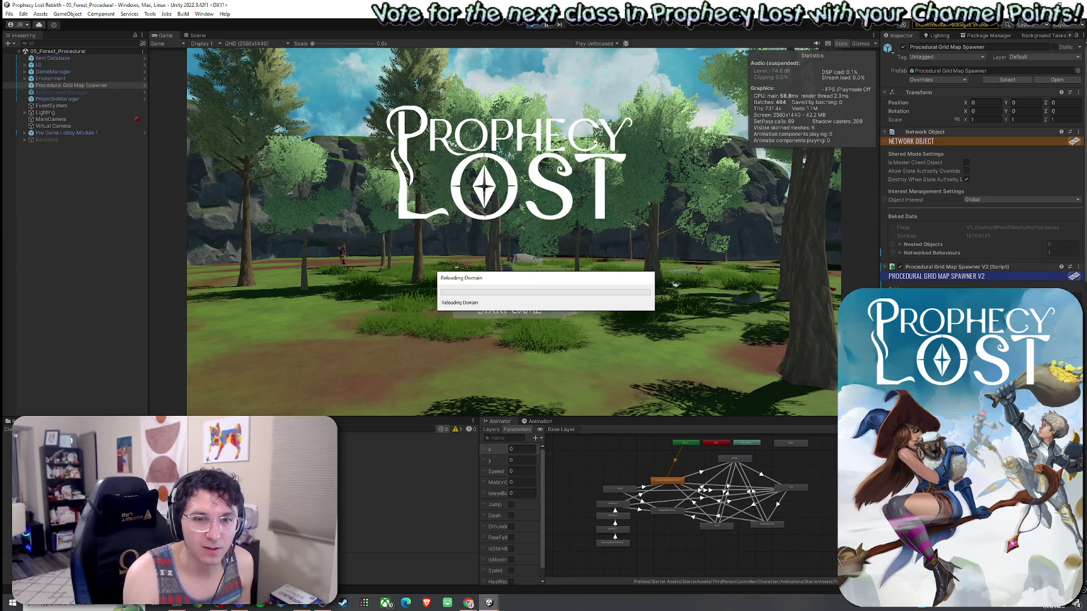
drag(578, 281, 568, 269)
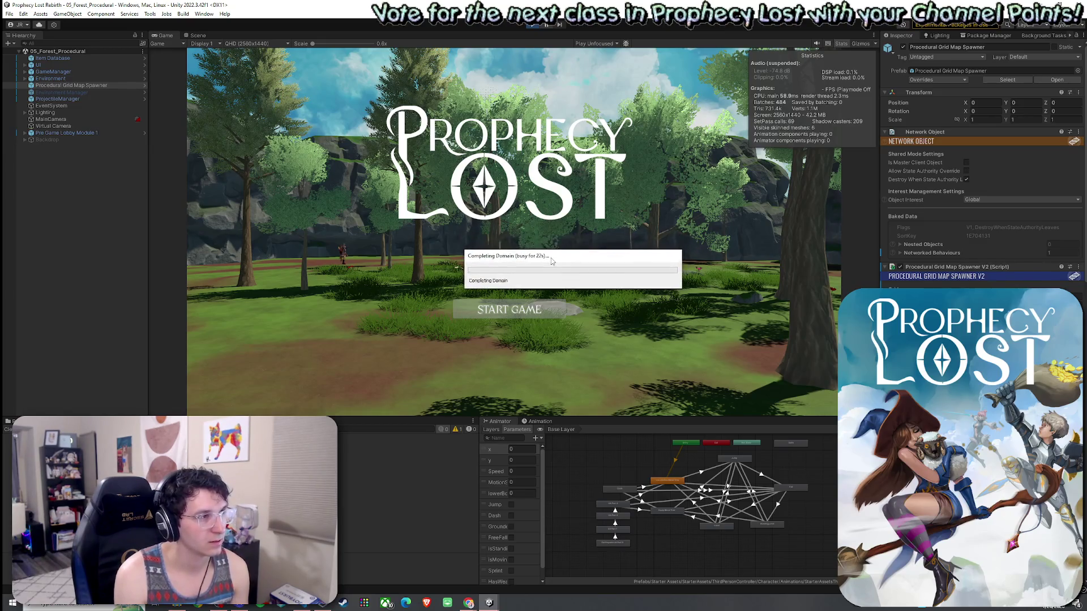
drag(550, 262, 510, 281)
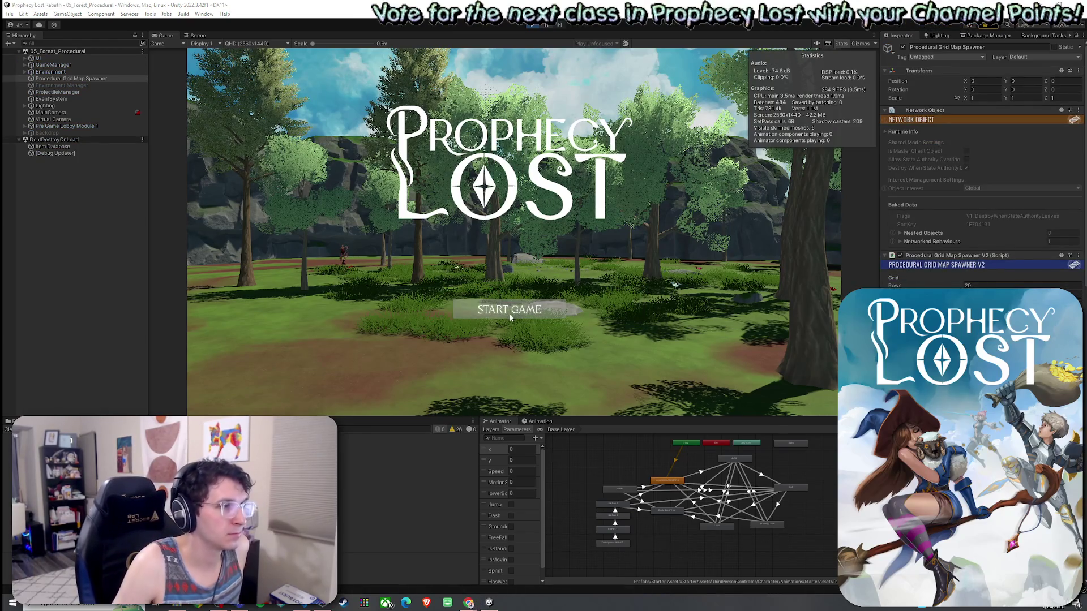
Start the game from the title screen and survey the generated forest grid in the Scene view
click(507, 312)
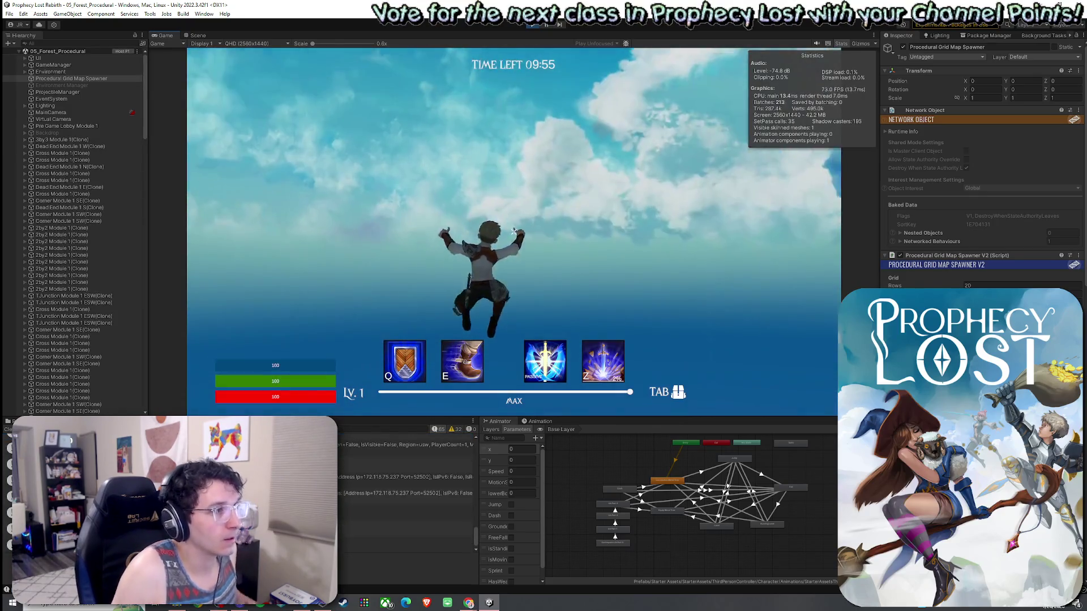
key(ctrl+2)
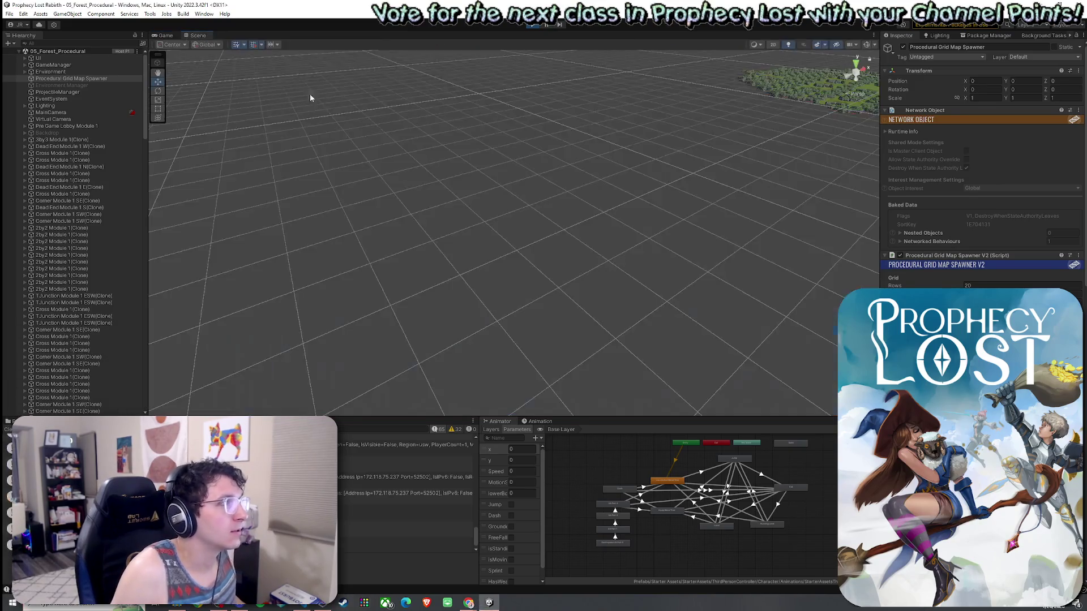
mouse_move(496, 198)
mouse_down()
mouse_move(638, 165)
mouse_move(623, 118)
mouse_move(728, 206)
mouse_move(783, 225)
mouse_move(764, 219)
mouse_move(909, 244)
mouse_move(1039, 249)
mouse_move(1031, 259)
mouse_move(997, 213)
mouse_move(809, 245)
mouse_move(157, 247)
mouse_move(232, 260)
mouse_up()
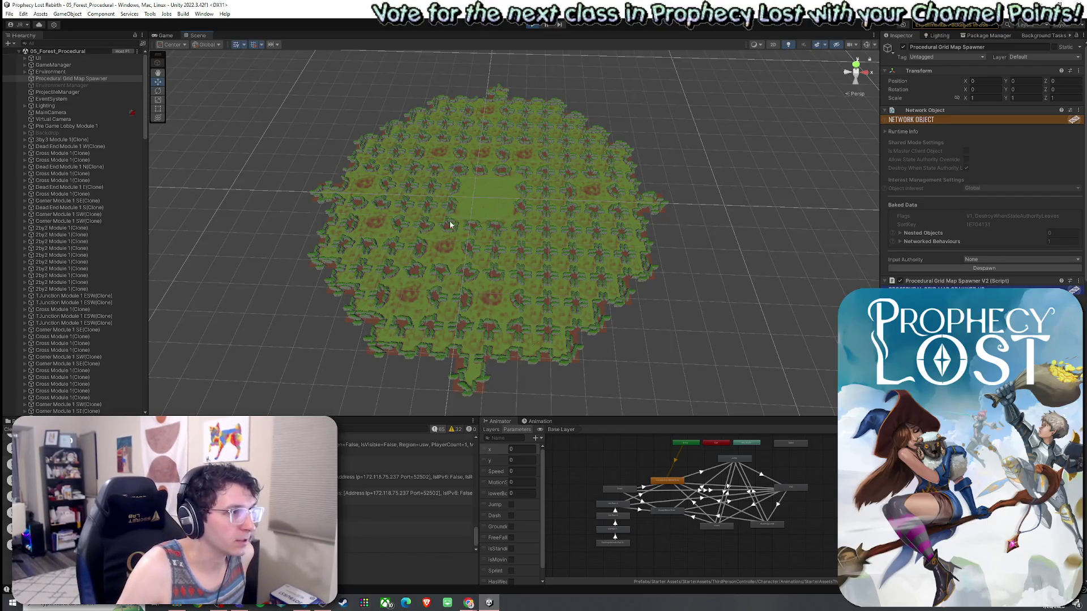
drag(475, 243, 469, 254)
scroll(469, 254, up, 5)
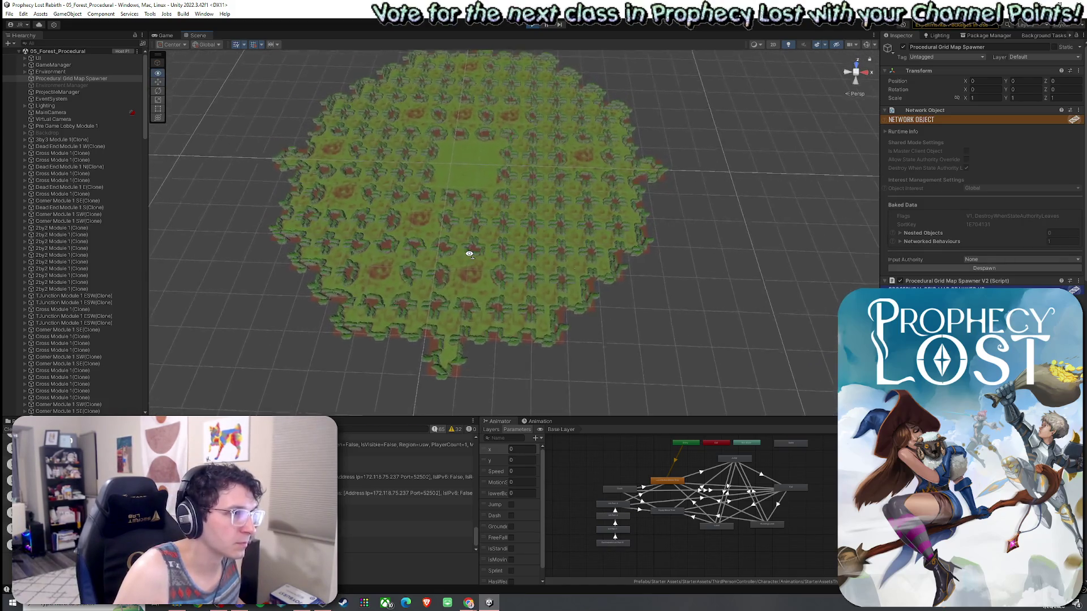
scroll(469, 254, up, 2)
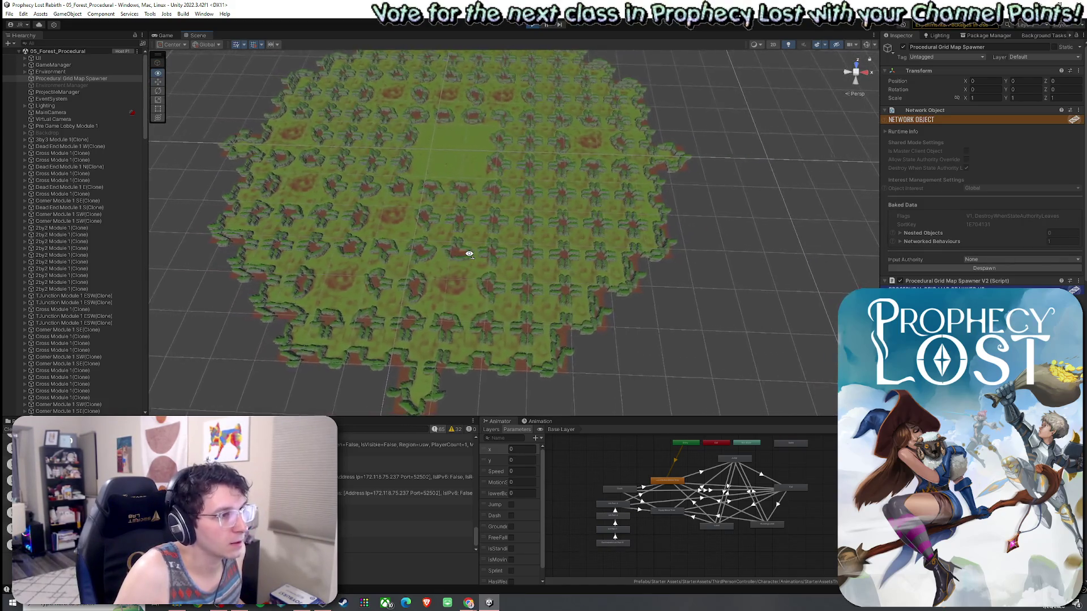
drag(468, 249, 437, 226)
scroll(437, 226, up, 5)
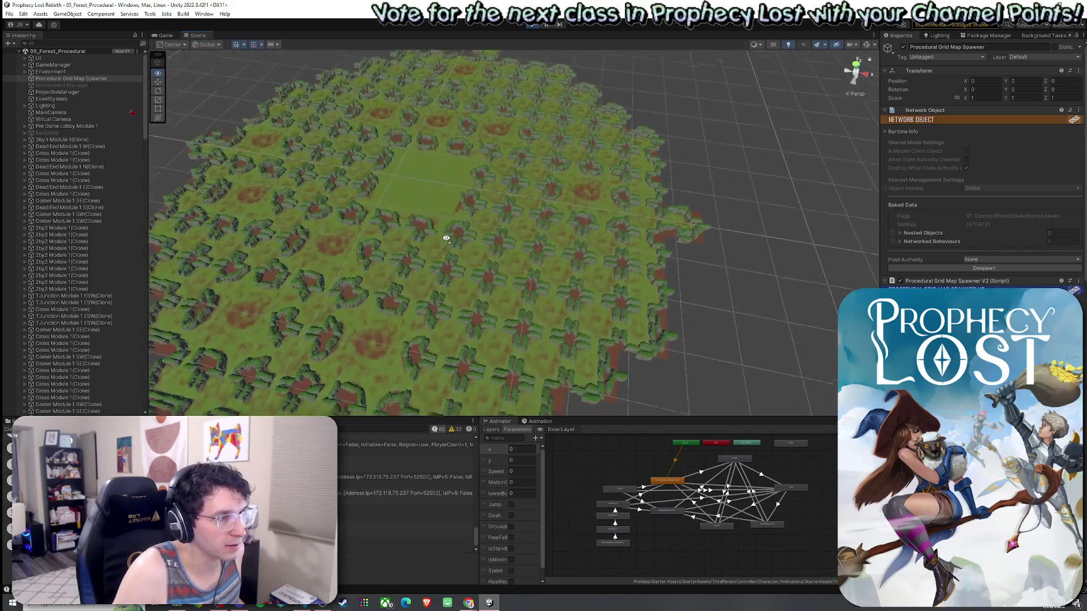
scroll(404, 237, up, 5)
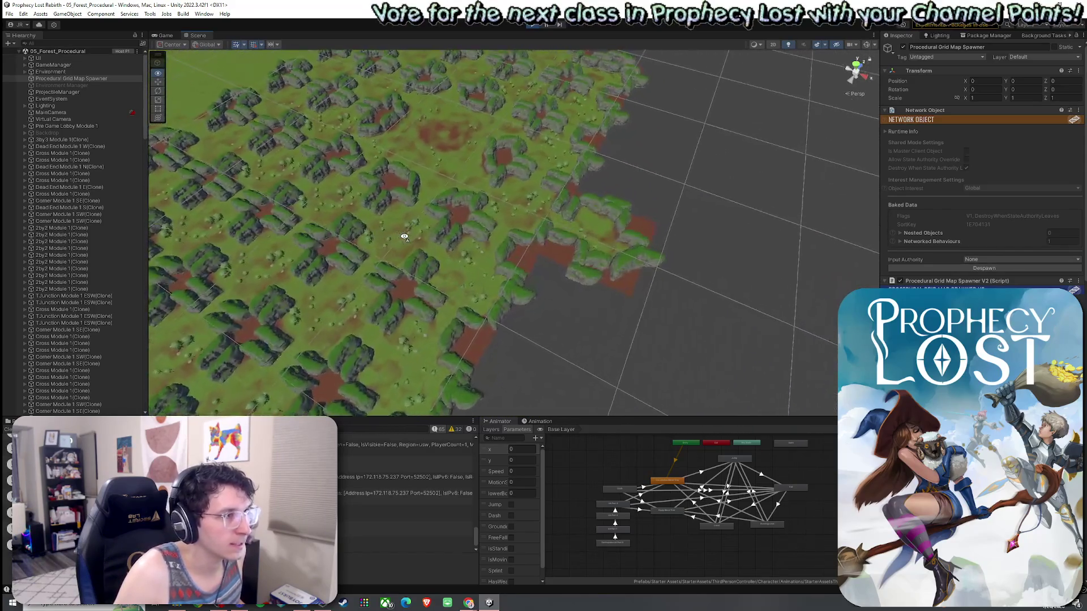
mouse_move(385, 233)
mouse_down()
mouse_move(209, 233)
mouse_move(174, 173)
mouse_move(334, 224)
mouse_move(426, 270)
mouse_up()
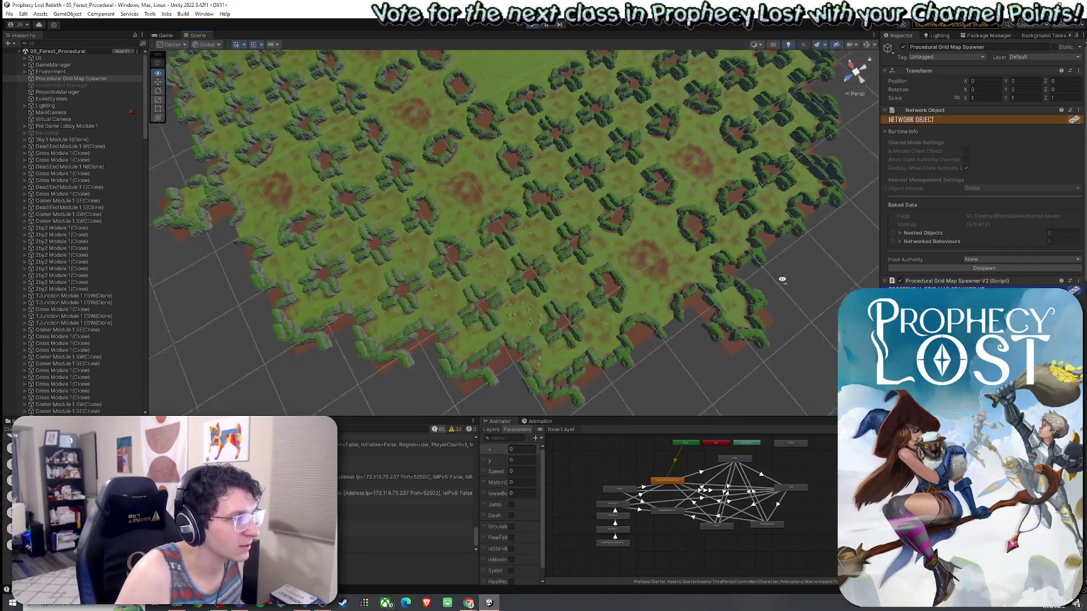
Frame the map centre, then stop the play test to return to edit mode
key(f)
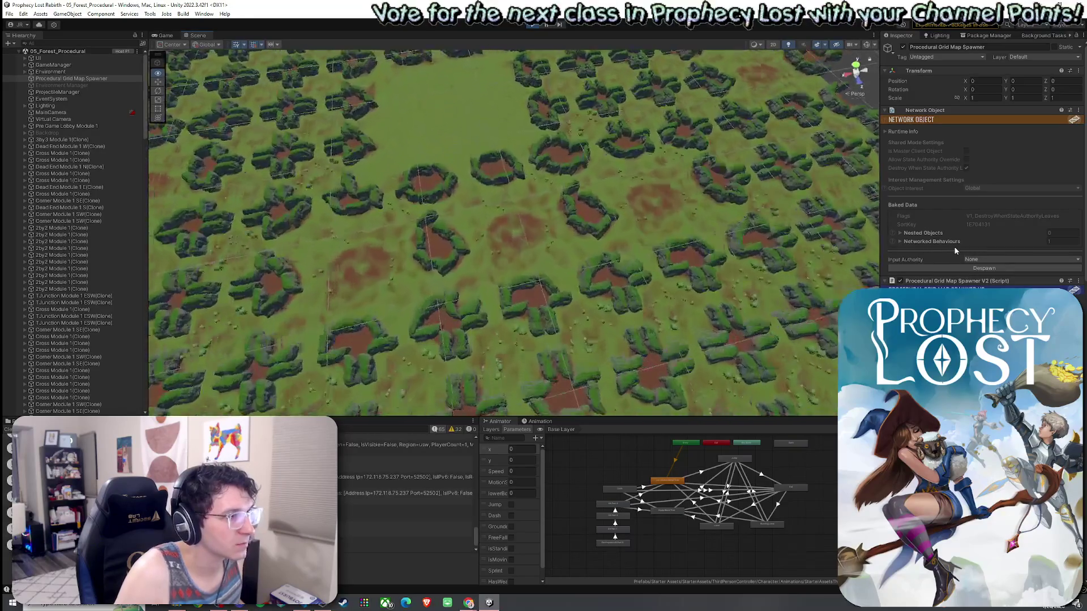
scroll(772, 167, down, 5)
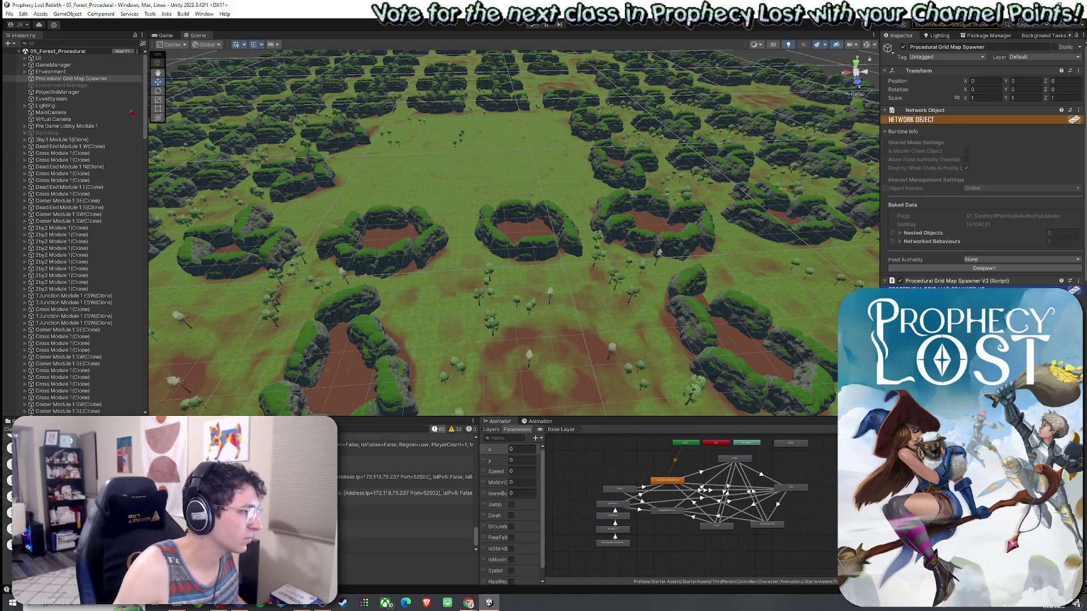
key(ctrl+p)
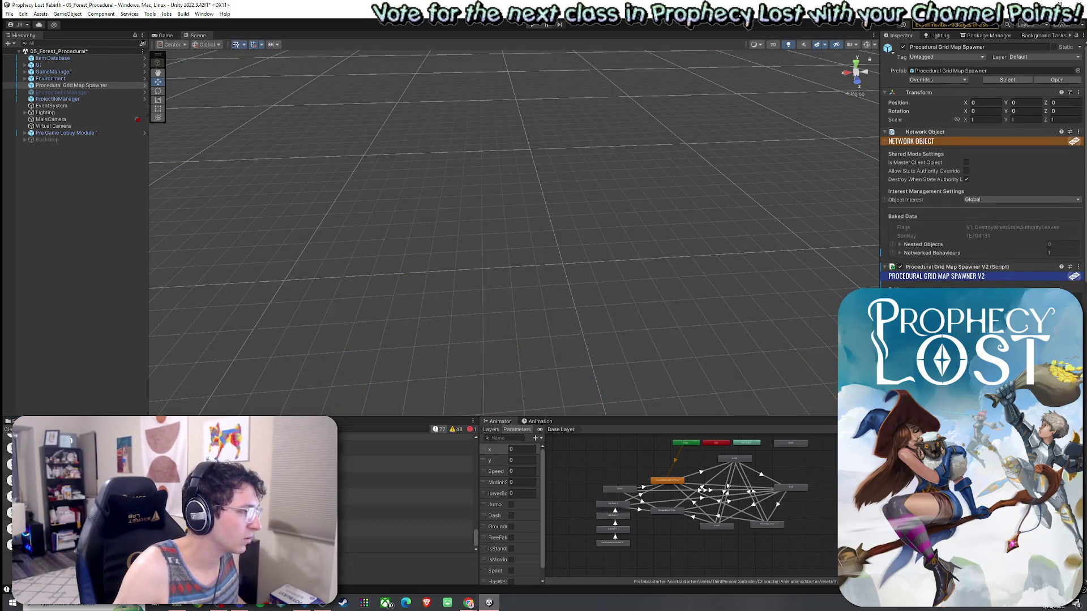
Save the scene, search 'Procedural' and select the 1by 1 Map Modules folder, then close the browser
click(9, 14)
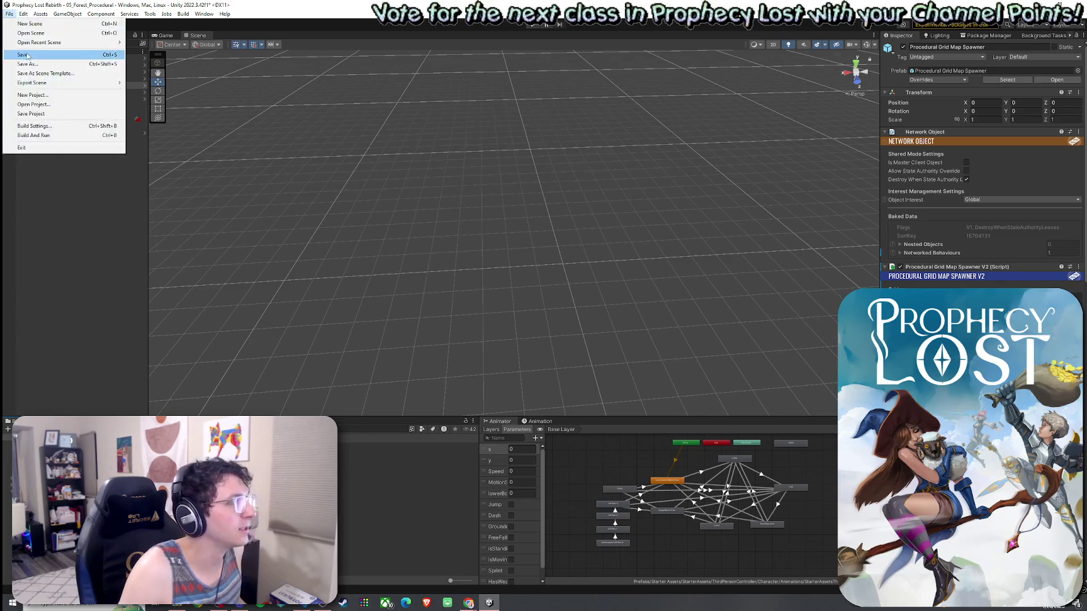
click(23, 54)
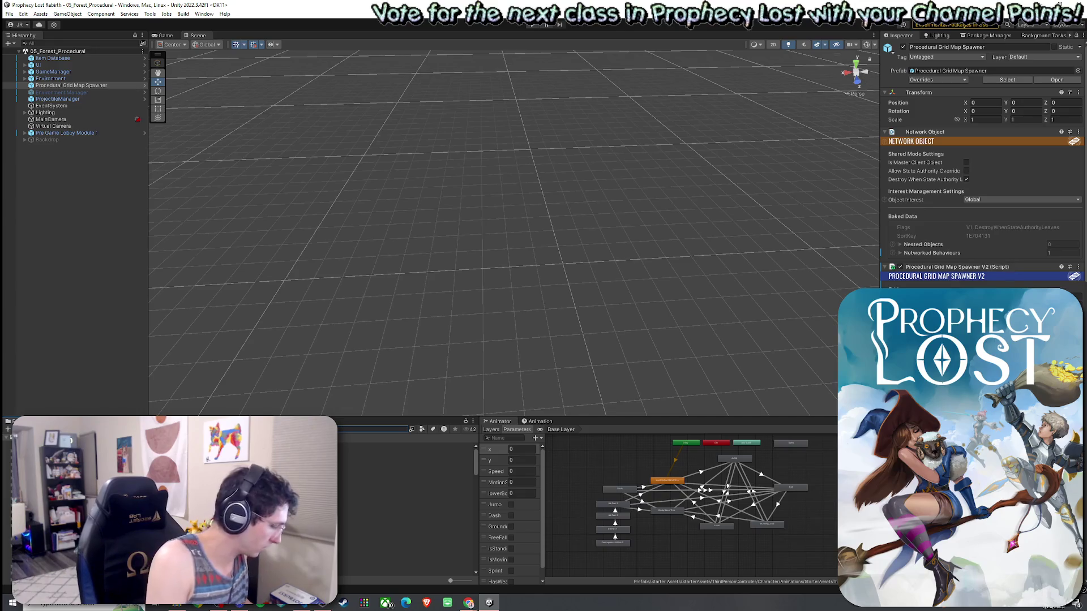
text(Procedural)
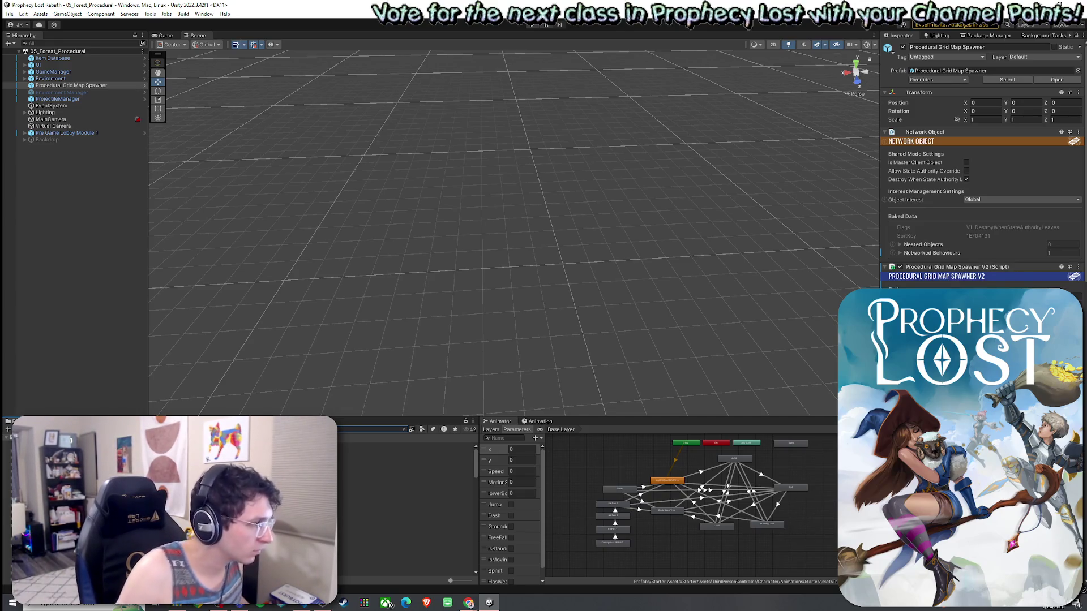
click(363, 446)
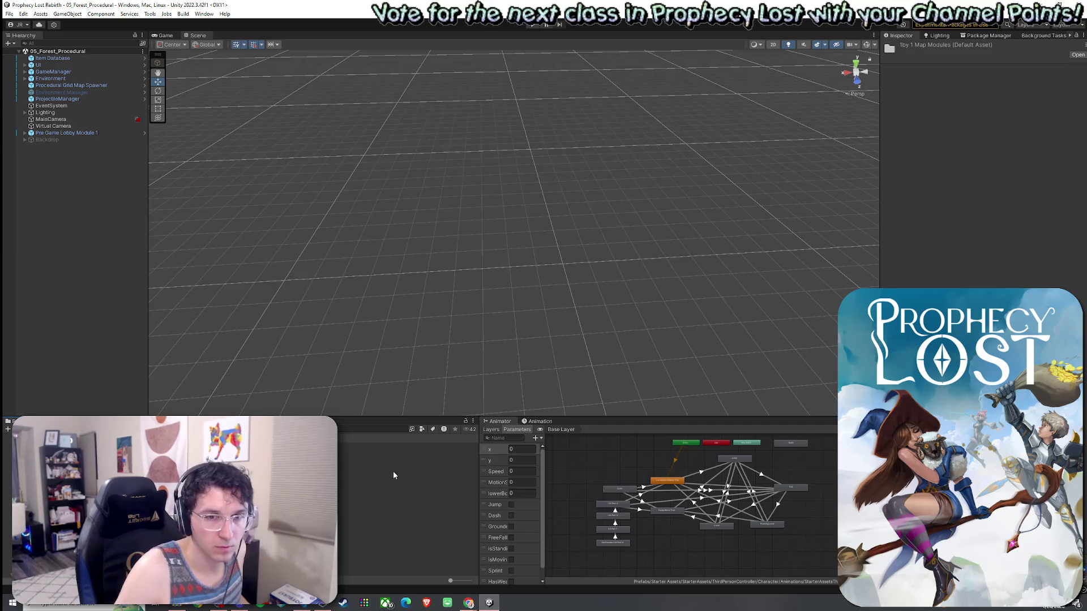
key(alt+Tab)
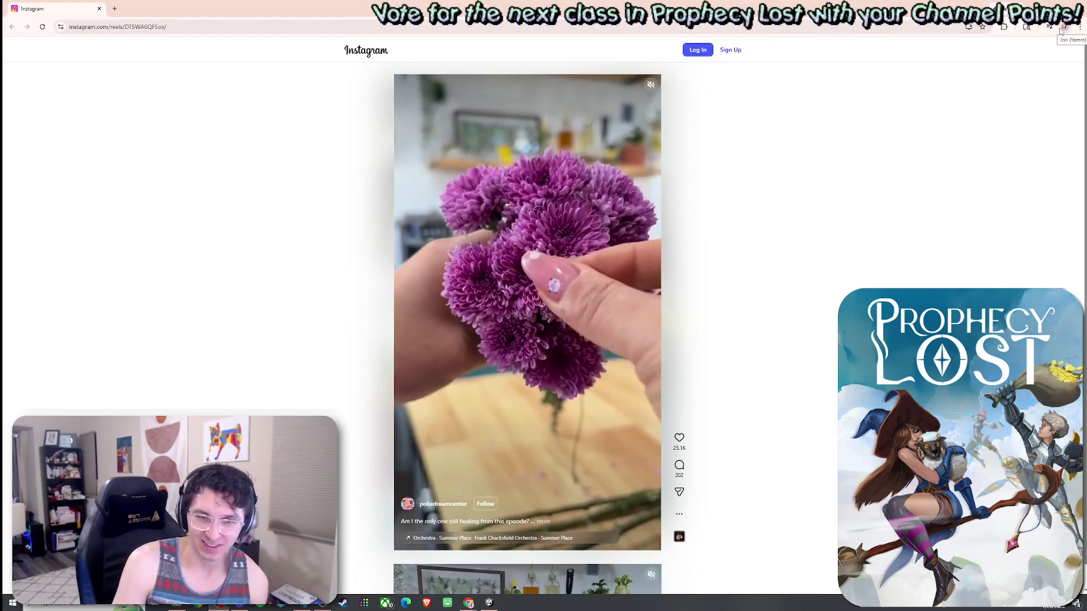
click(1076, 8)
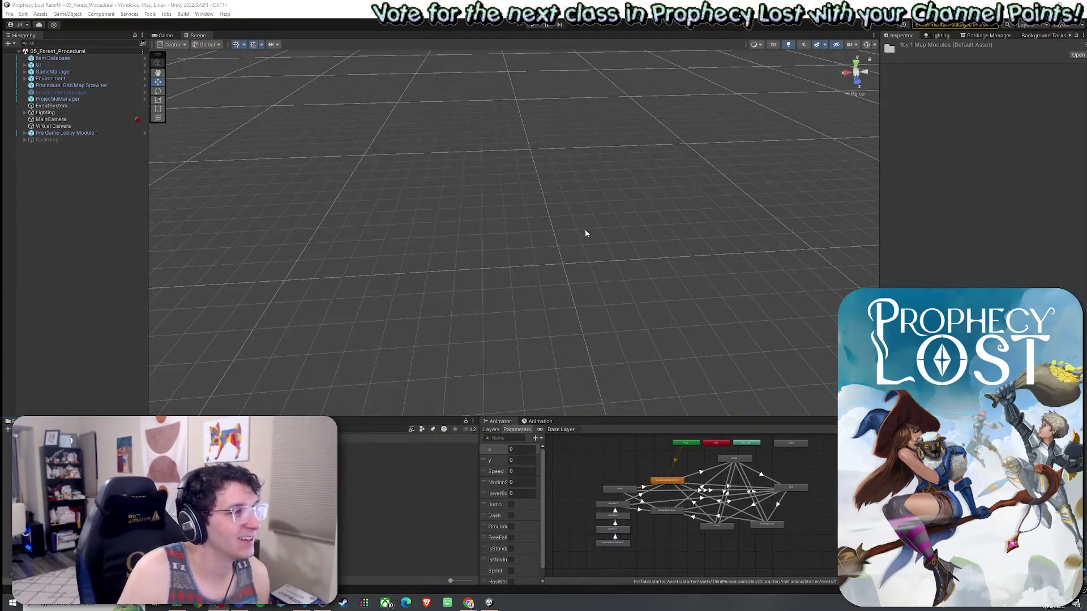
Check the Pre Game Lobby Module 1 and GameManager objects, then save the scene
click(68, 132)
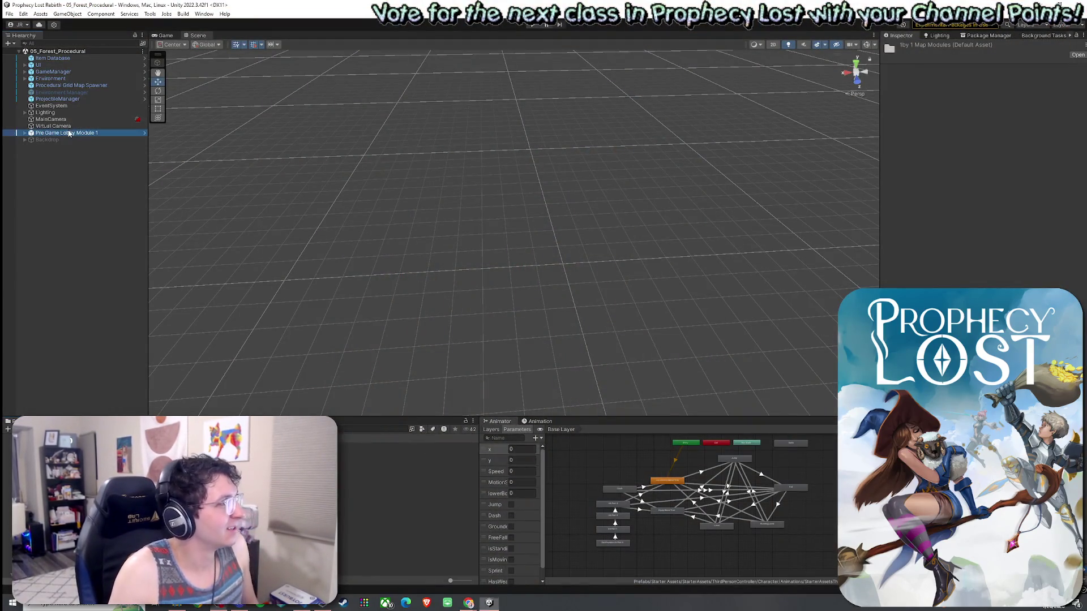
key(f)
click(77, 73)
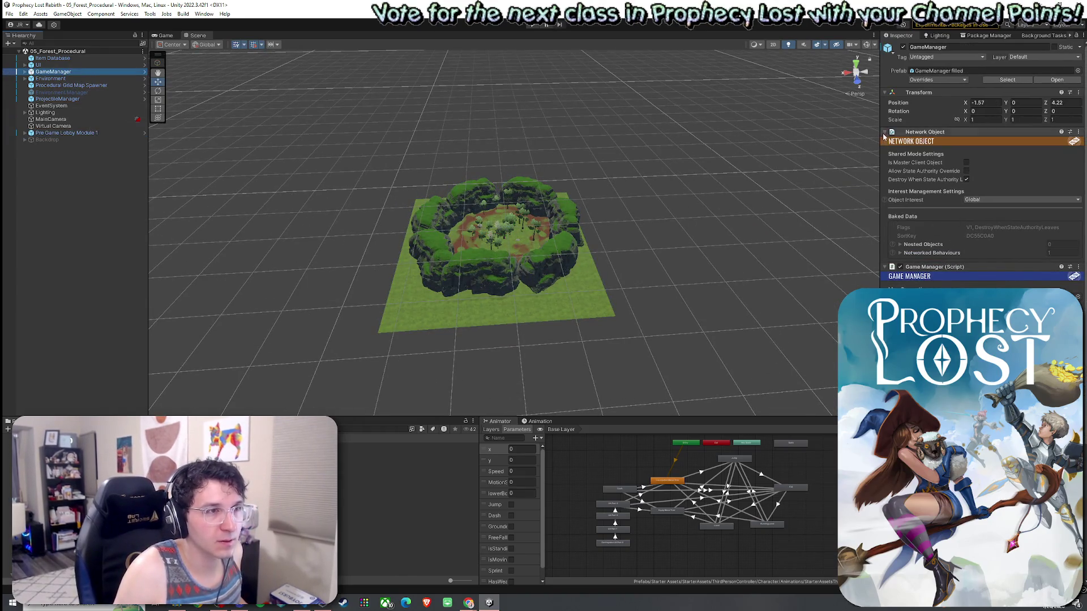
click(906, 131)
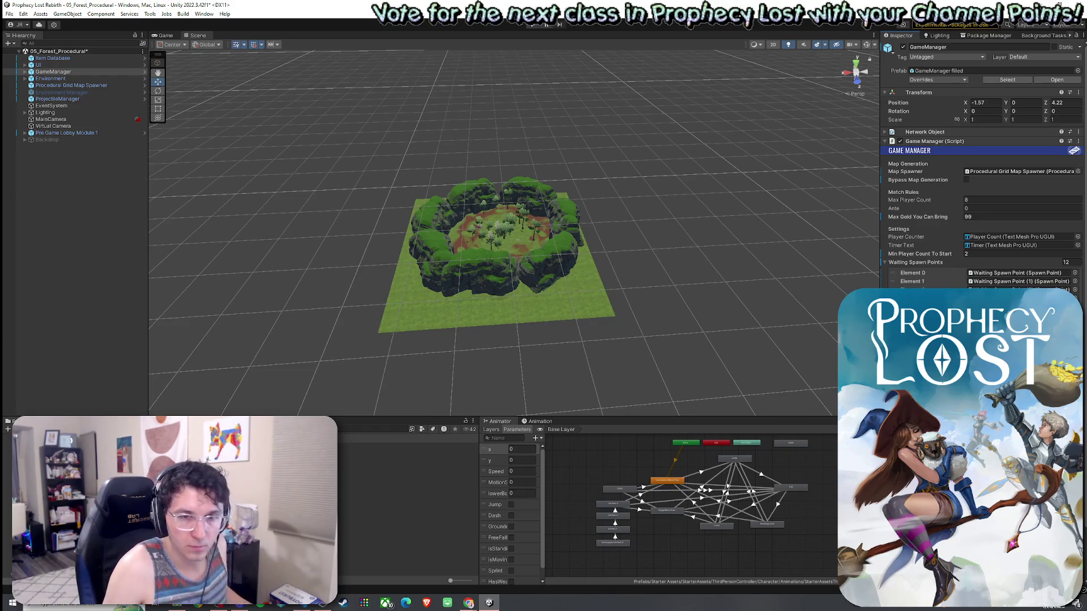
click(9, 13)
click(23, 55)
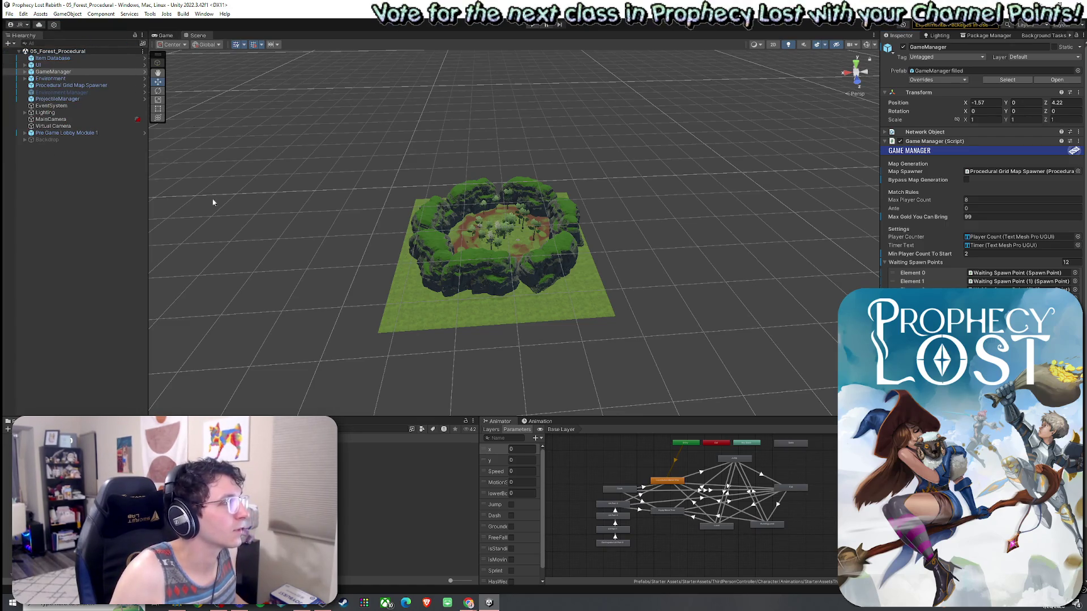
In the Corner Module 1 NW prefab, raise the Spawnpoint to a height of -66
double_click(397, 452)
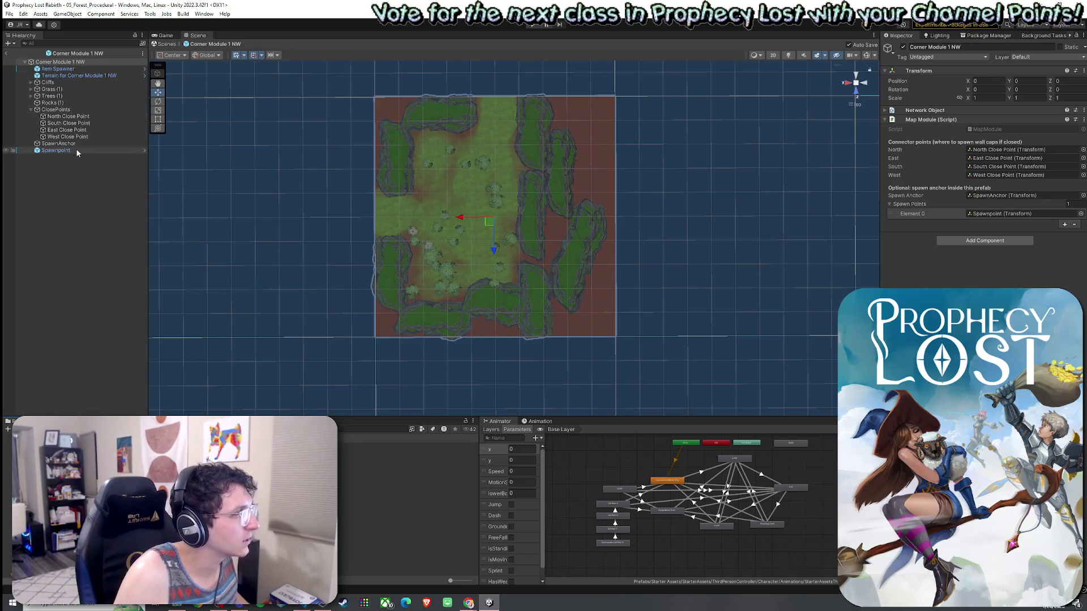
click(55, 150)
key(f)
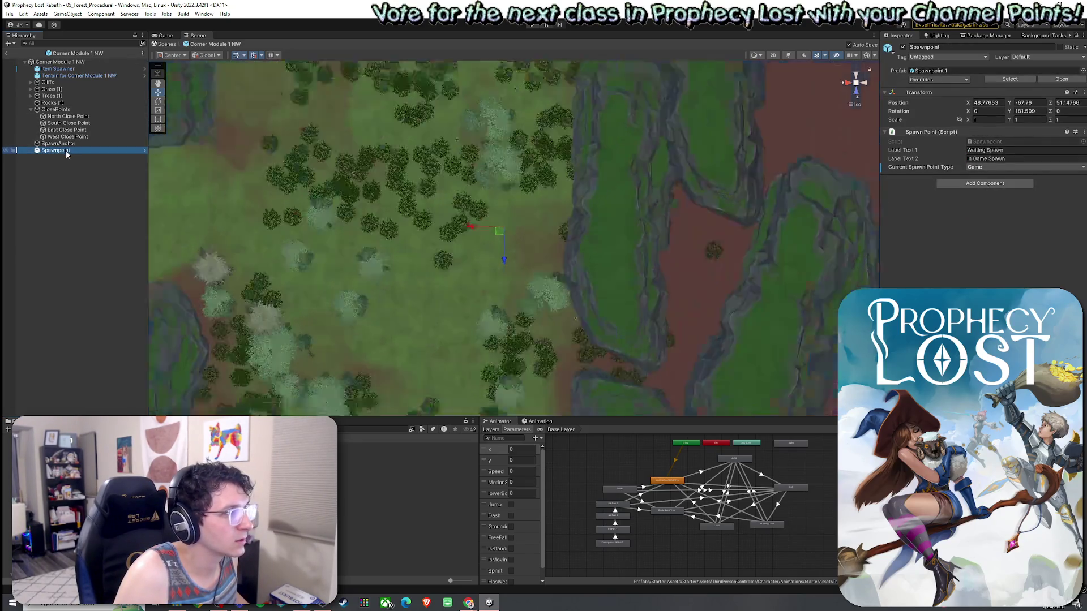
drag(379, 292, 542, 162)
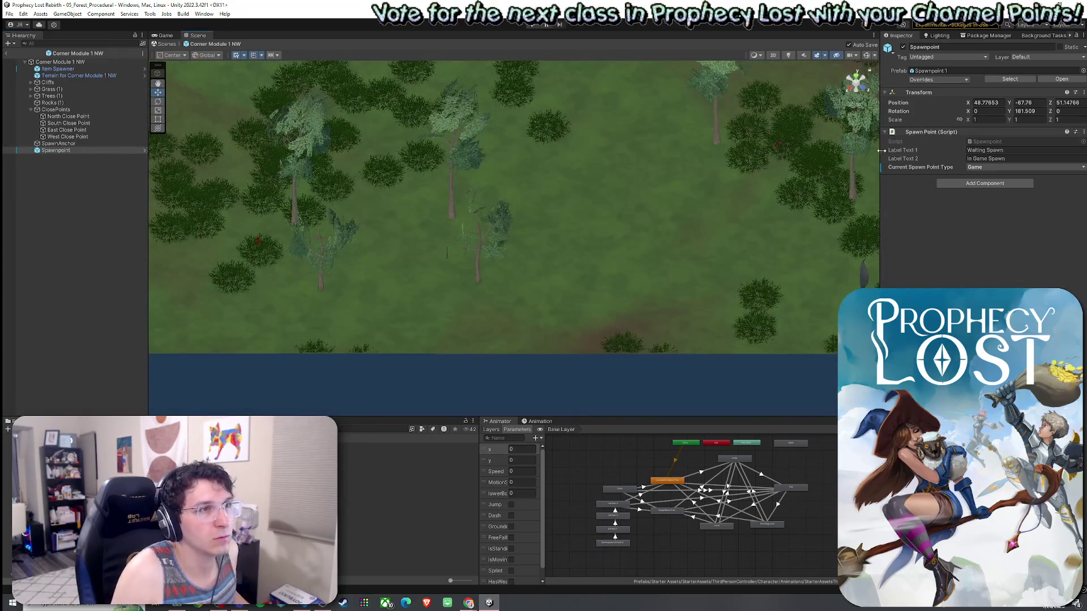
click(858, 107)
drag(570, 225, 780, 56)
drag(481, 198, 443, 167)
scroll(443, 167, up, 6)
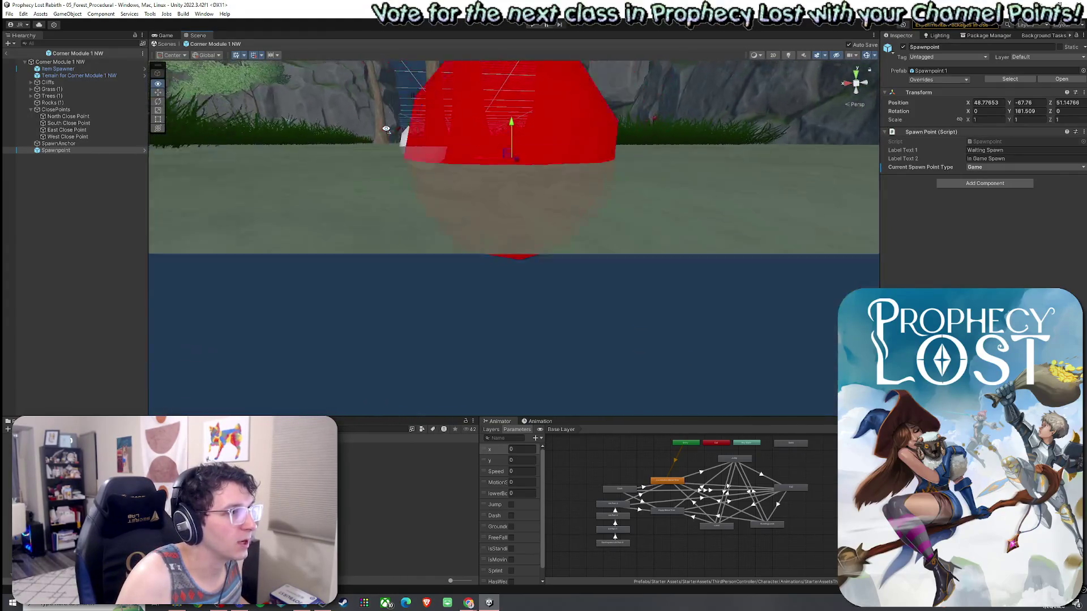
scroll(386, 129, down, 8)
drag(512, 172, 513, 143)
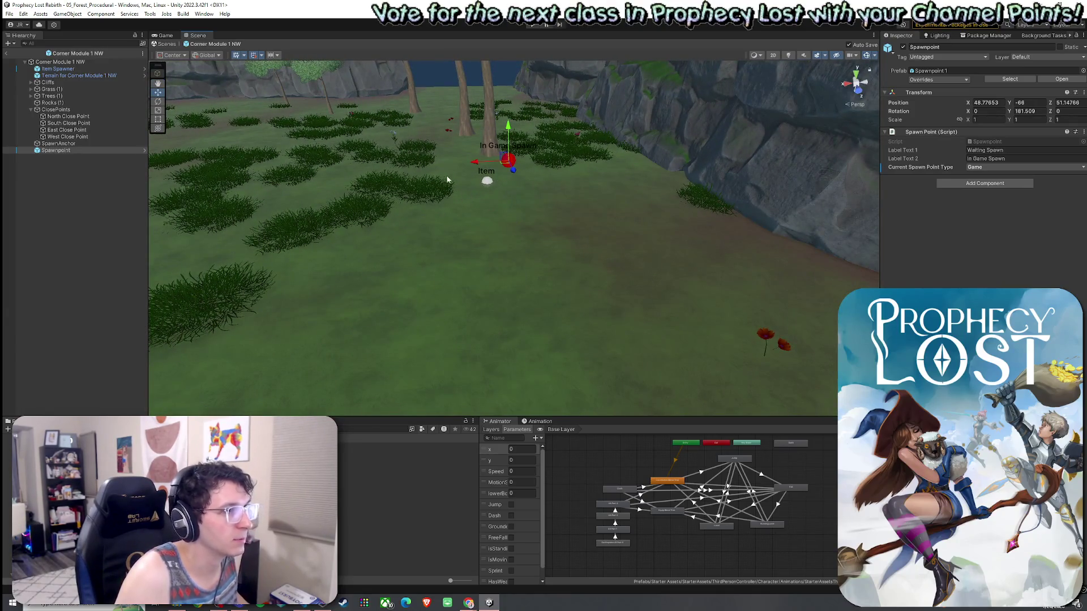
mouse_move(485, 187)
mouse_down()
mouse_move(522, 242)
mouse_move(487, 187)
mouse_move(457, 196)
mouse_up()
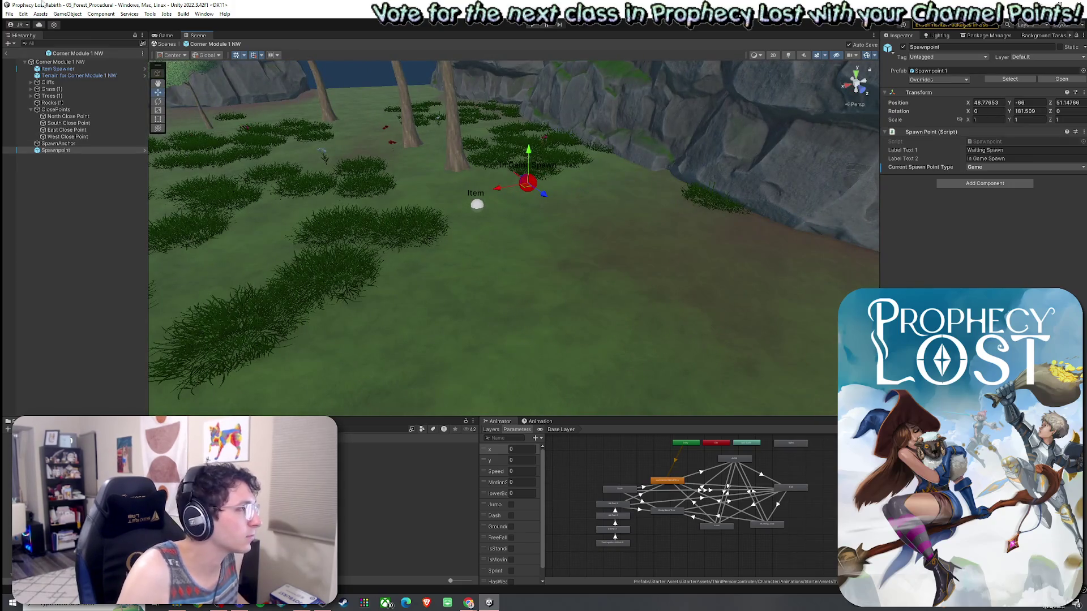
Save the Corner Module 1 NW prefab and open Corner Module 1 NE
click(9, 14)
key(Escape)
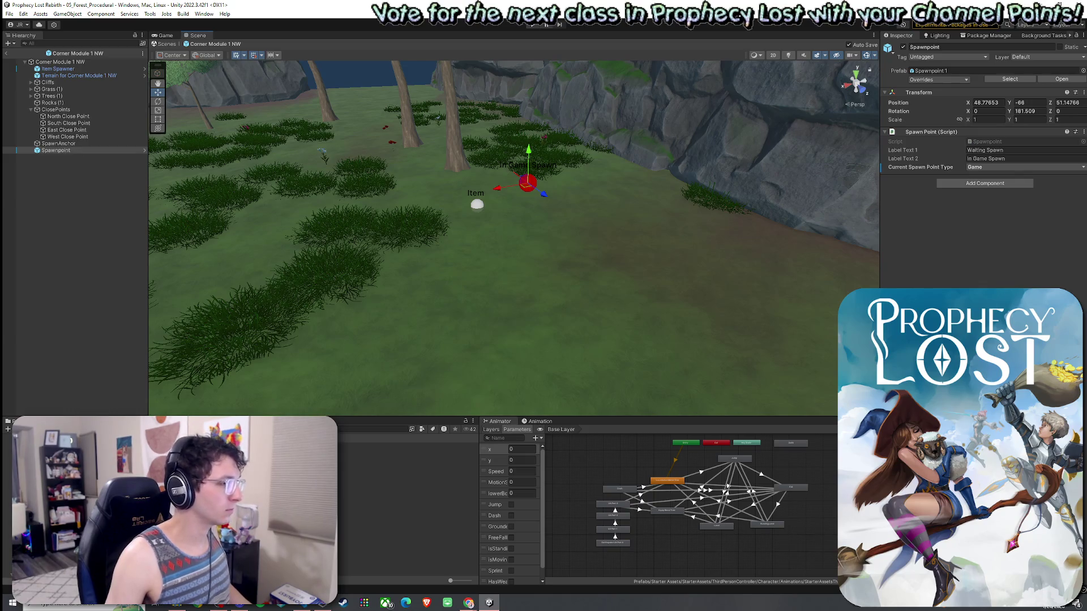
double_click(181, 441)
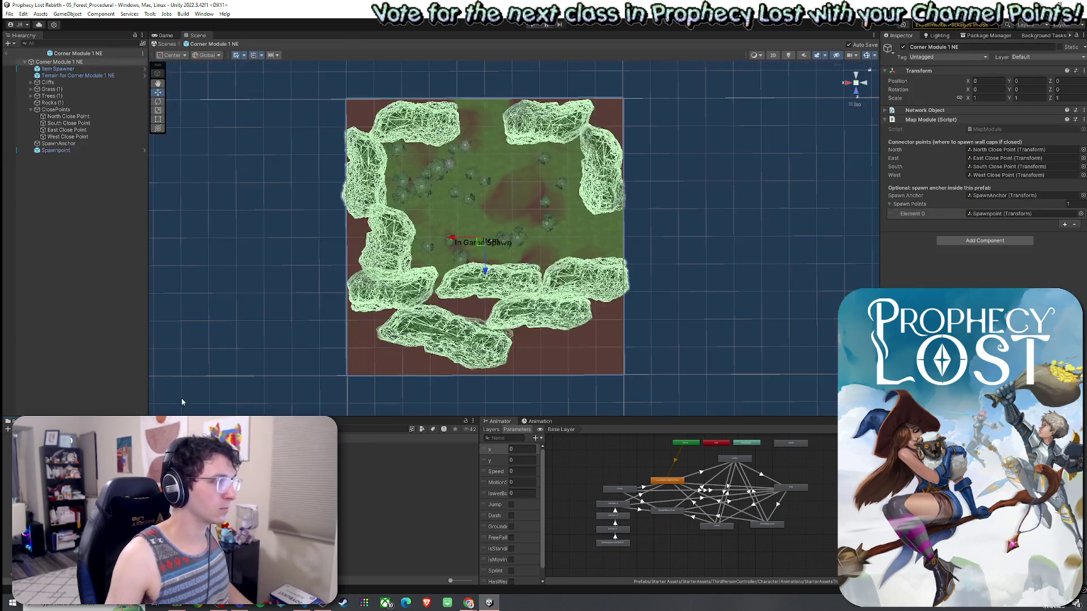
Raise the Corner Module 1 NE Spawnpoint to a height of -65
double_click(77, 144)
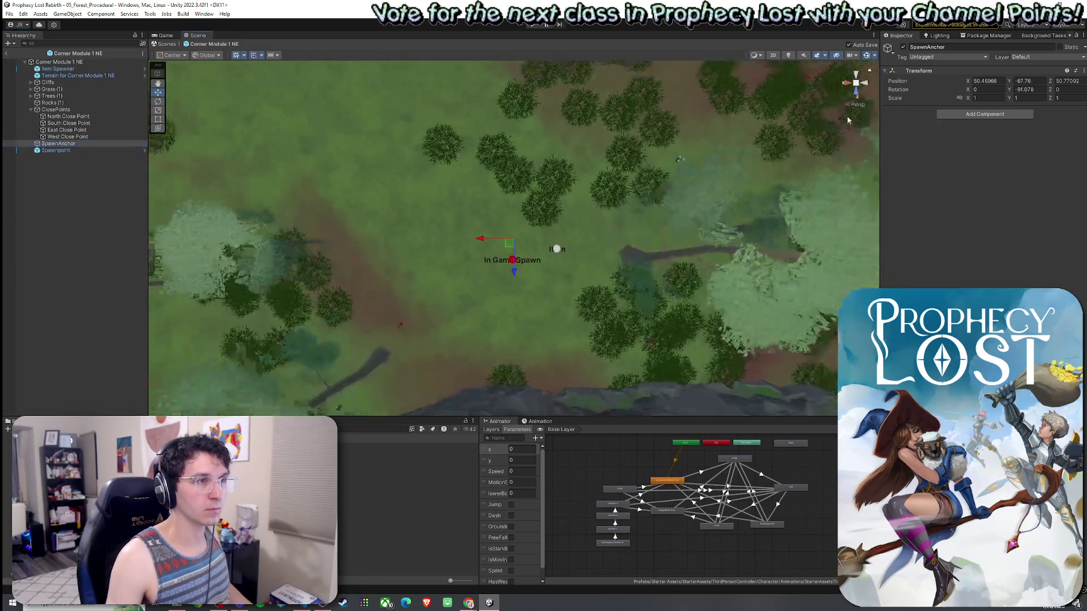
mouse_move(848, 120)
mouse_down()
mouse_move(934, 208)
mouse_move(872, 232)
mouse_up()
click(96, 151)
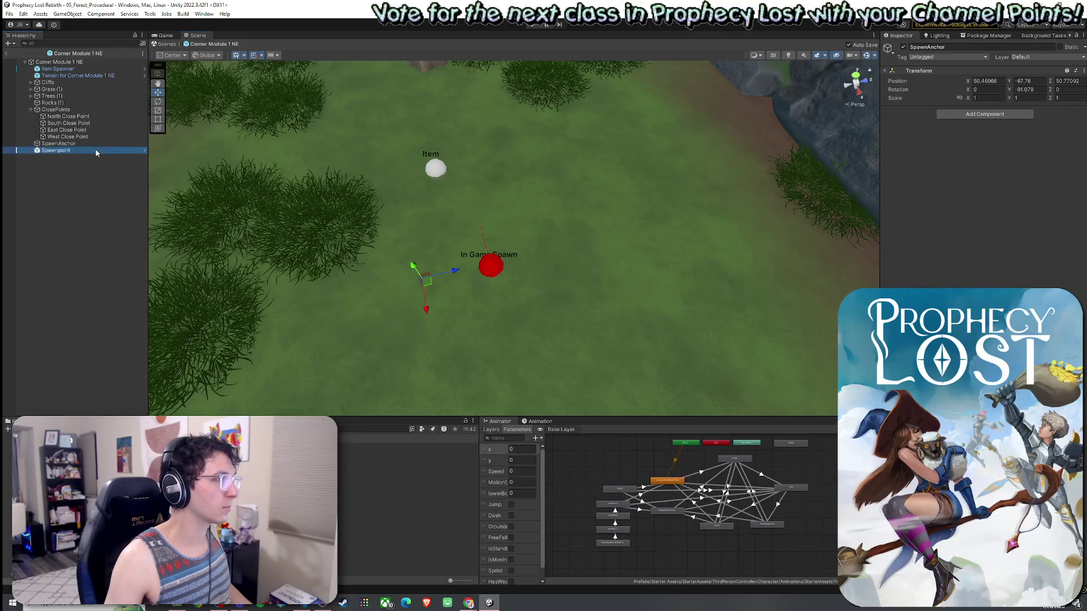
drag(493, 265, 485, 216)
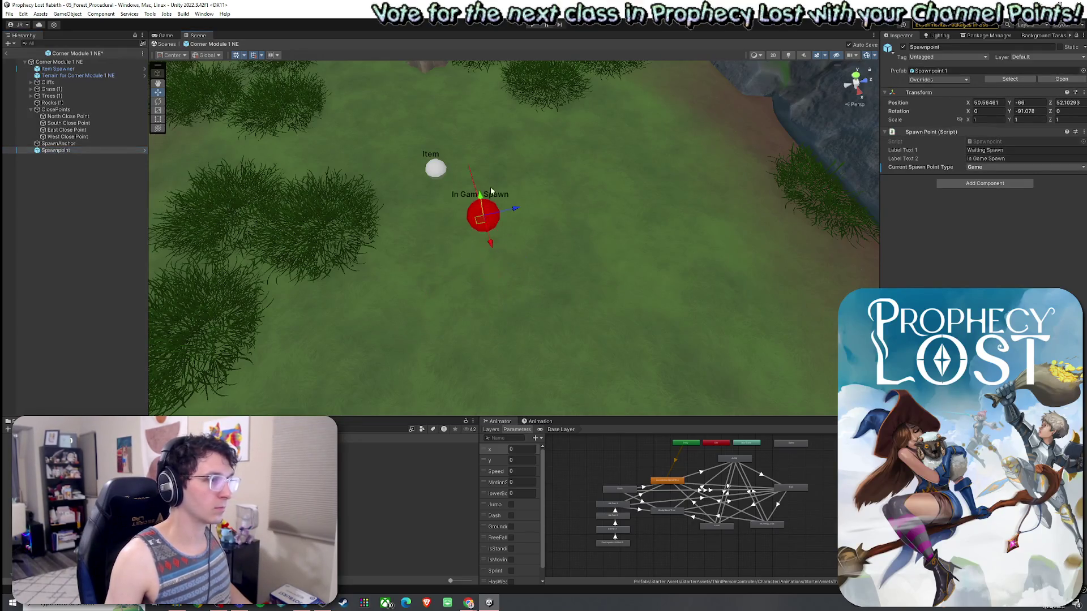
key(f)
mouse_move(363, 291)
mouse_down()
mouse_move(318, 296)
mouse_move(565, 185)
mouse_move(594, 155)
mouse_move(554, 190)
mouse_move(527, 190)
mouse_up()
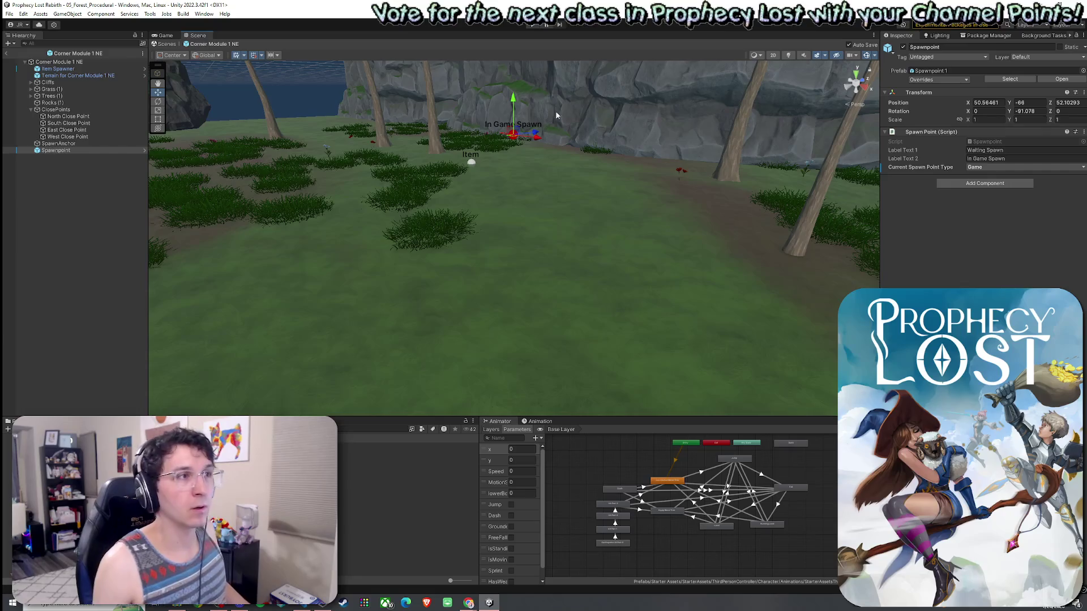
click(516, 98)
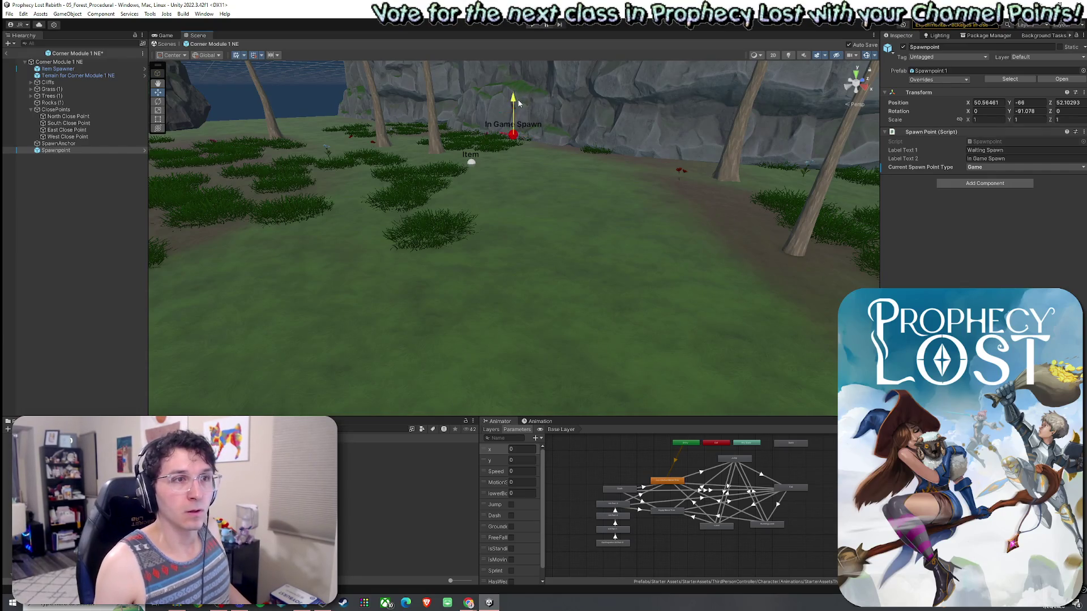
drag(518, 95, 520, 90)
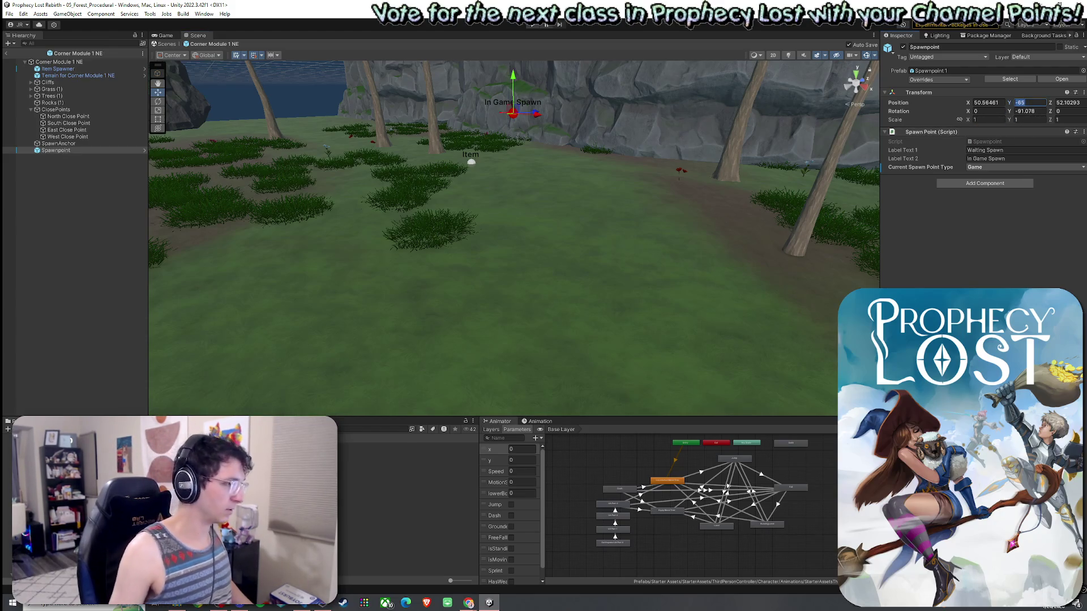
Set the Corner Module 1 SE and SW Spawnpoint Y positions to -65, then open Cross Module 1
double_click(368, 459)
click(55, 122)
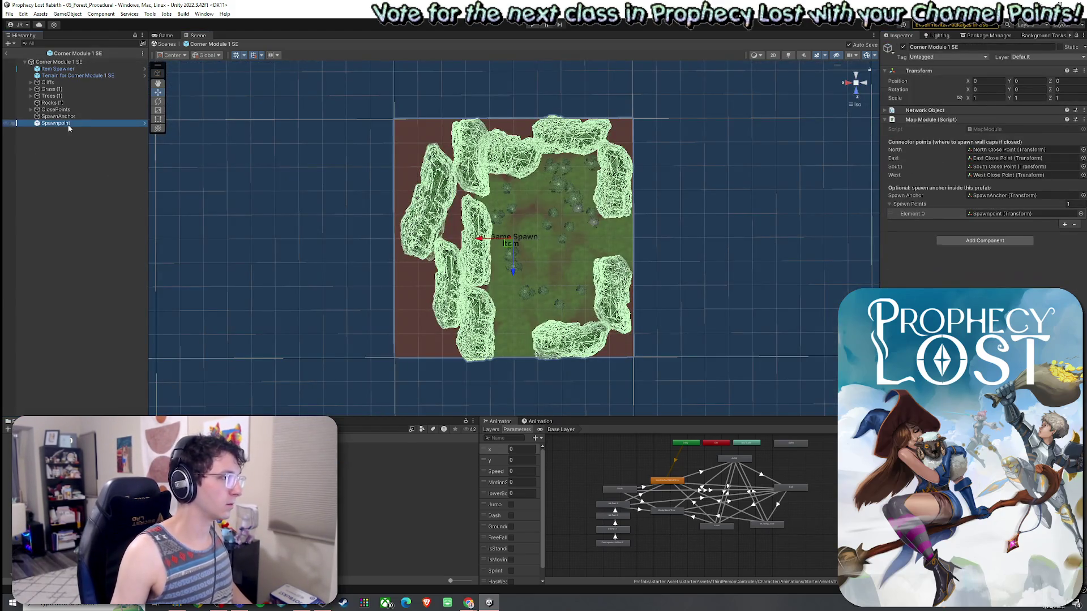
click(1036, 104)
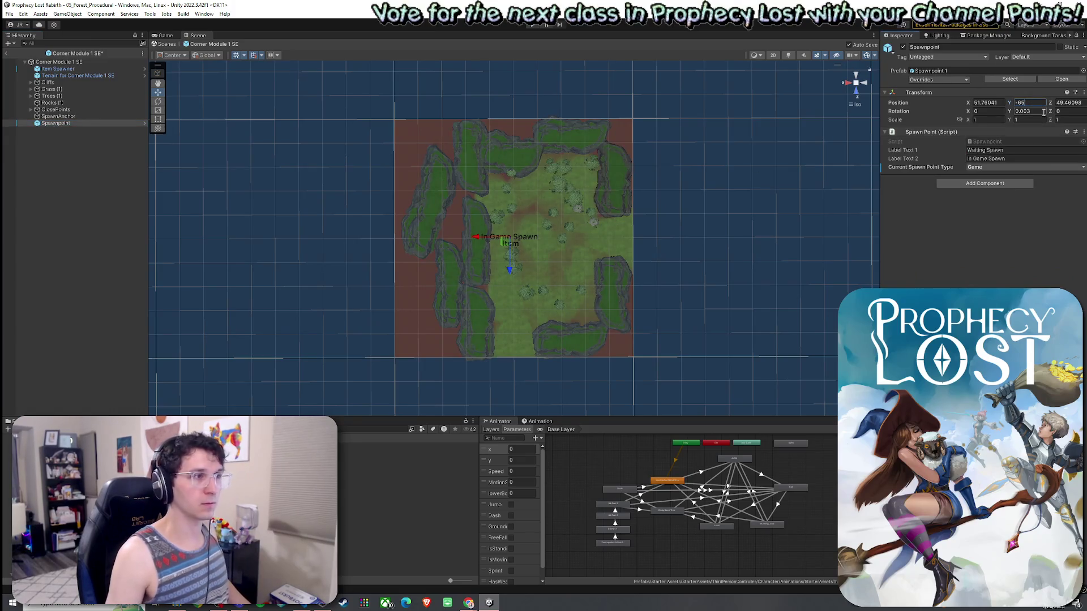
double_click(368, 459)
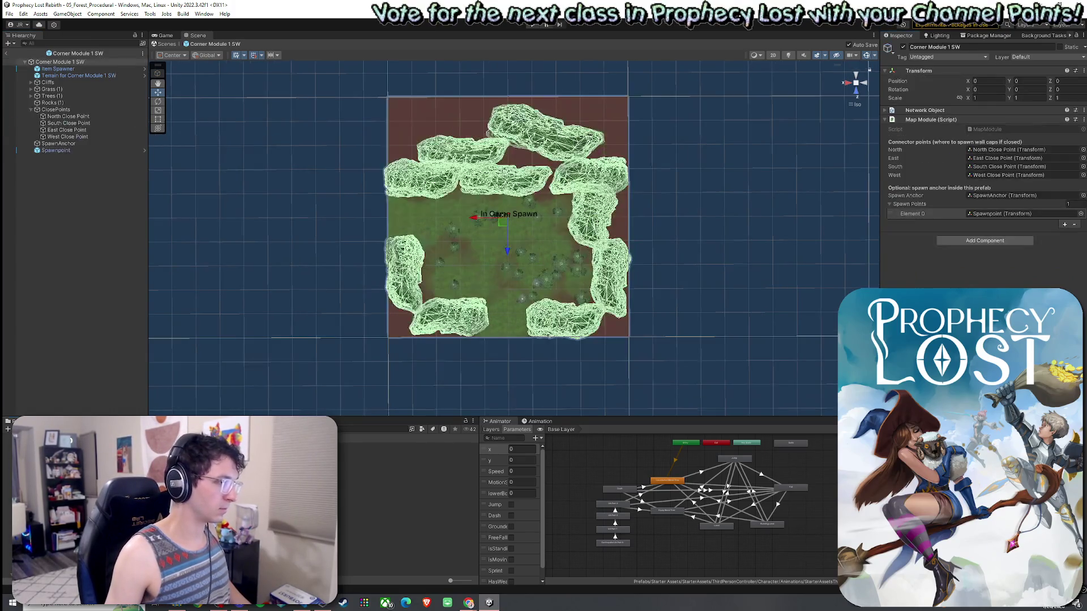
click(55, 150)
click(1037, 103)
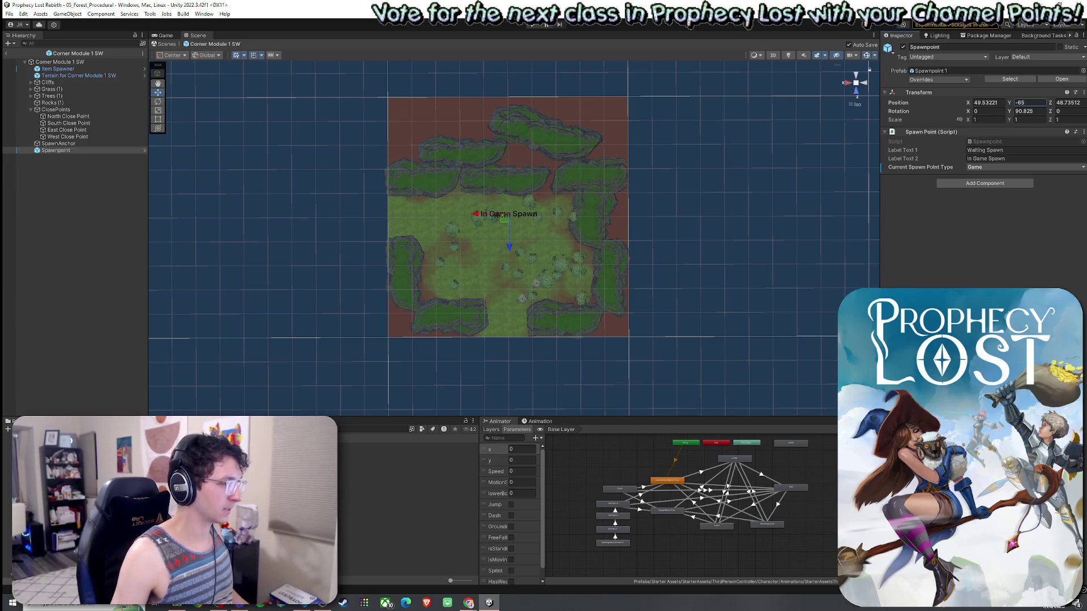
double_click(390, 472)
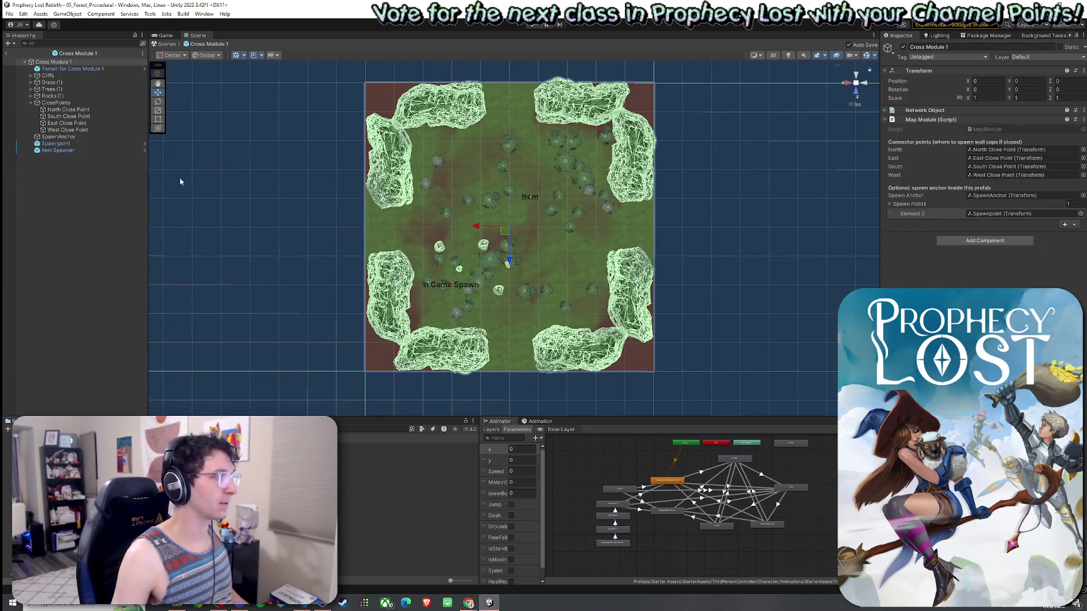
Set the Cross Module 1 and Cross Module 2 Spawnpoint Y positions to -65
click(56, 143)
click(1035, 103)
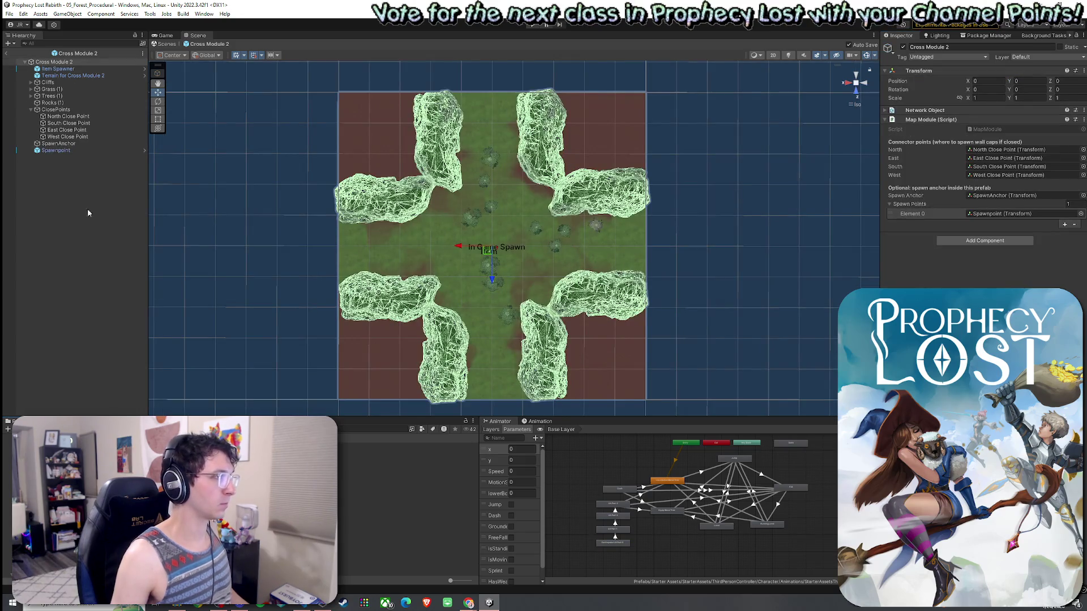
click(69, 150)
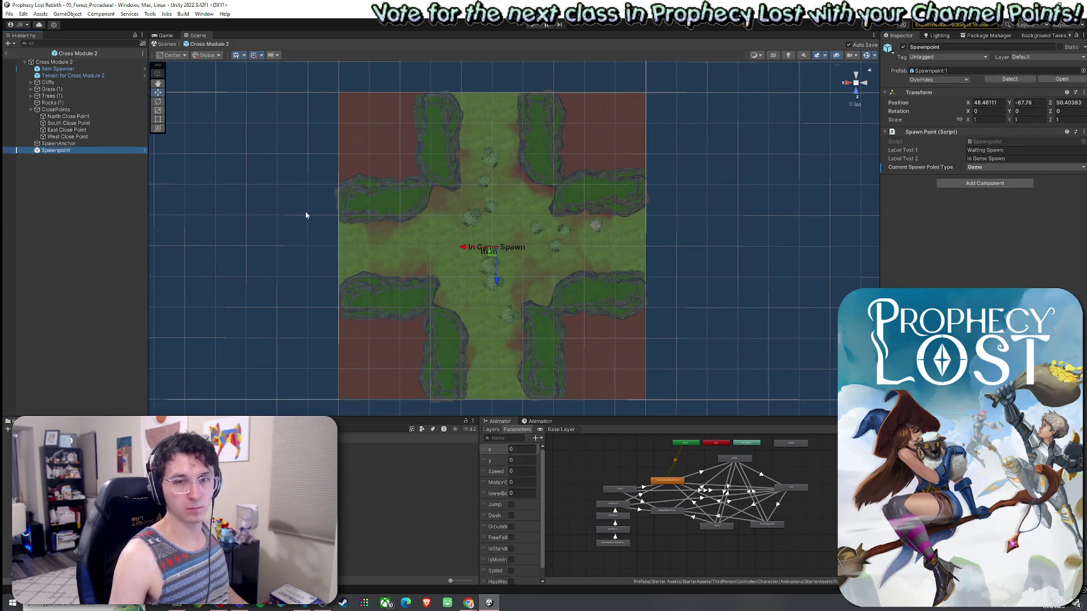
click(1037, 103)
text(-65)
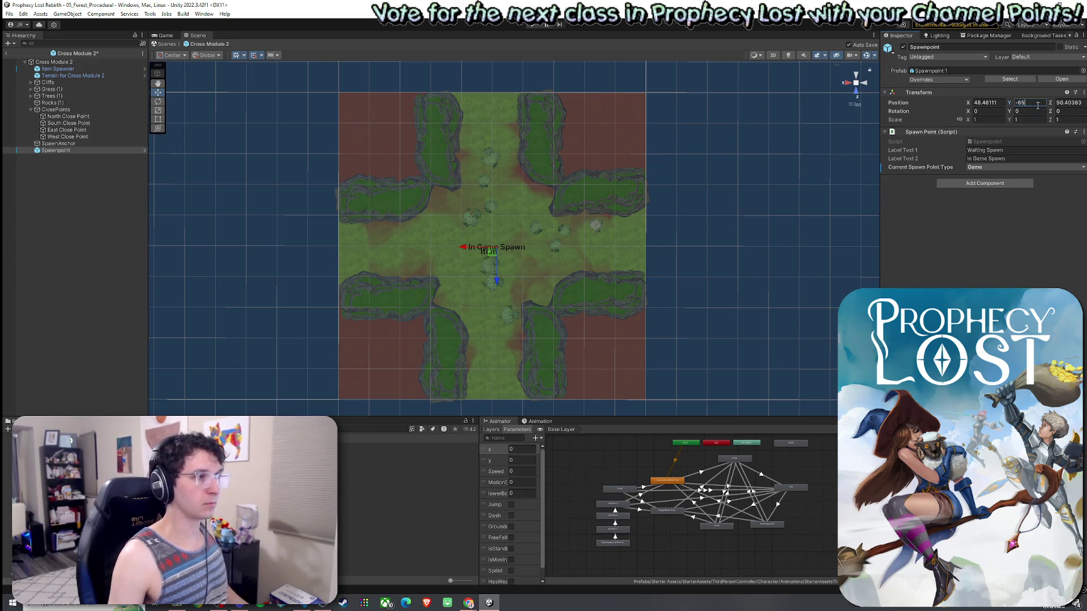
key(Return)
key(f)
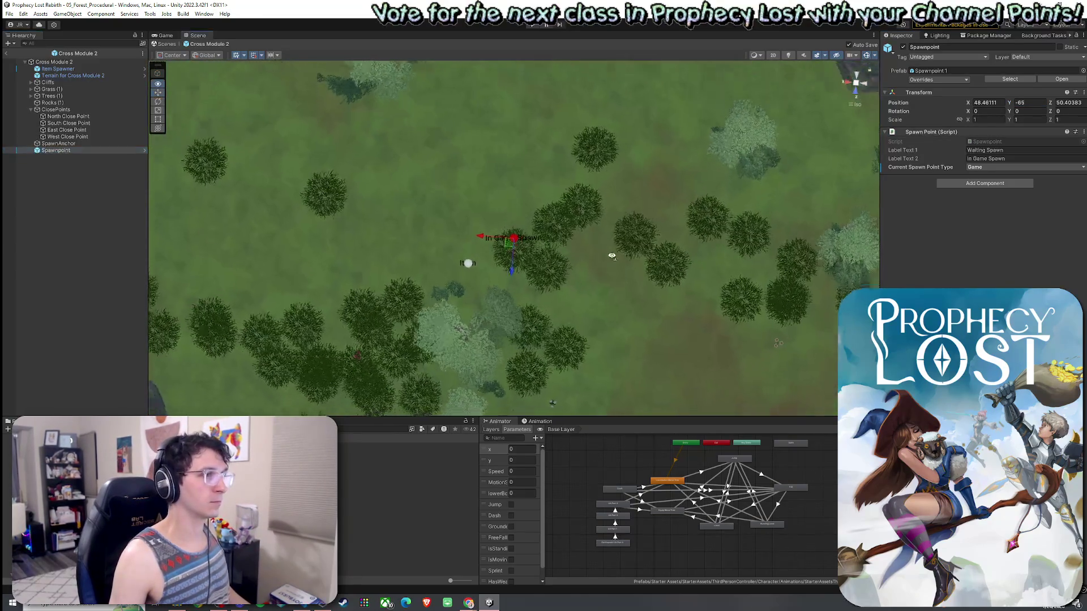
drag(541, 163, 717, 185)
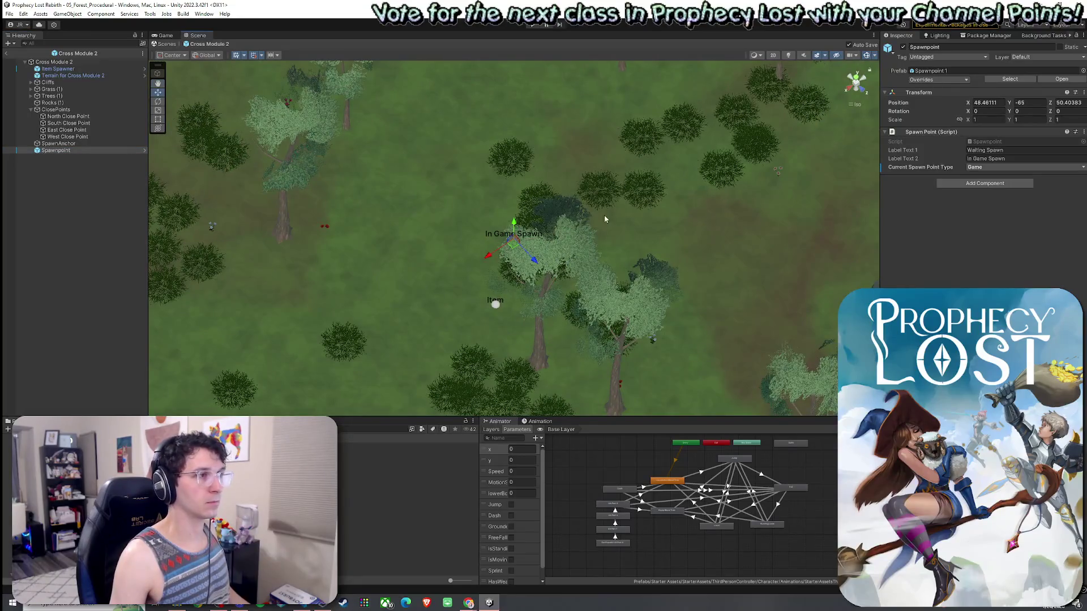
scroll(605, 219, down, 10)
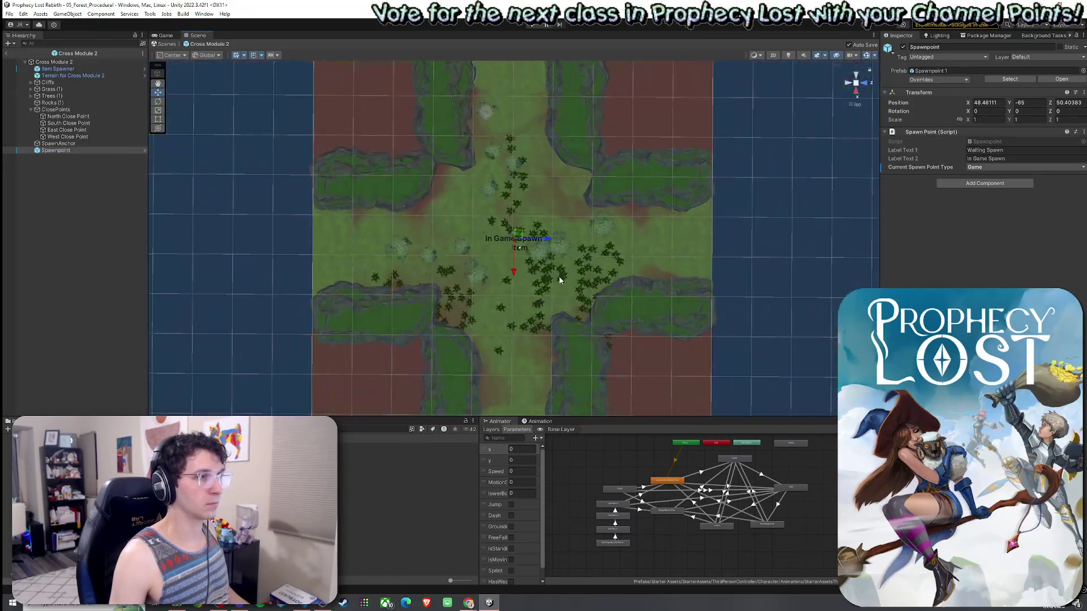
scroll(559, 280, down, 2)
click(68, 116)
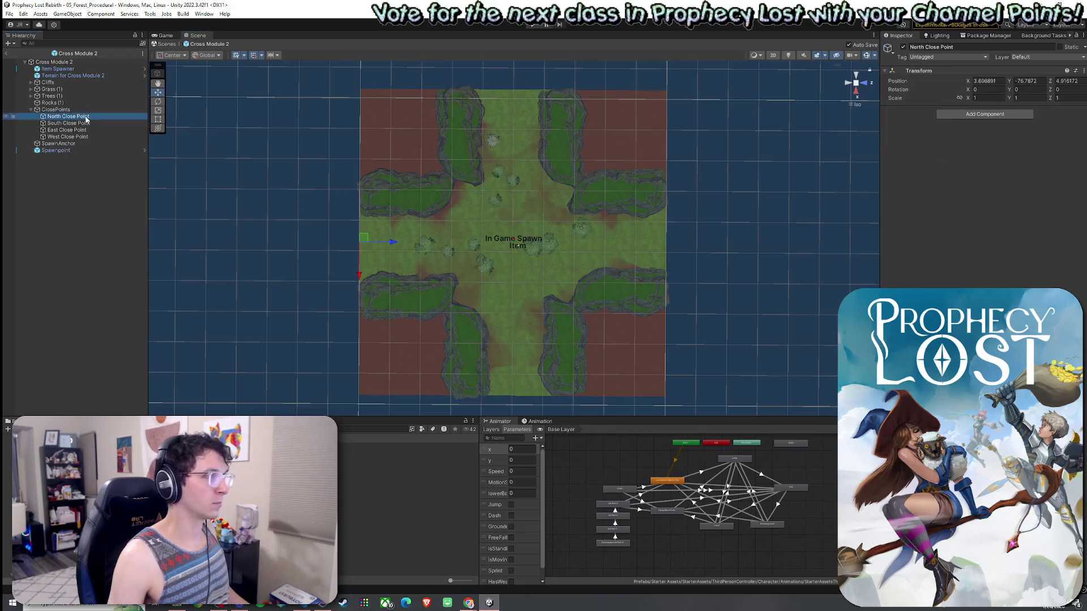
mouse_move(527, 192)
mouse_down()
mouse_move(561, 209)
mouse_move(520, 206)
mouse_up()
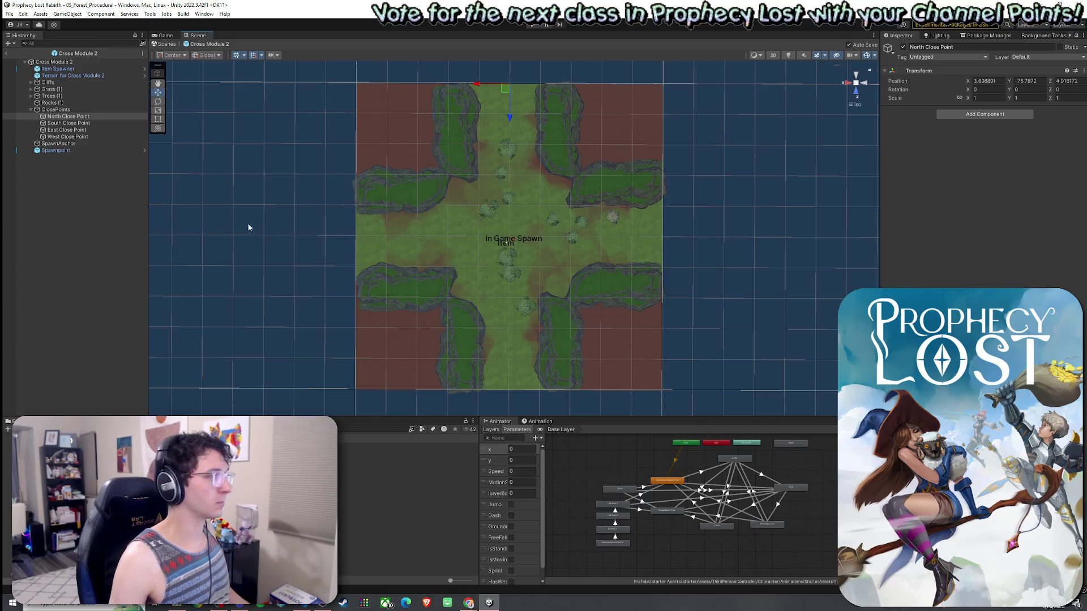
Set the Cross Module 3 and 4 Spawnpoints to -65, then open Dead End Module 1 E
double_click(407, 487)
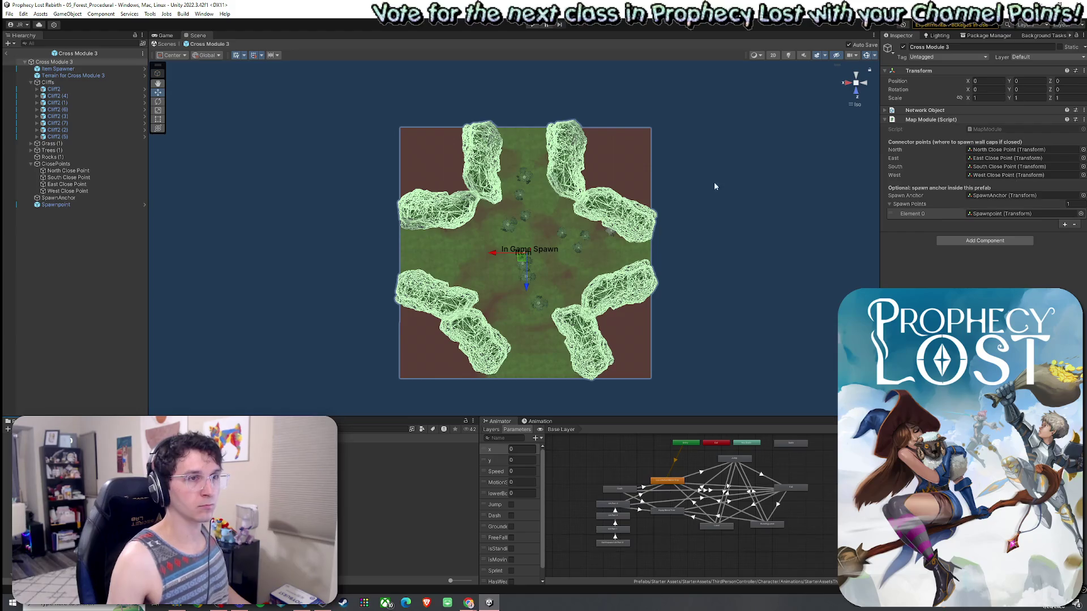
click(68, 204)
click(1038, 102)
text(-65)
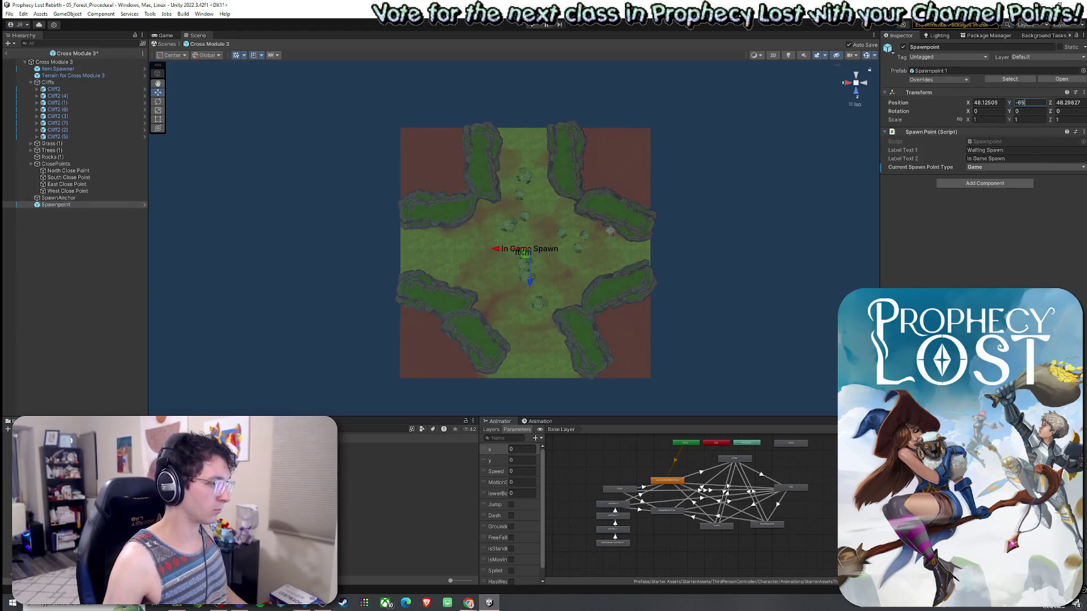
click(397, 493)
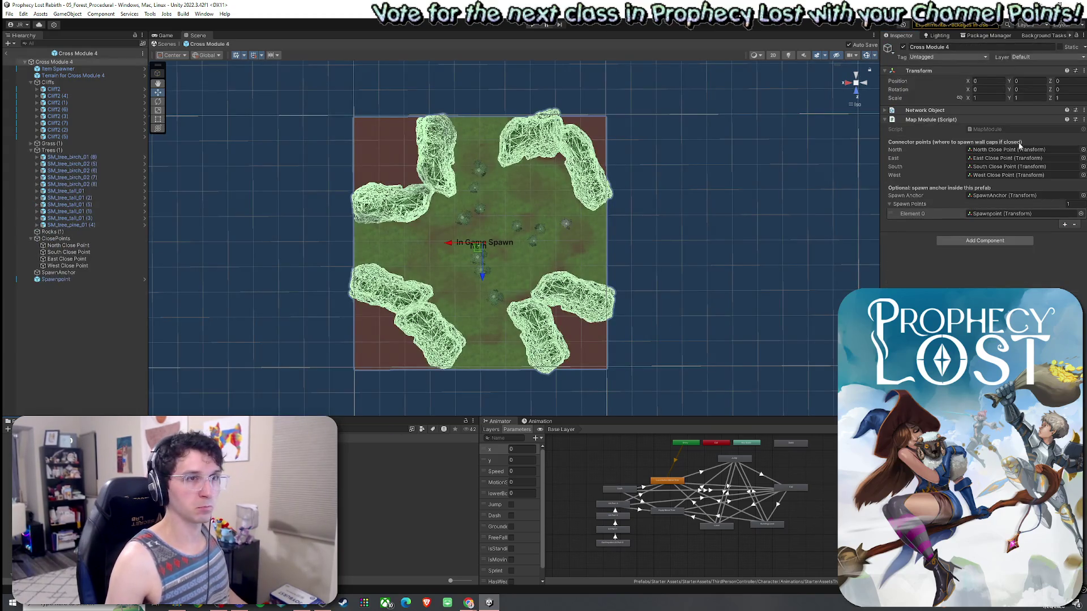
click(55, 279)
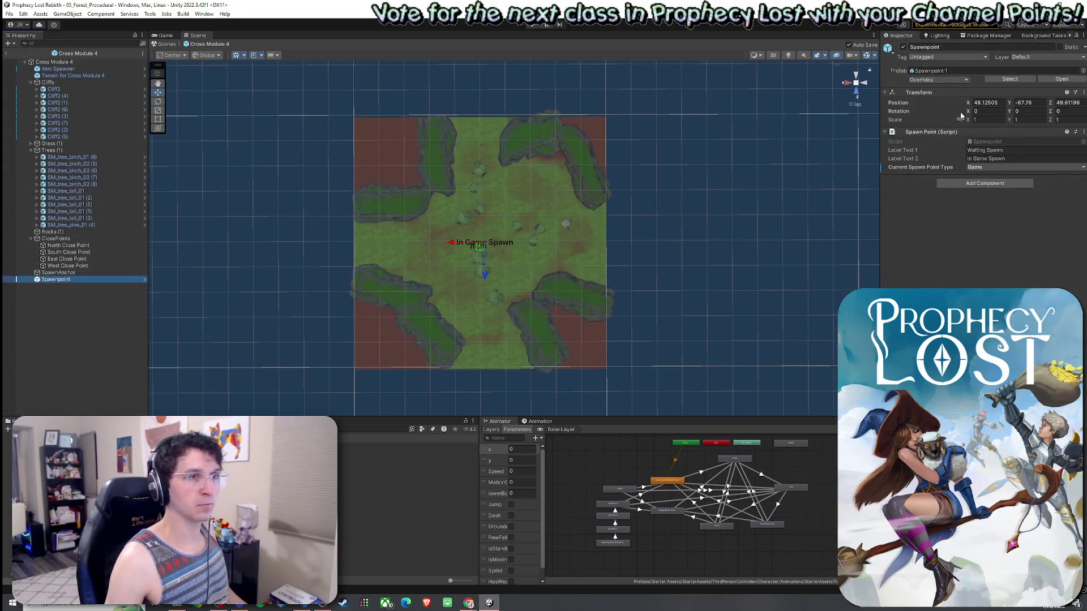
click(1041, 101)
text(-65)
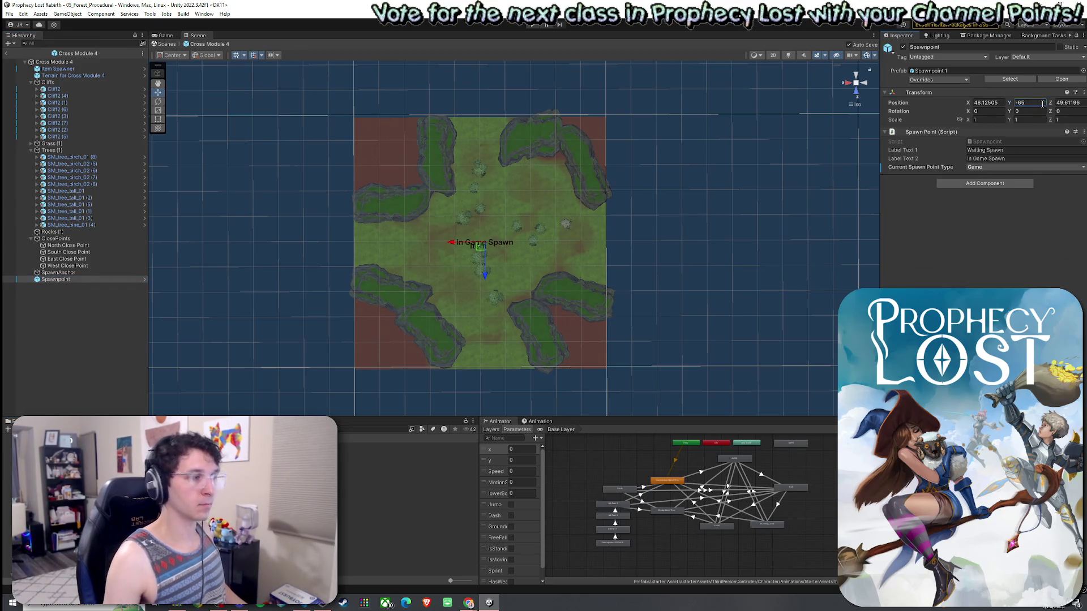
double_click(397, 500)
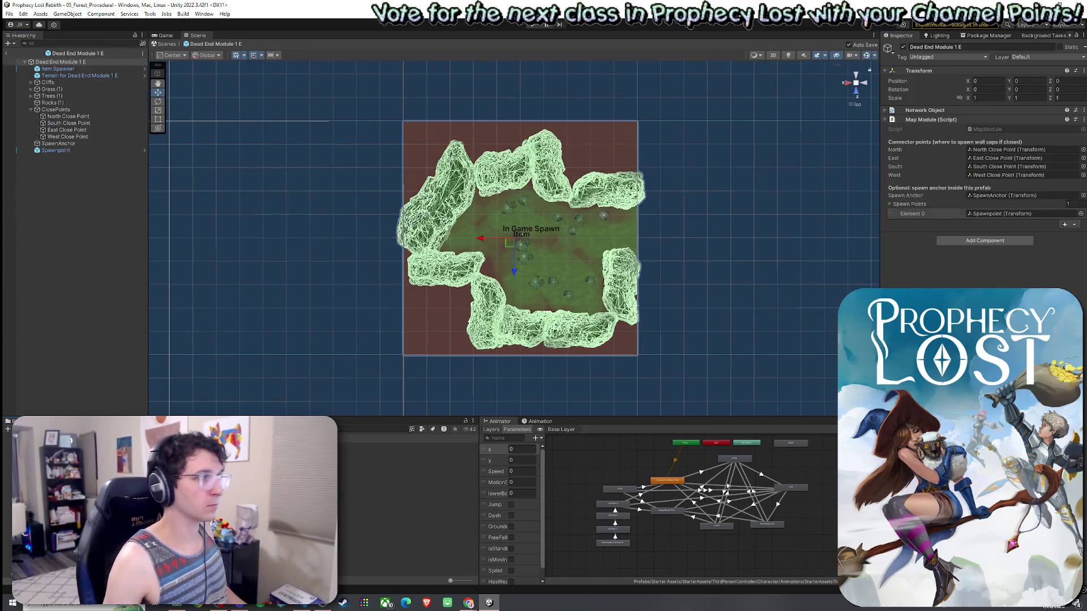
Set the Dead End Module 1 E and Dead End Module 1 S Spawnpoint heights to -65
double_click(55, 150)
click(1040, 102)
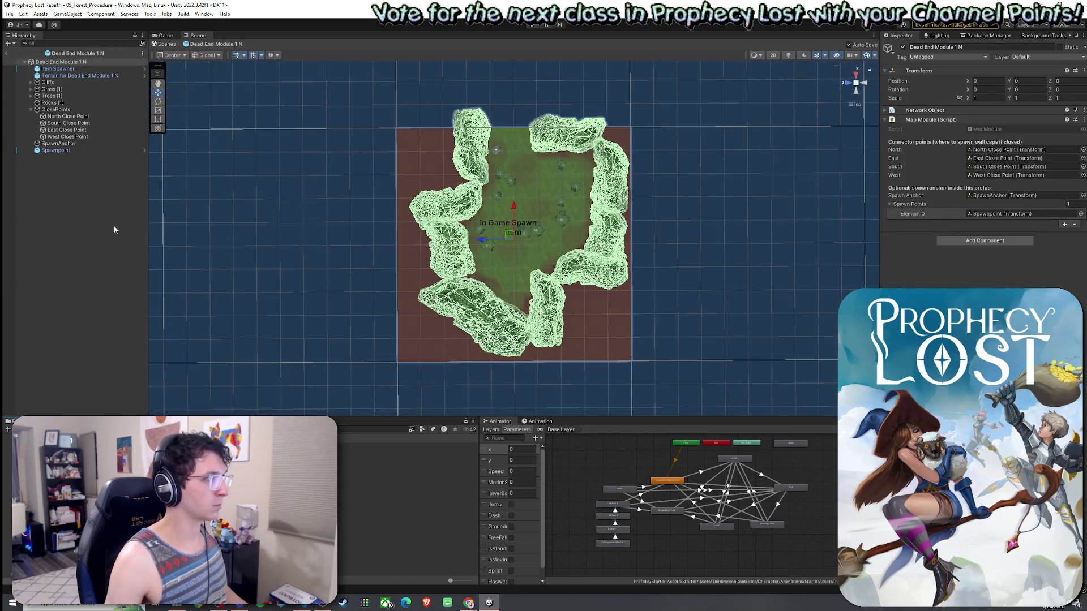
click(982, 136)
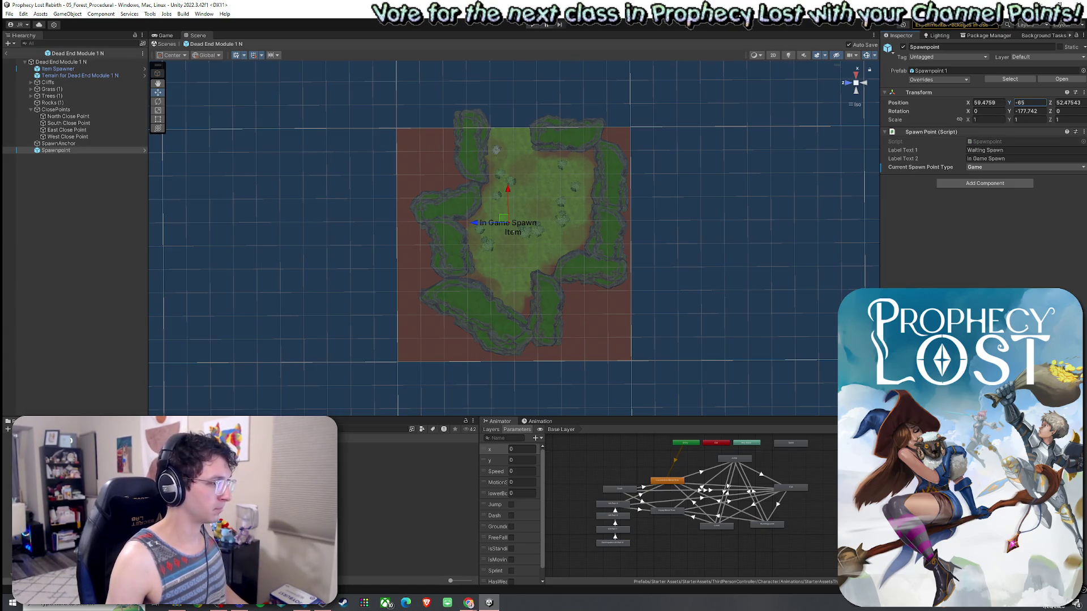
double_click(397, 513)
click(86, 150)
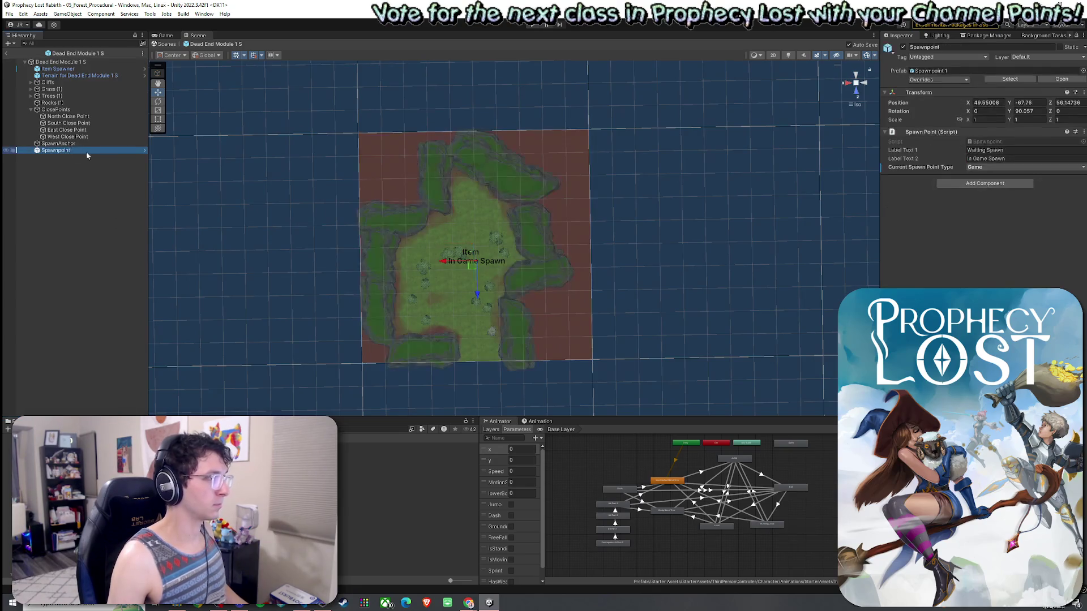
click(1024, 102)
text(-65)
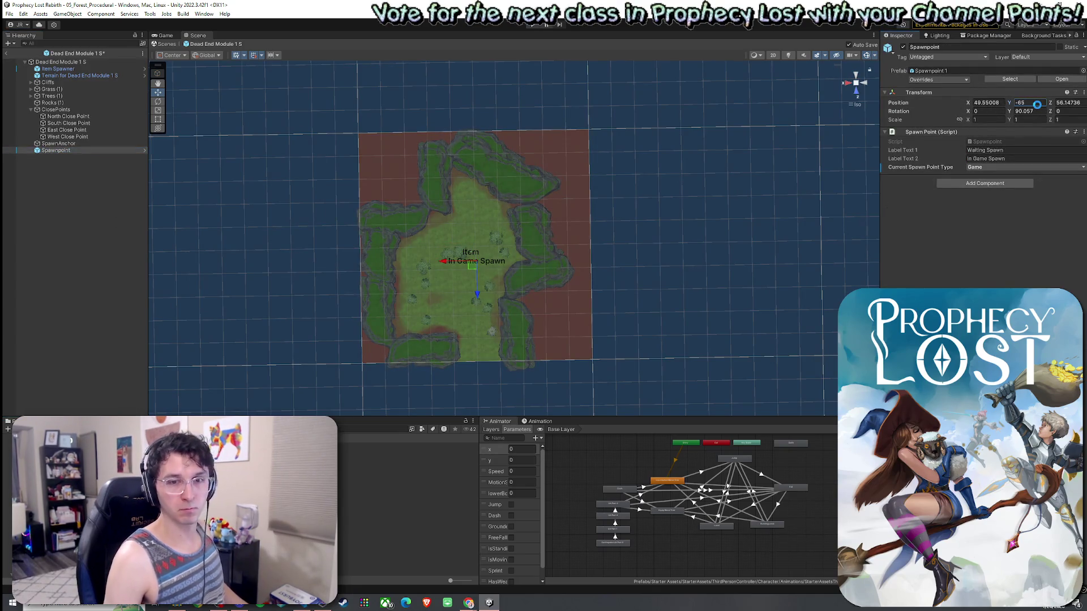
key(Return)
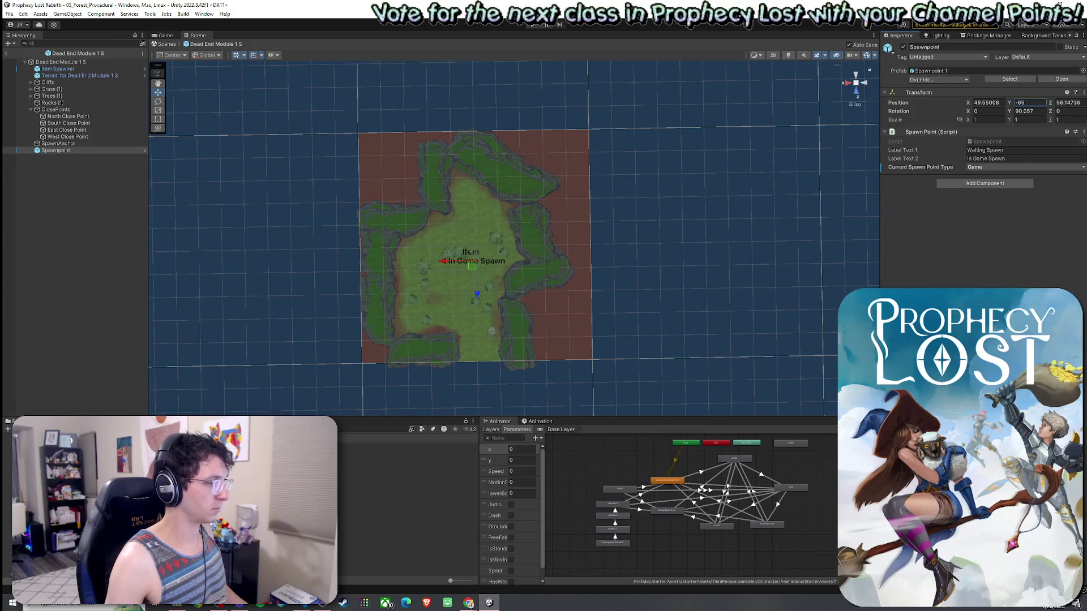
Set Dead End Module 1 W and Straight Corridor 1 EW Spawnpoints to -65, then open Straight Corridor NS
double_click(408, 520)
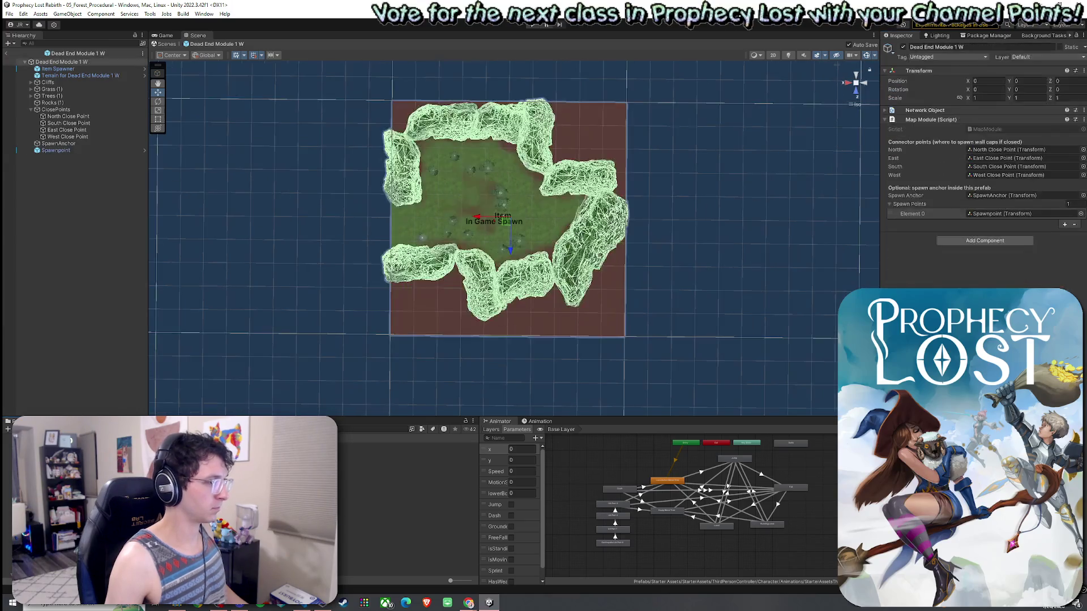
click(67, 151)
click(1044, 103)
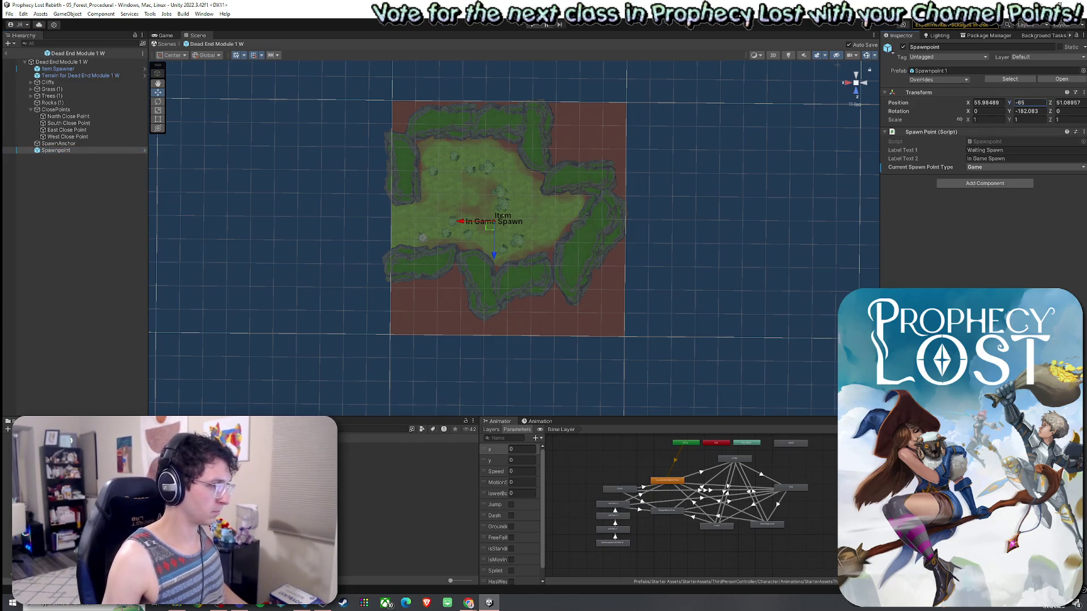
double_click(407, 527)
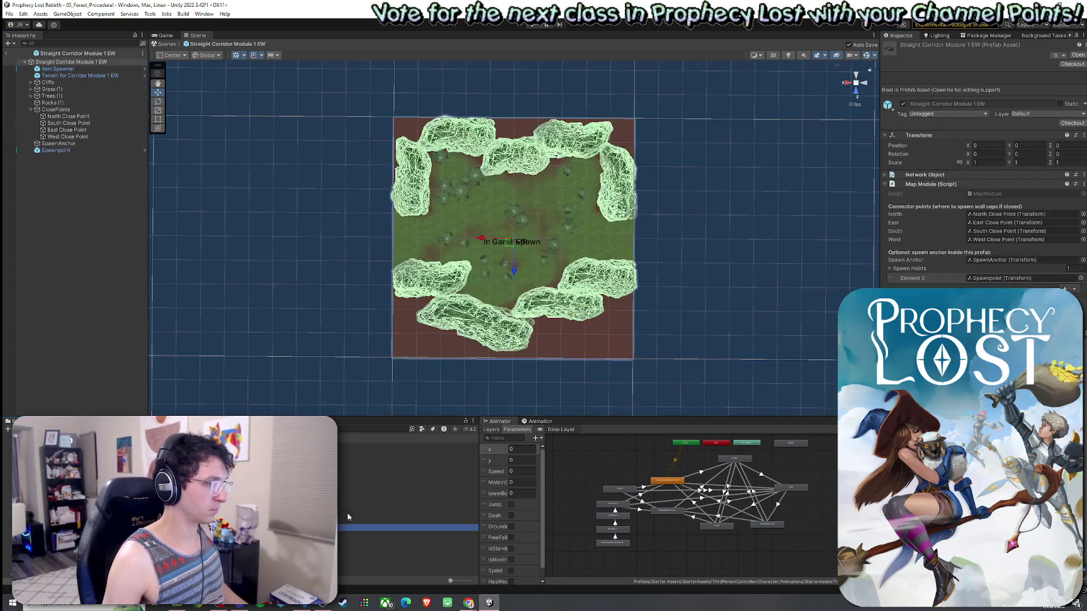
click(85, 151)
click(1030, 103)
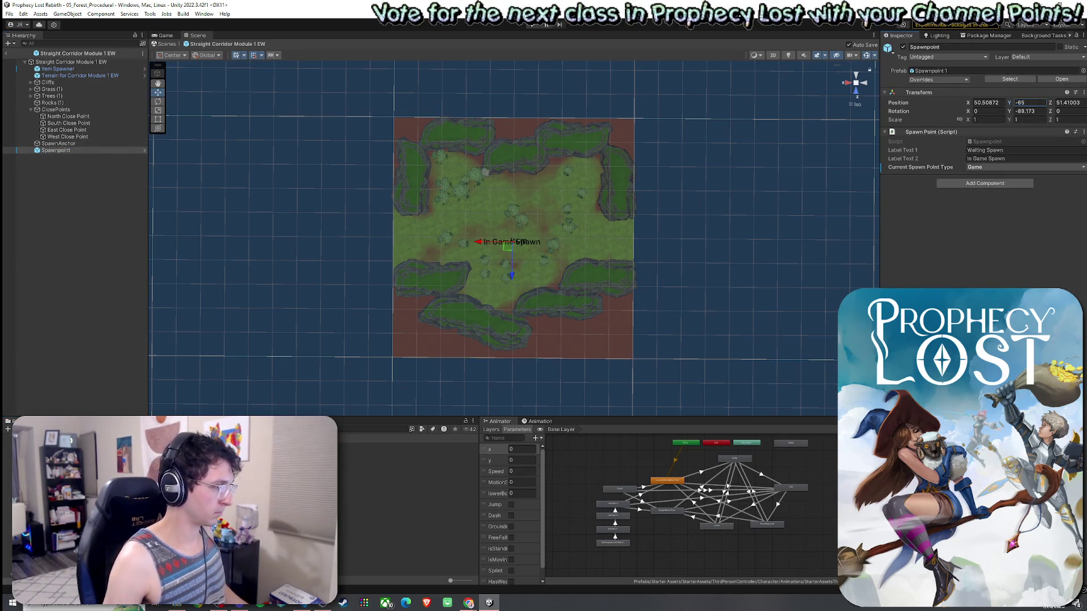
double_click(396, 533)
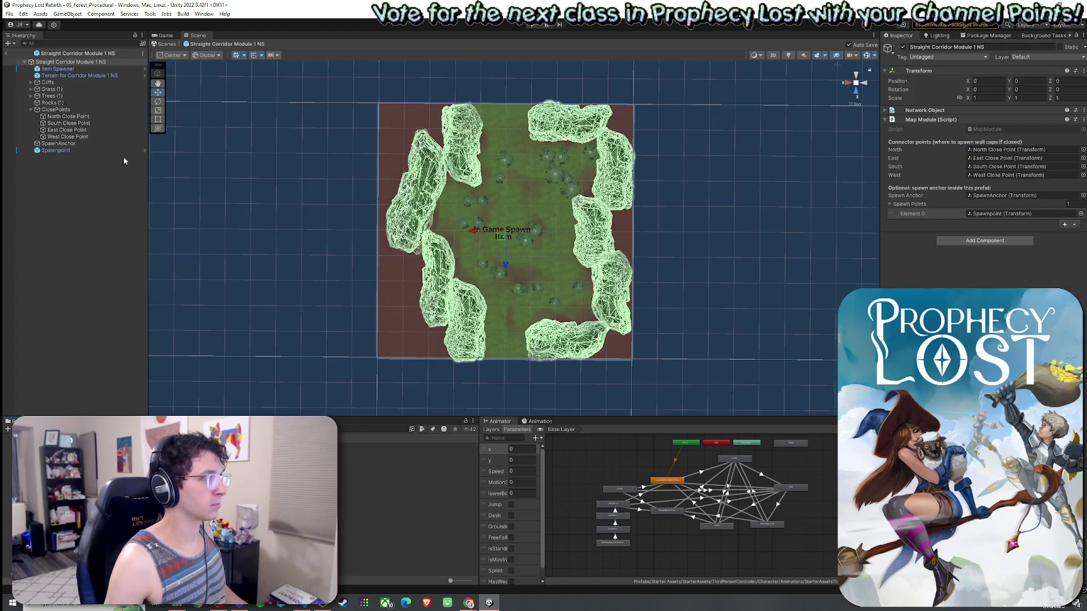
Set the Straight Corridor NS, TJunction ESW and TJunction NES Spawnpoints to -65
click(123, 150)
click(1036, 102)
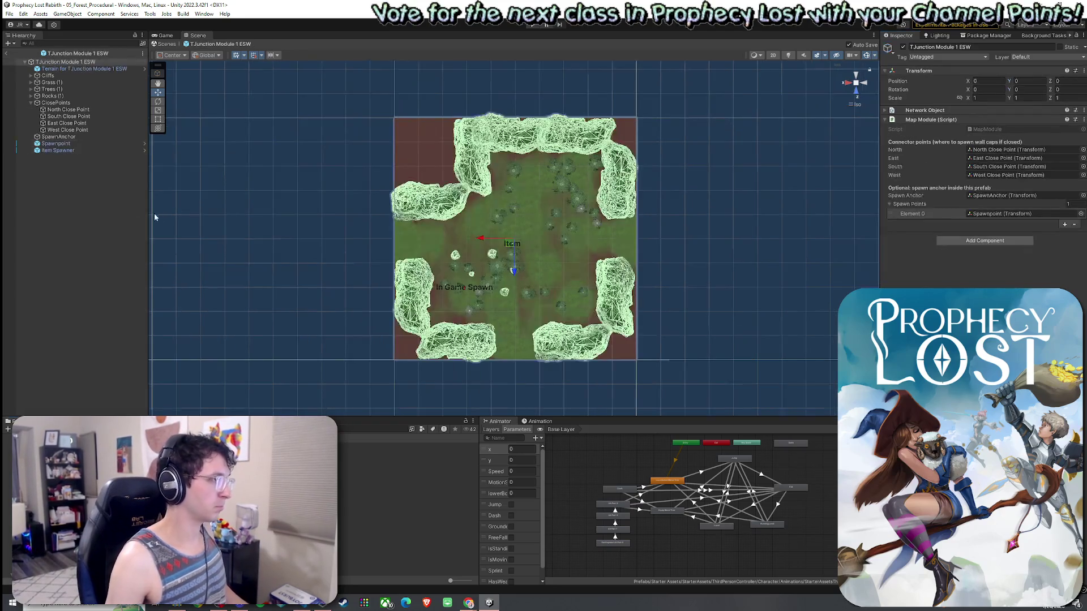
click(65, 144)
click(1038, 102)
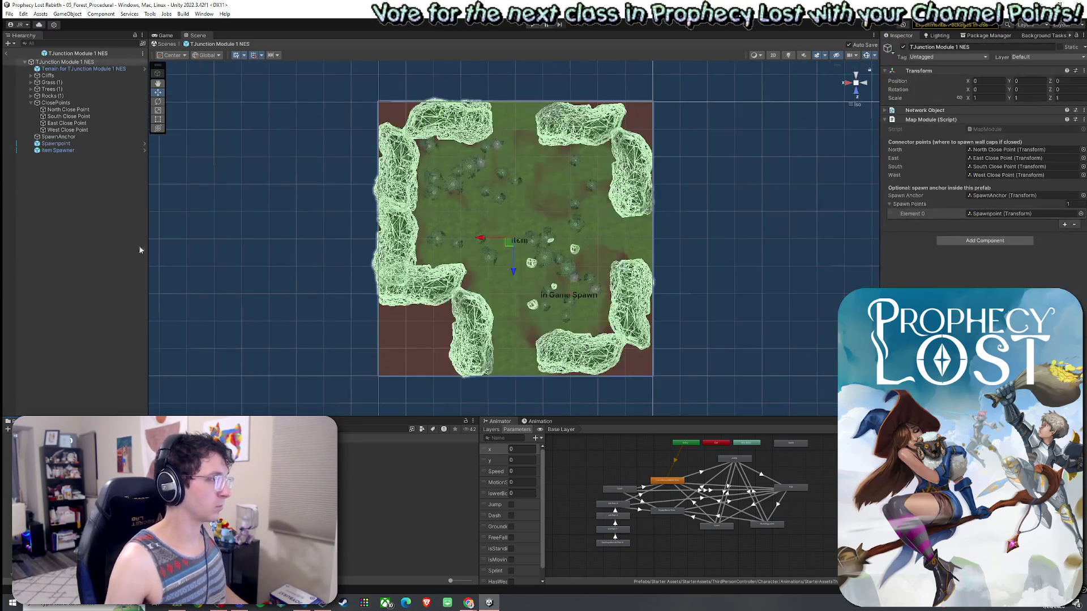
click(68, 144)
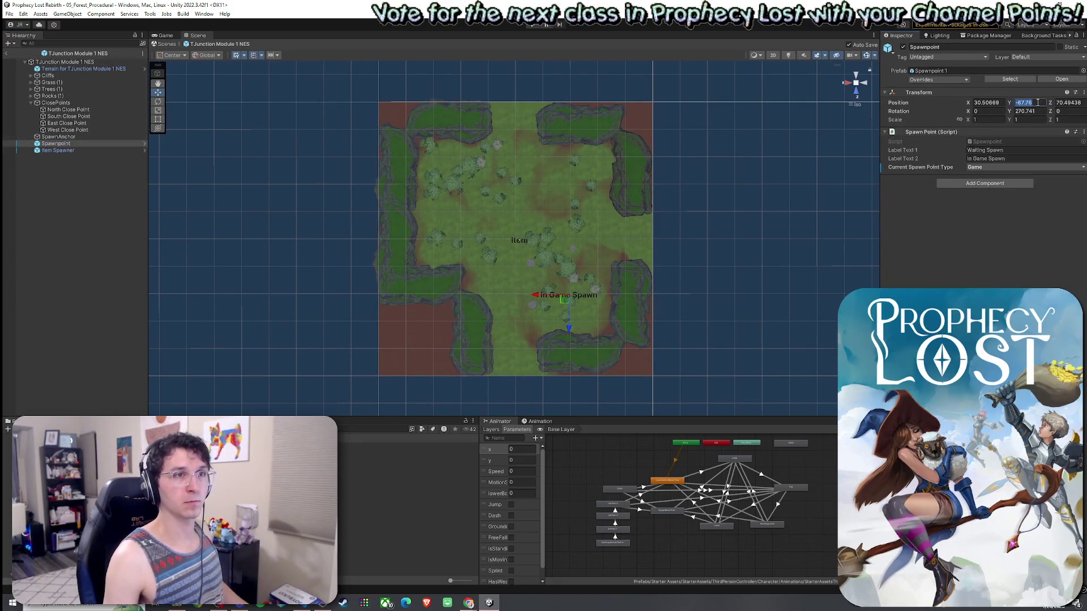
key(Return)
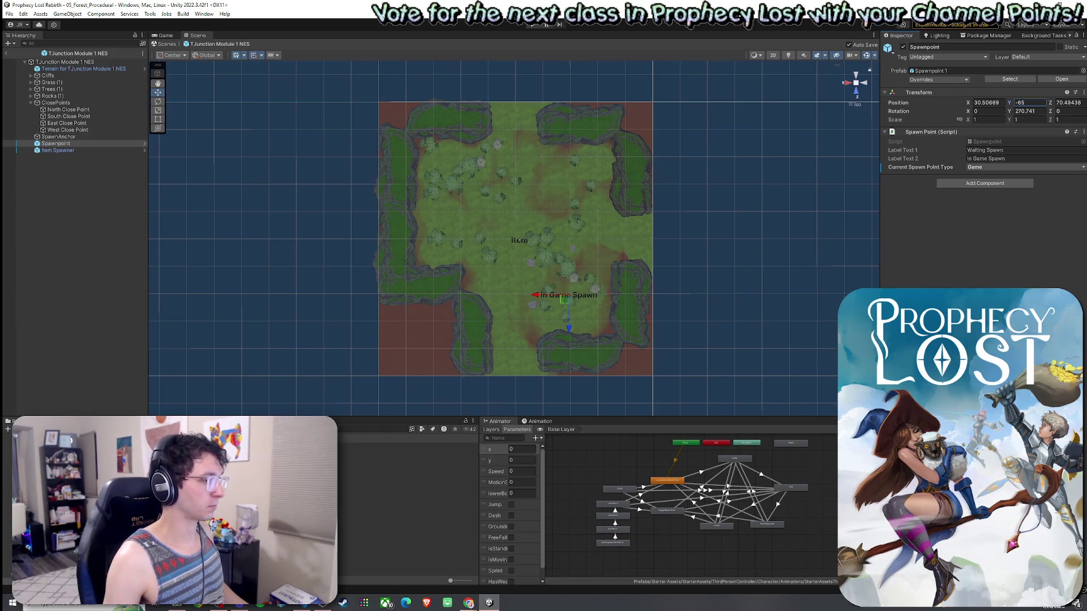
Set the TJunction NEW and NSW Spawnpoints to -65 and return to the 05_Forest_Procedural scene
click(74, 143)
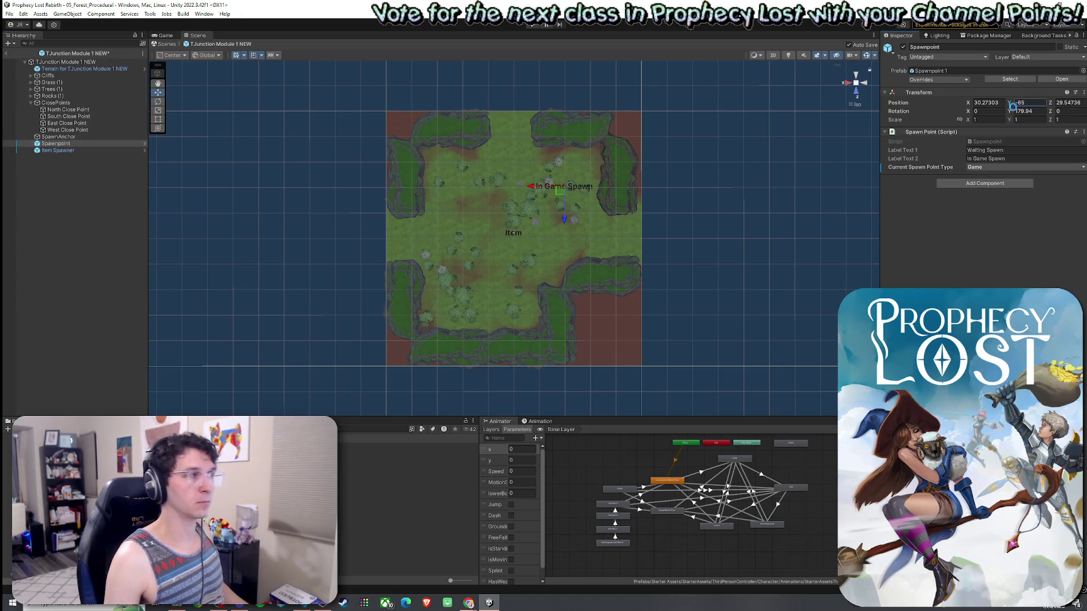
key(Return)
click(56, 116)
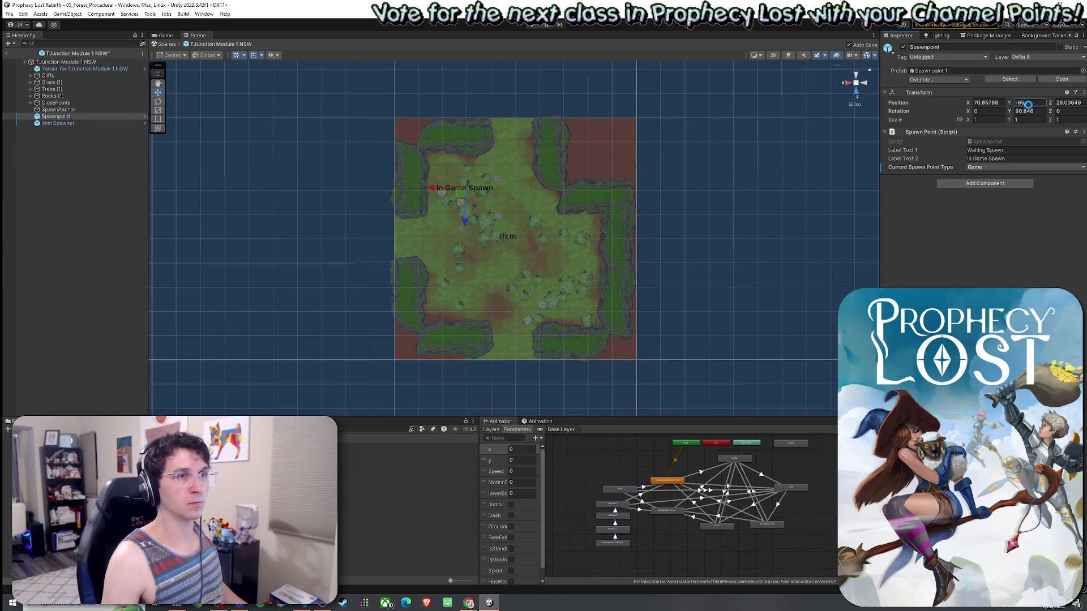
key(Return)
mouse_move(509, 243)
mouse_down()
mouse_move(517, 271)
mouse_move(222, 115)
mouse_up()
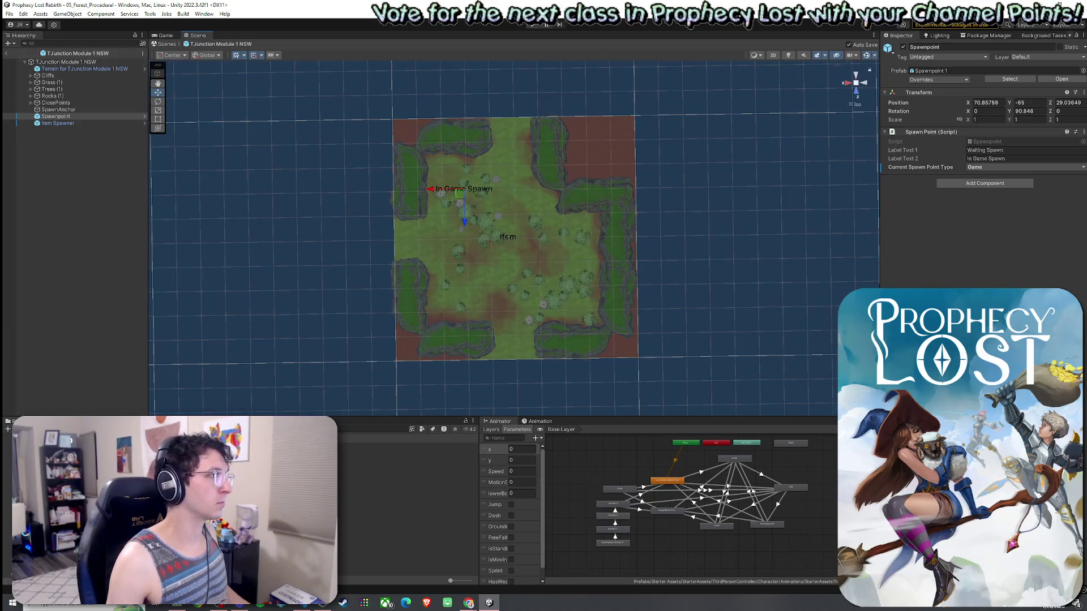
click(5, 52)
click(9, 13)
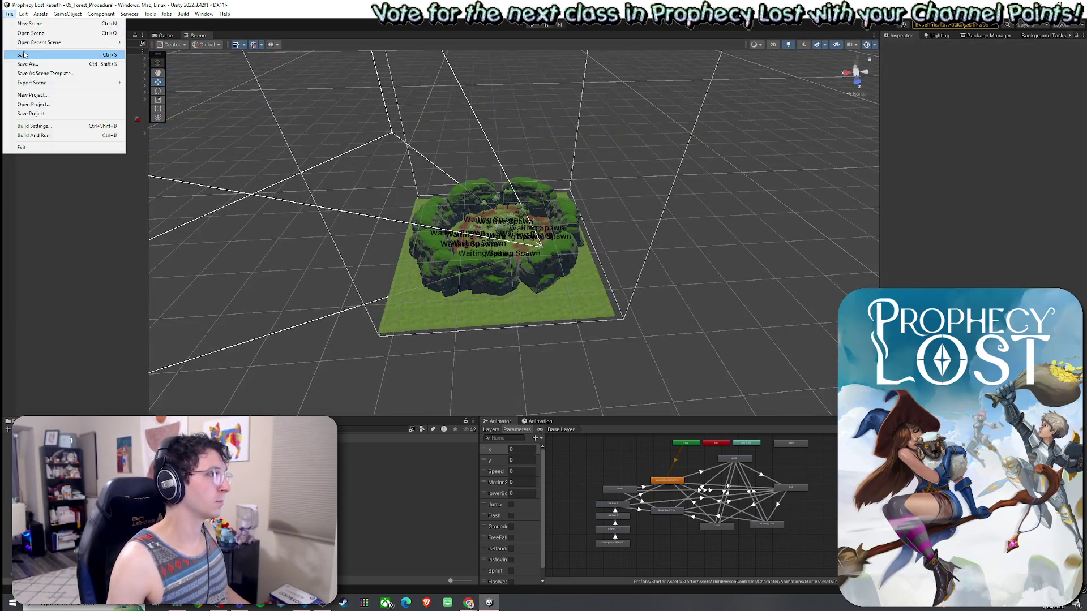
Start a play-test session, run the character through the forest and swing the sword
click(156, 36)
key(ctrl+p)
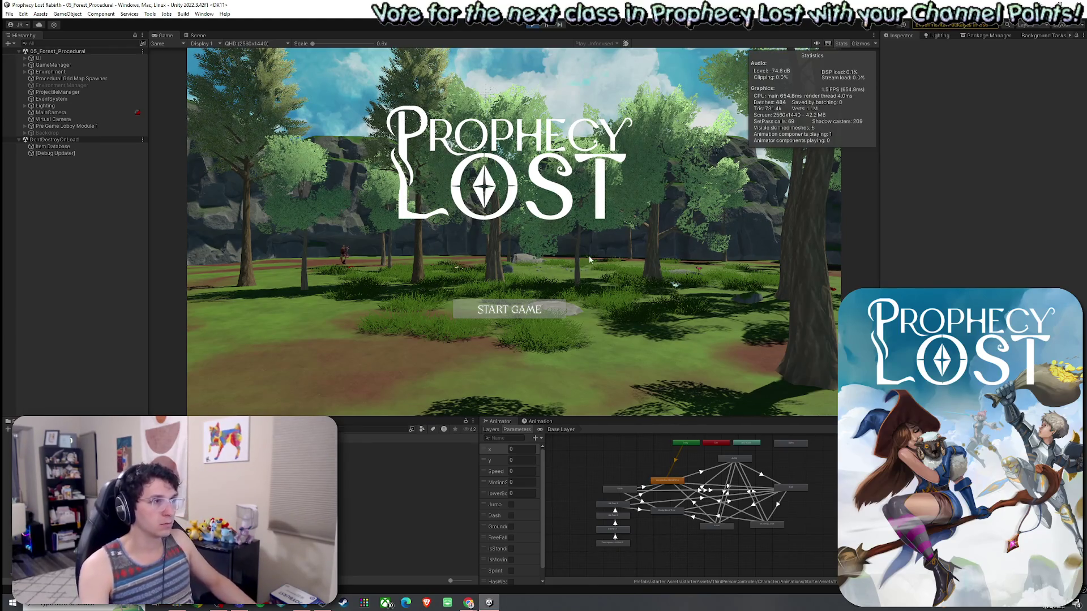
click(514, 310)
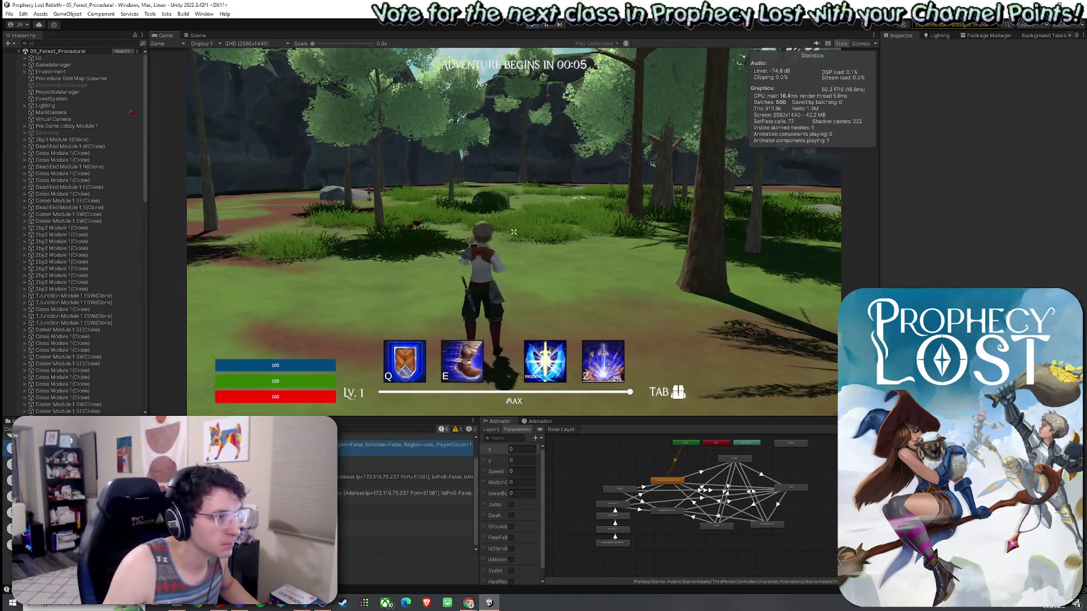
key(w)
key(w)
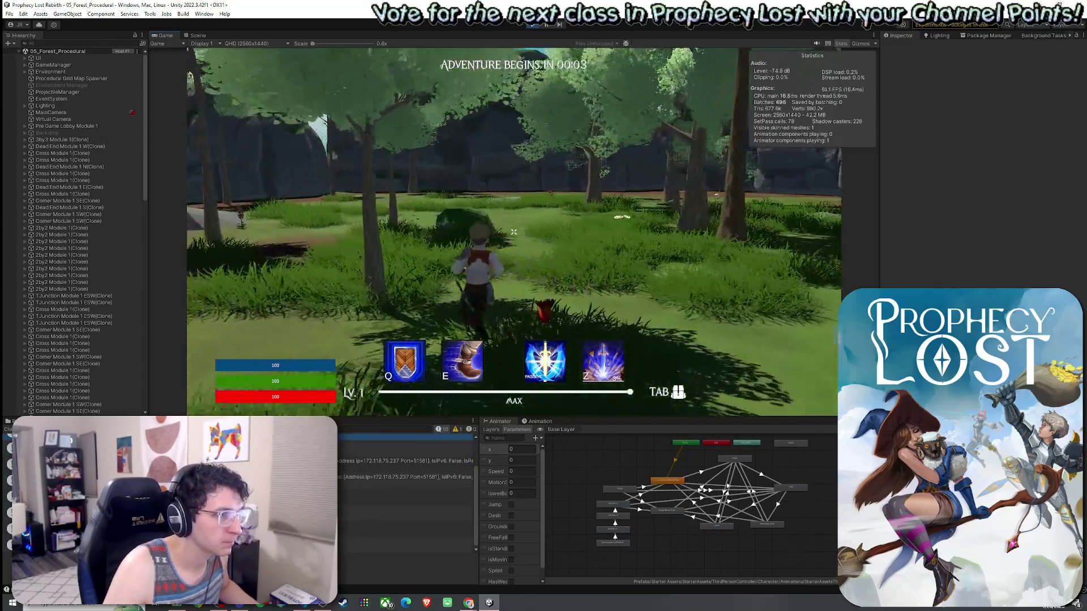
key(w)
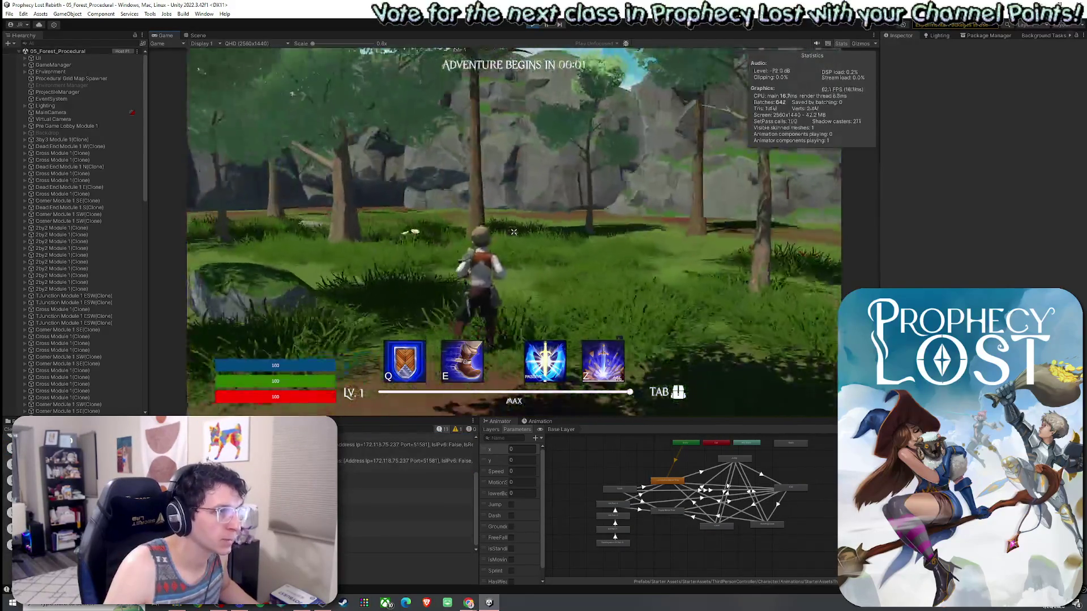
key(w)
click(514, 232)
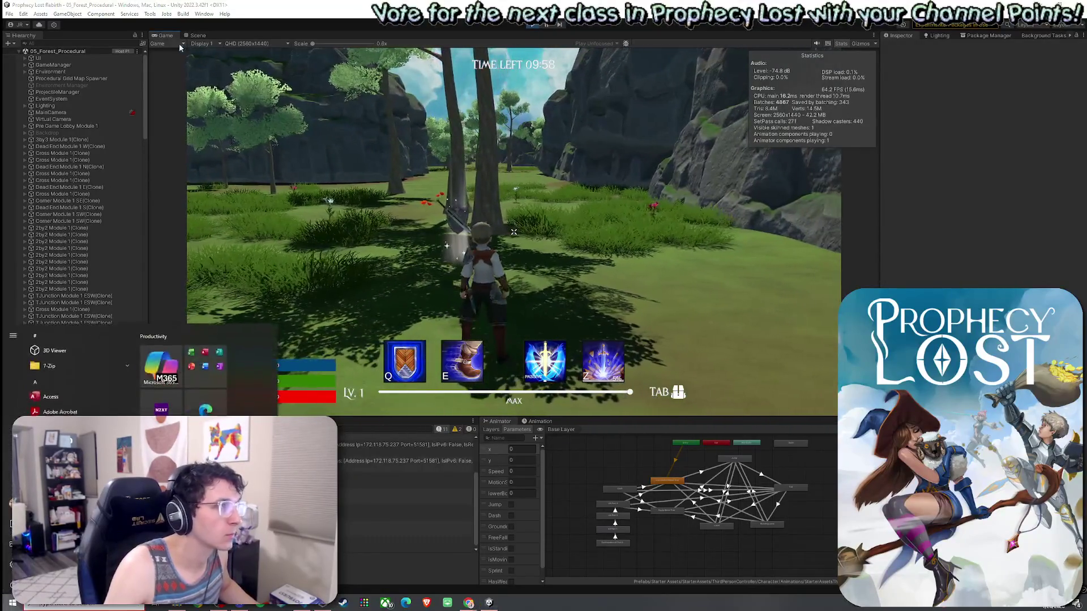
Maximize the Game view, then restore the layout and switch to the Scene view
key(shift+space)
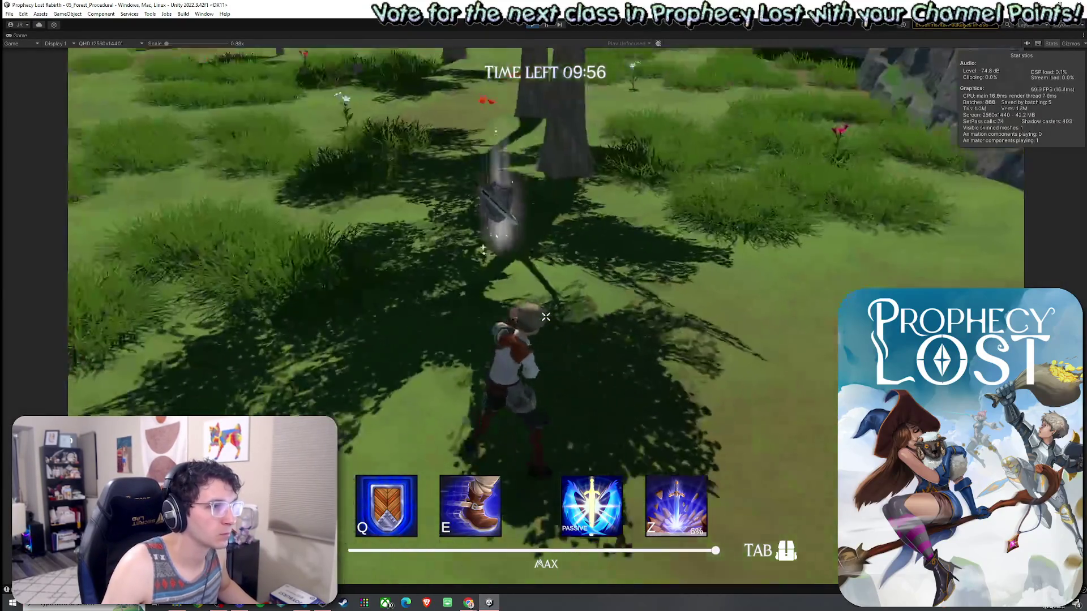
key(super)
click(8, 33)
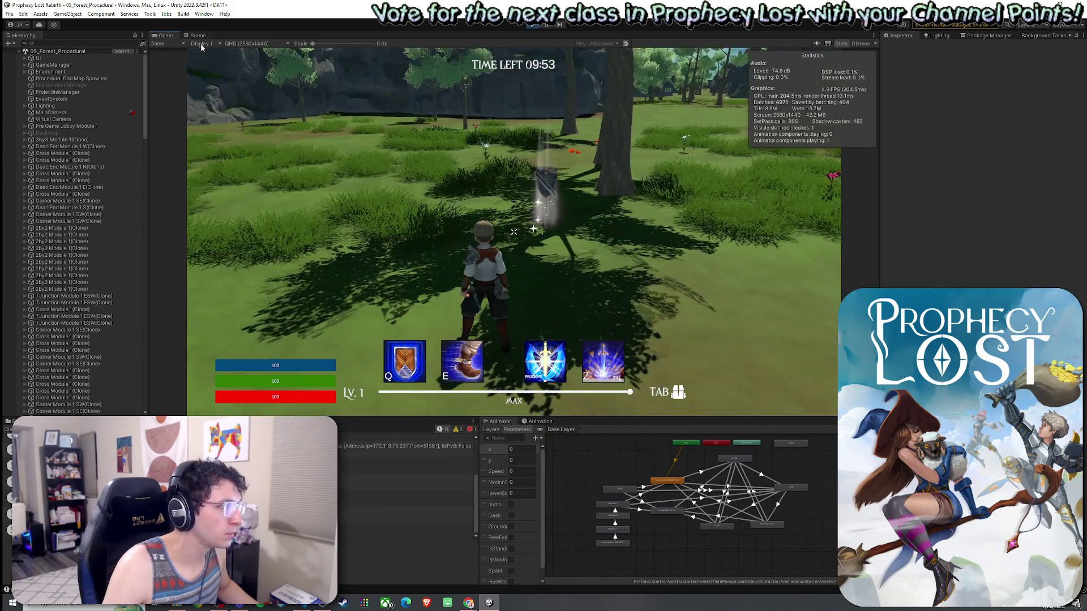
click(198, 36)
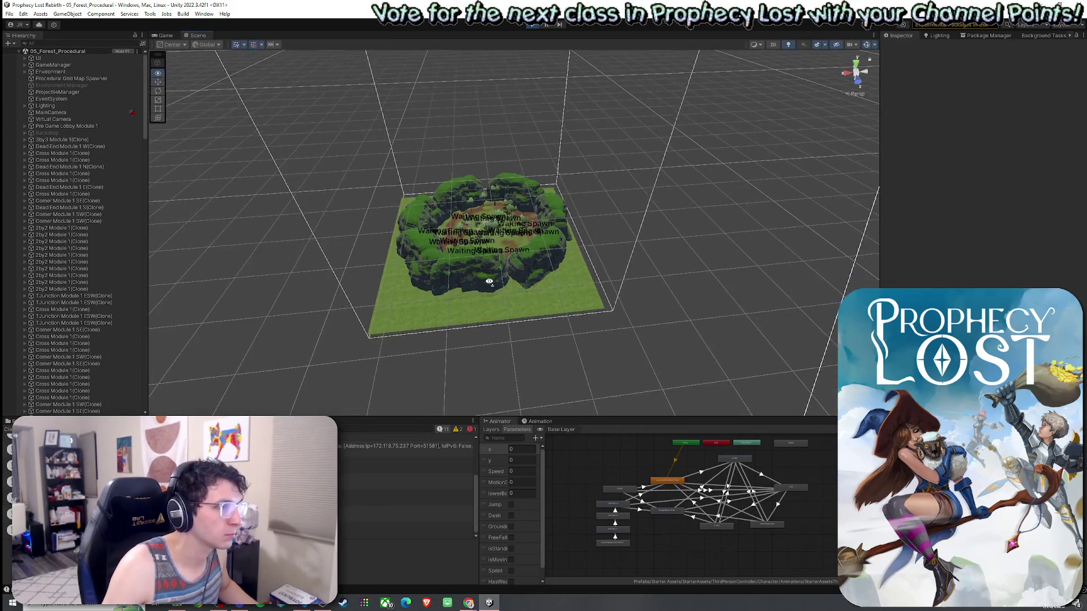
Frame Player(Clone) and its left foot target in the Scene view
mouse_move(489, 281)
mouse_down()
mouse_move(344, 165)
mouse_move(510, 182)
mouse_move(339, 215)
mouse_move(21, 228)
mouse_up()
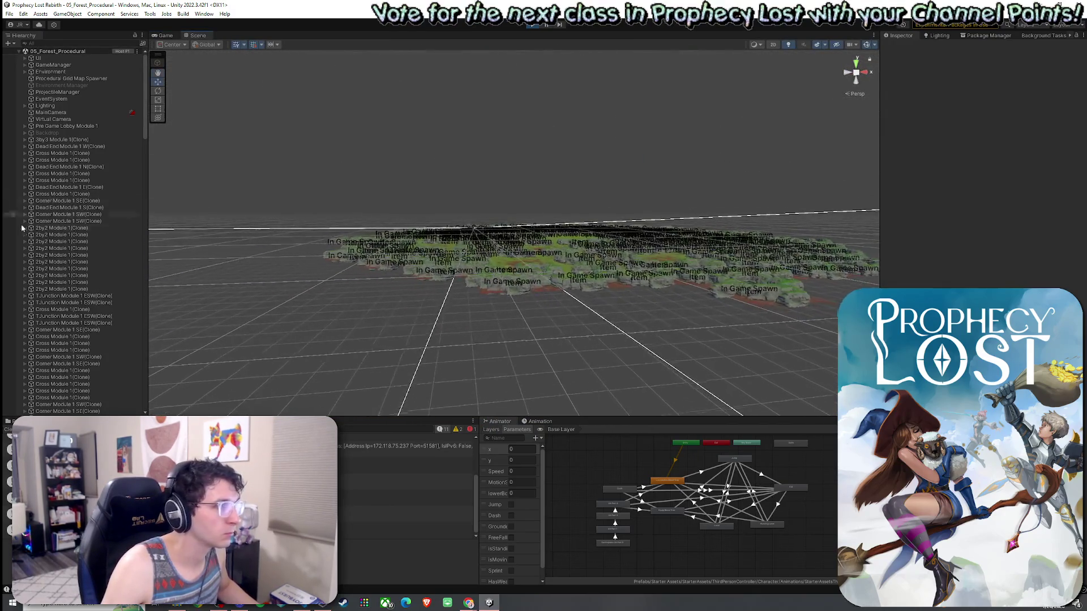
scroll(76, 287, down, 15)
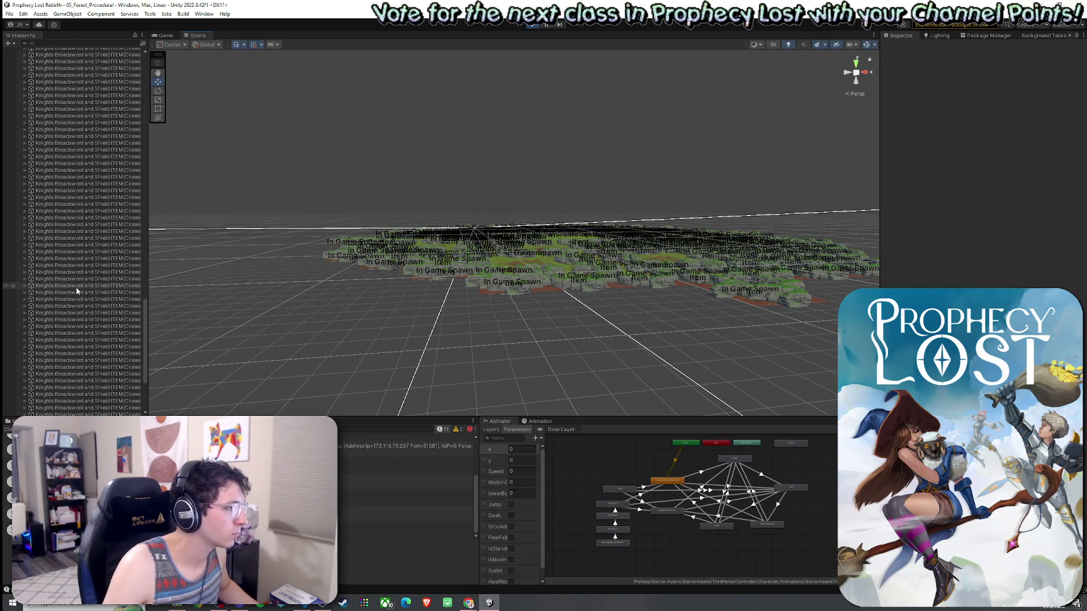
scroll(80, 280, up, 10)
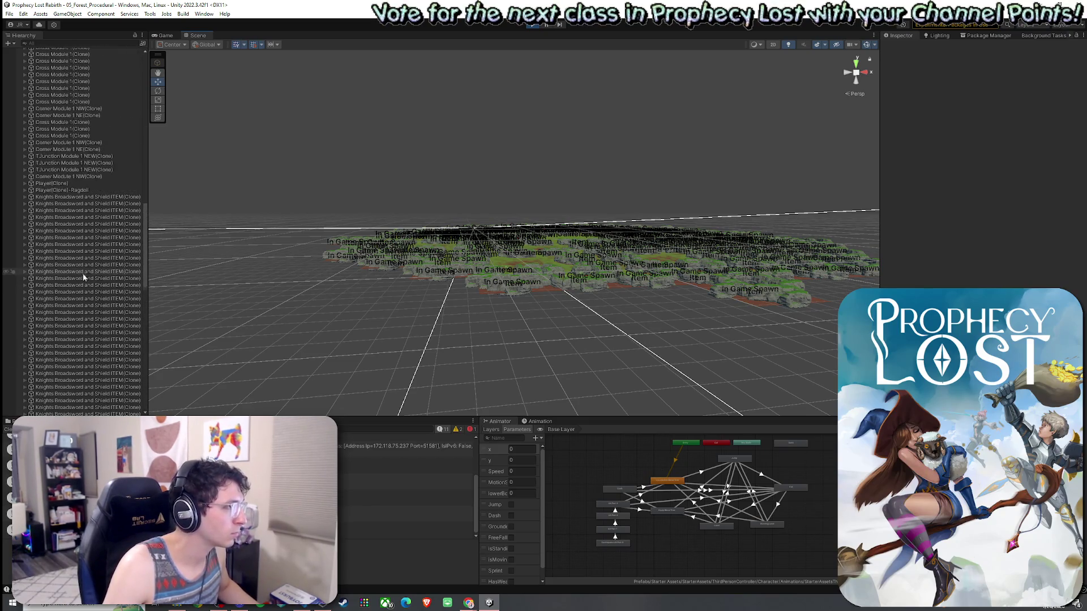
double_click(41, 185)
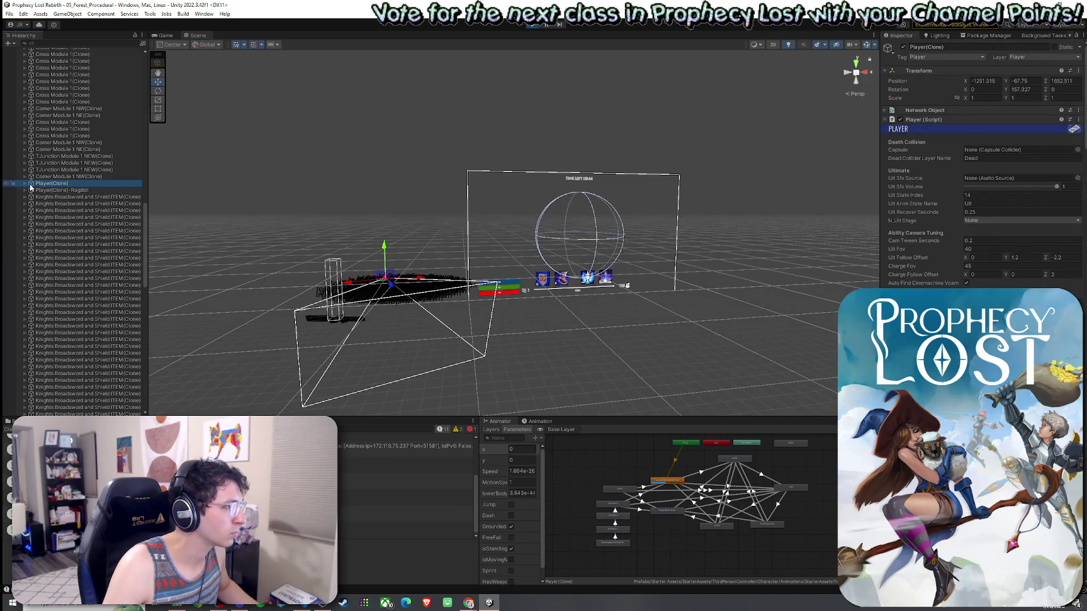
click(26, 183)
double_click(50, 189)
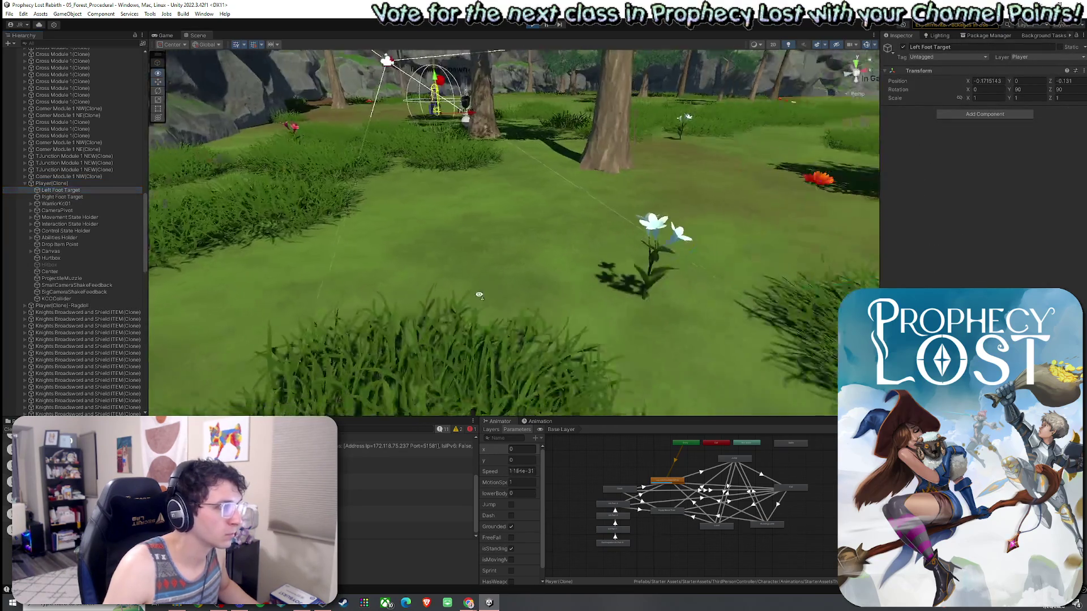
Zoom and orbit over the hexagonal forest tiles, then go back to the running game
scroll(479, 295, down, 10)
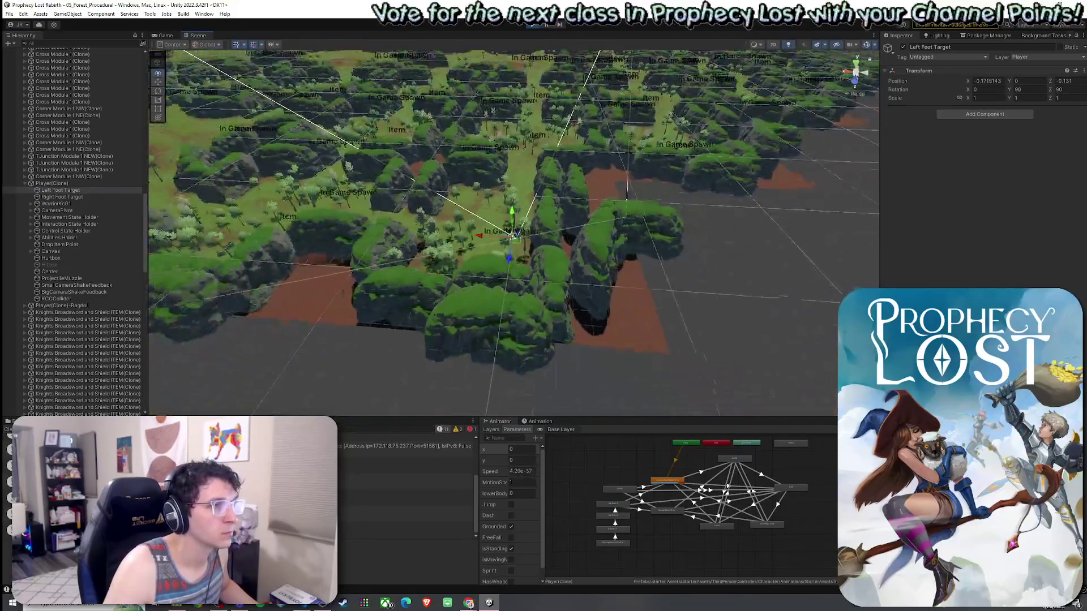
scroll(479, 295, down, 10)
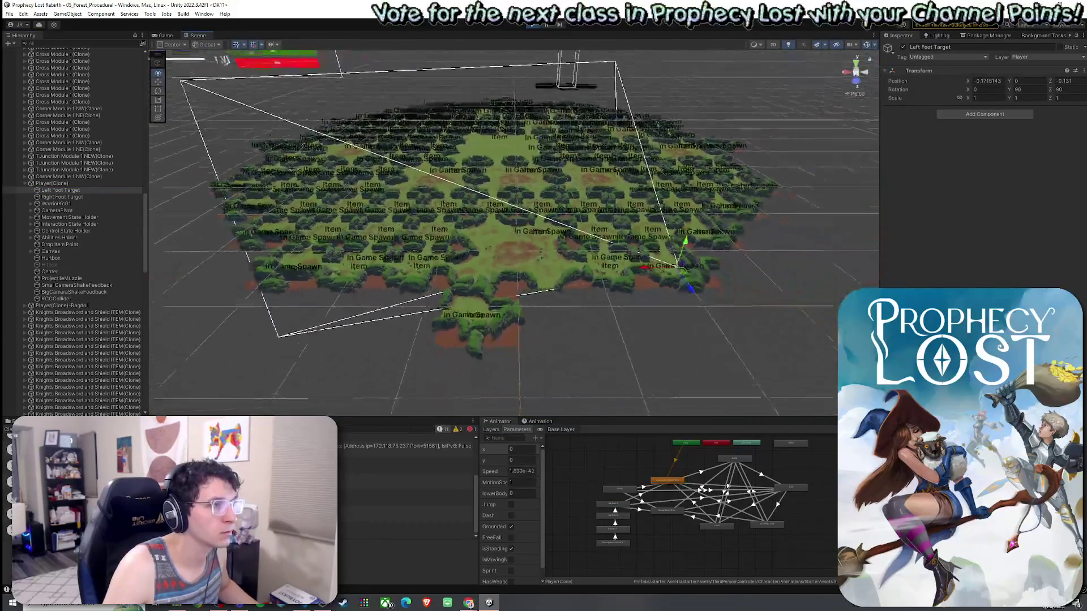
scroll(740, 393, up, 10)
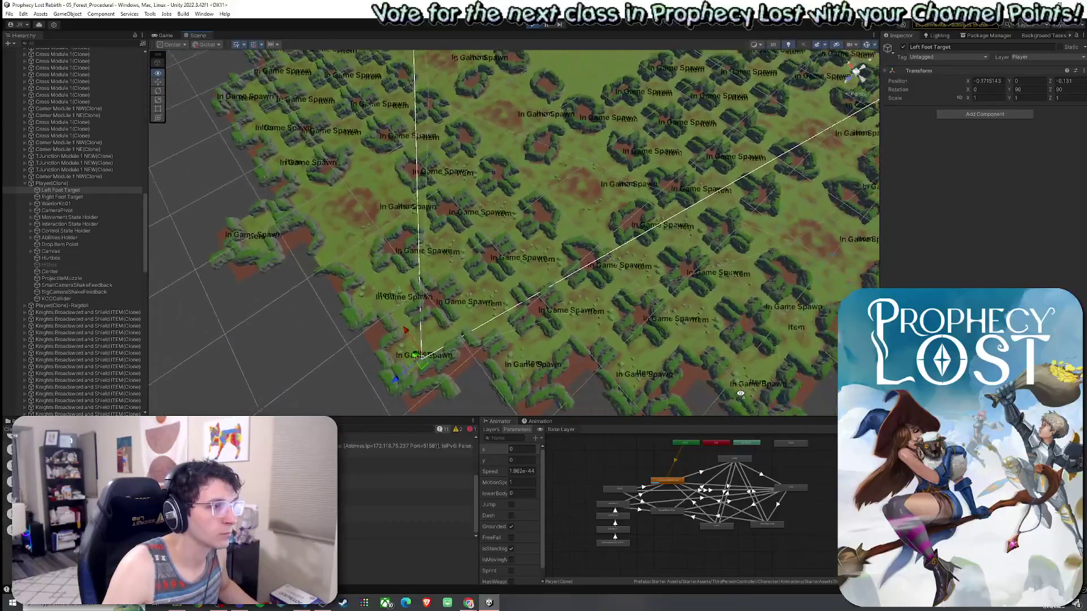
scroll(741, 393, up, 5)
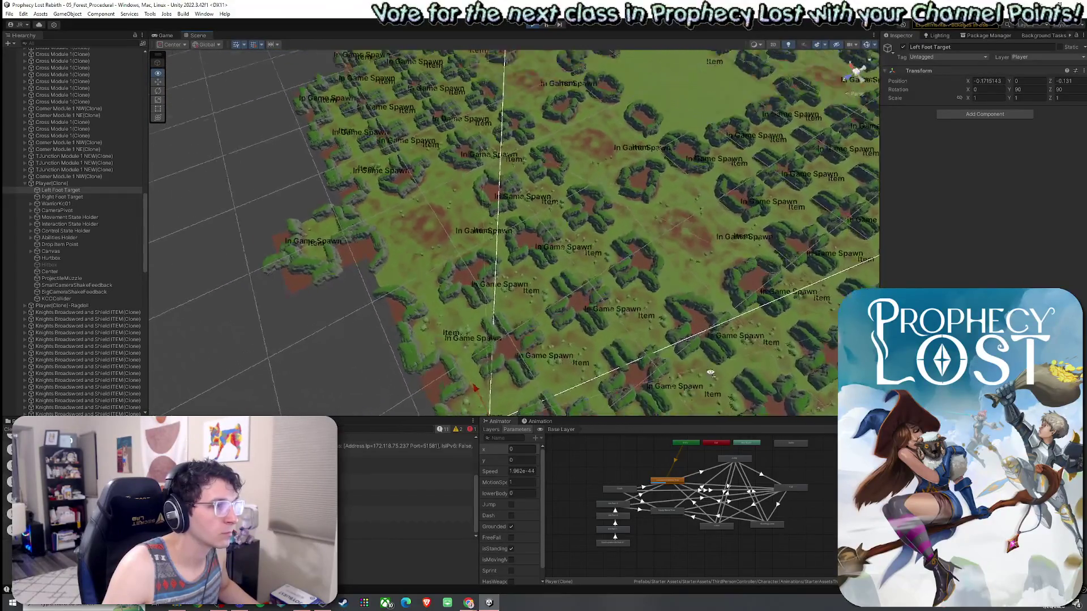
scroll(710, 372, up, 10)
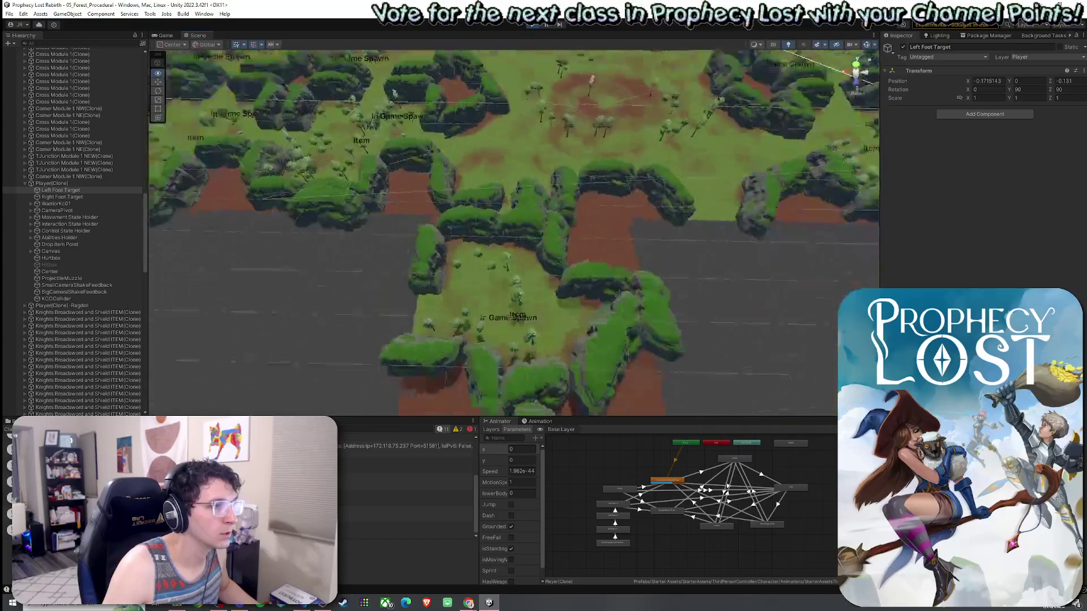
scroll(513, 234, down, 15)
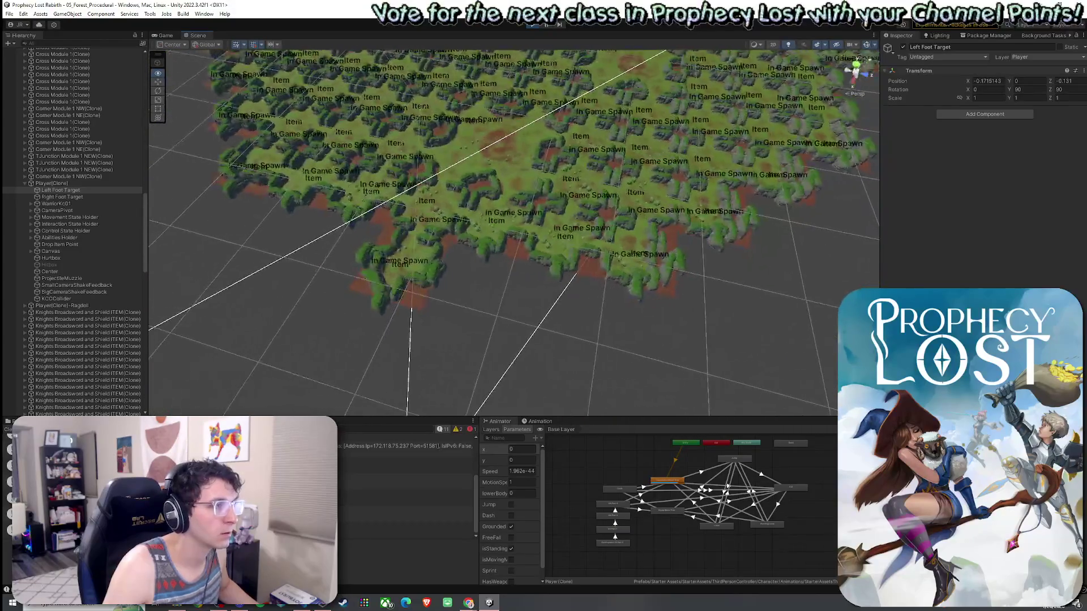
drag(513, 234, 501, 300)
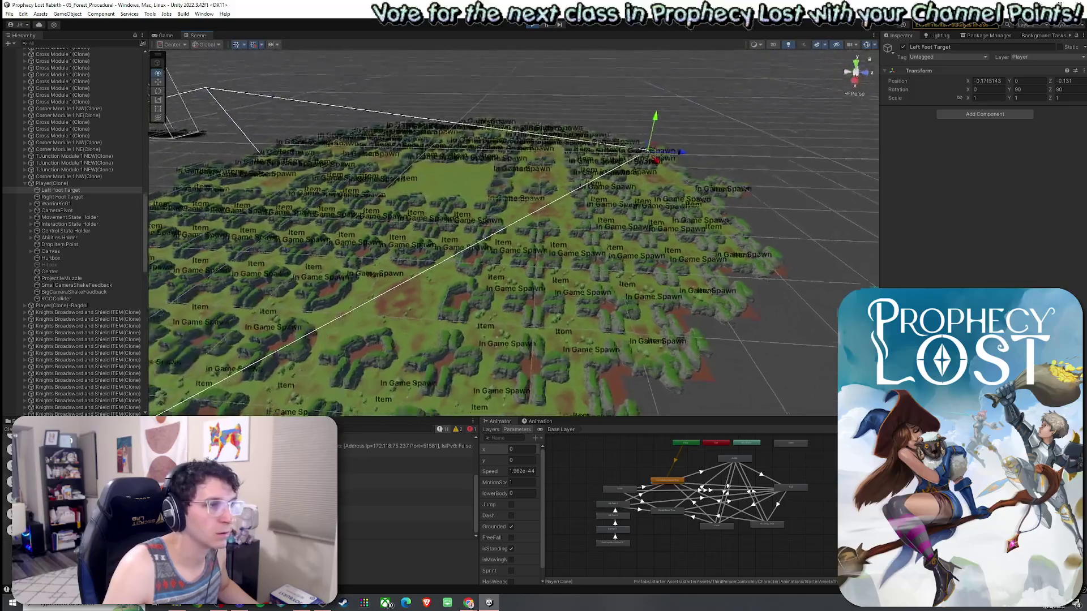
key(ctrl+2)
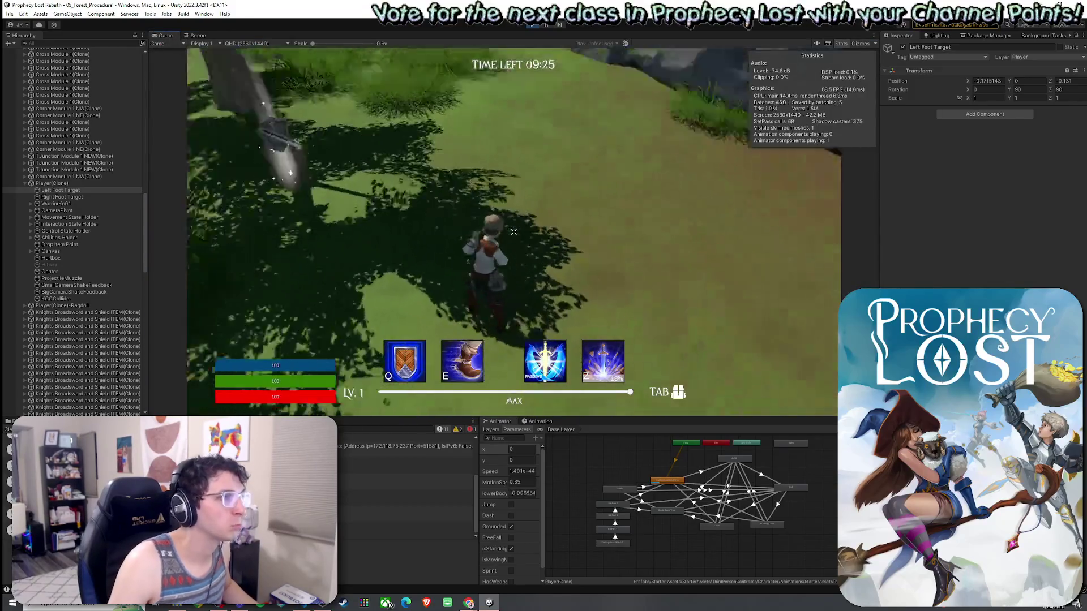
Close the start menu and maximize the Game view to fill the editor
key(super)
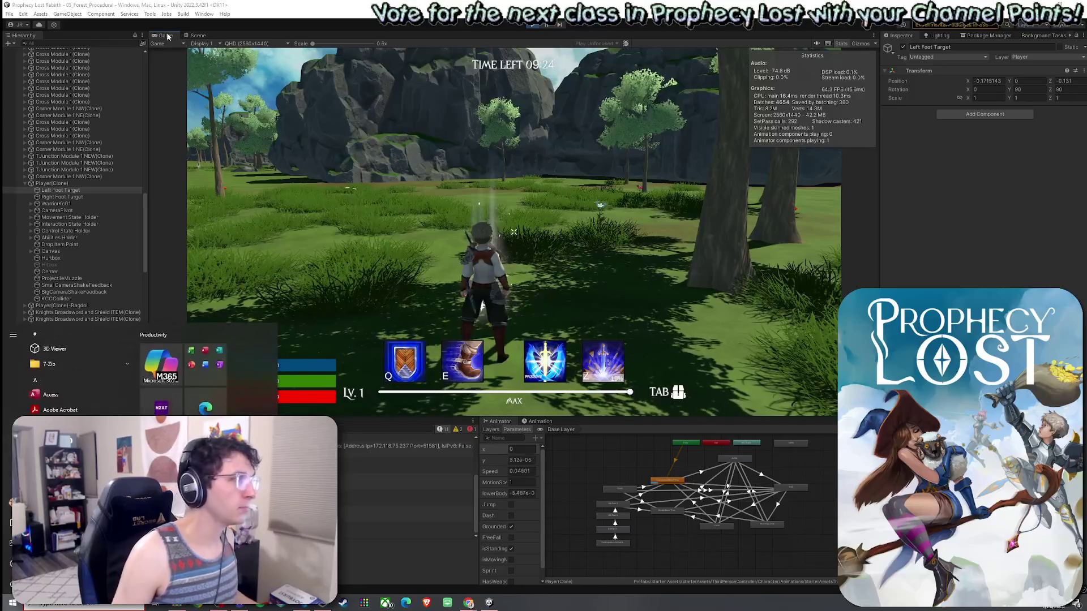
click(167, 36)
double_click(168, 36)
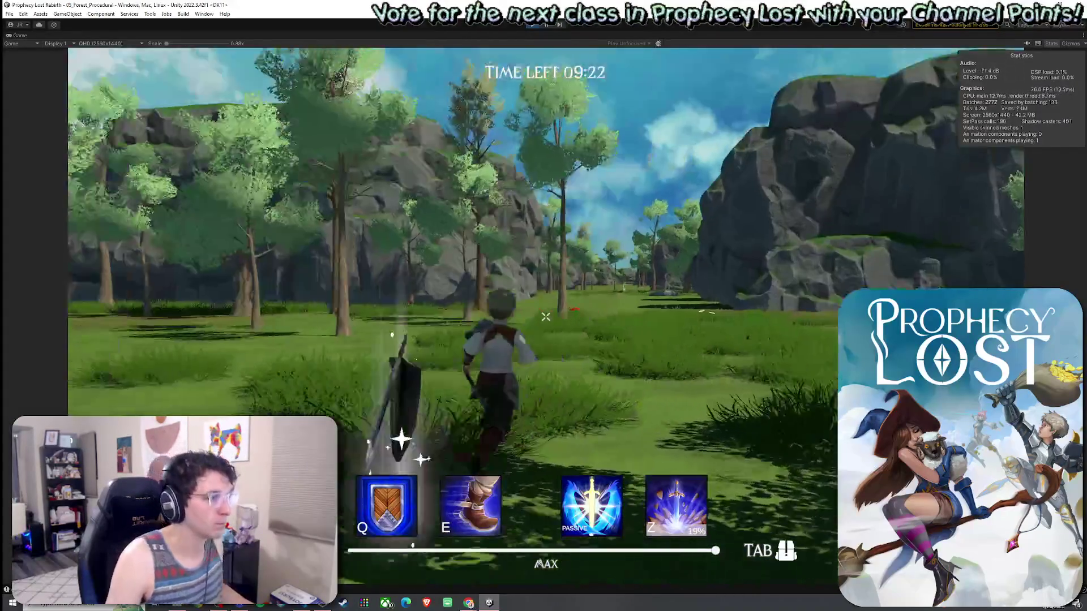
Run, jump, dash (E) and shield (Q) from the clearing into the narrow rock passage
key(w)
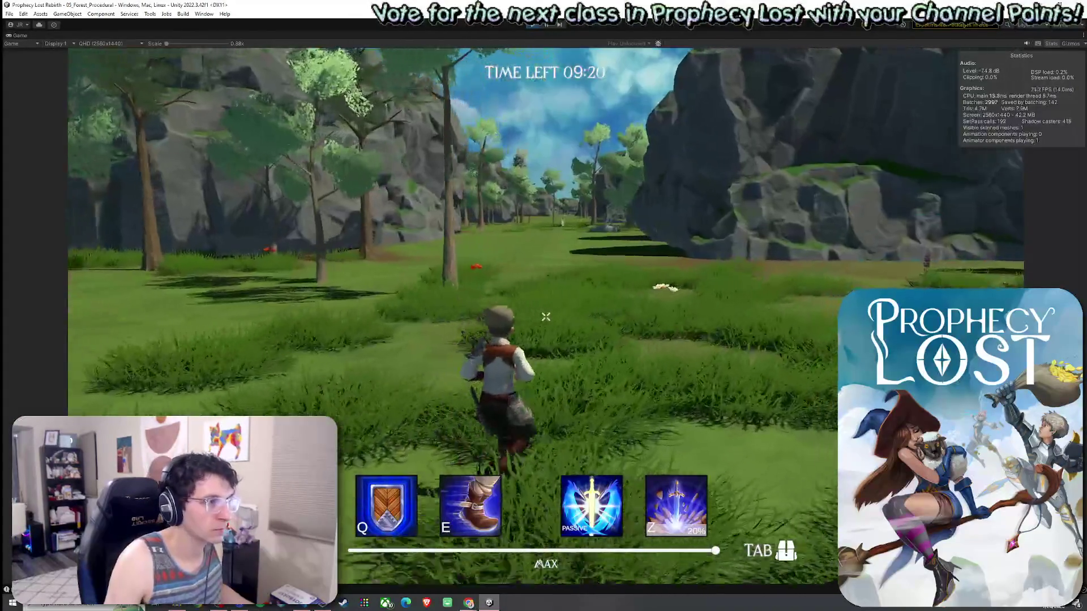
key(space)
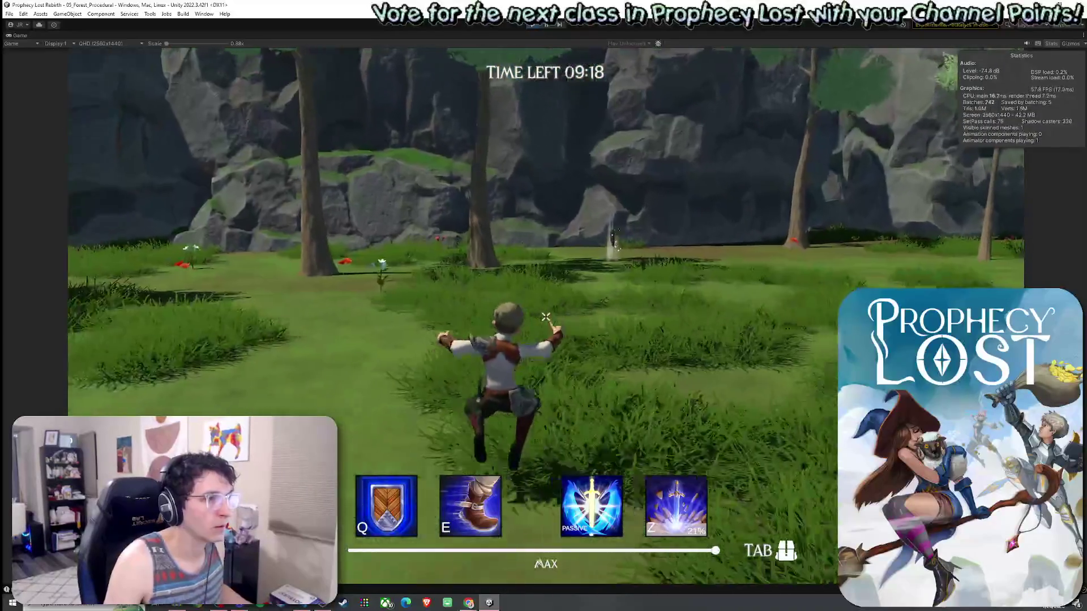
key(w)
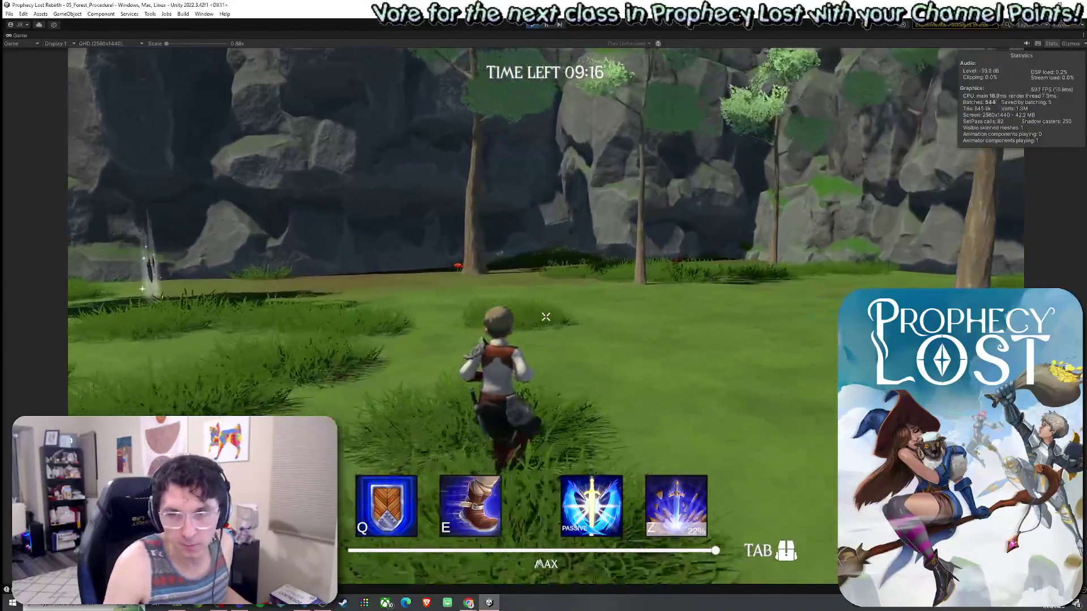
key(e)
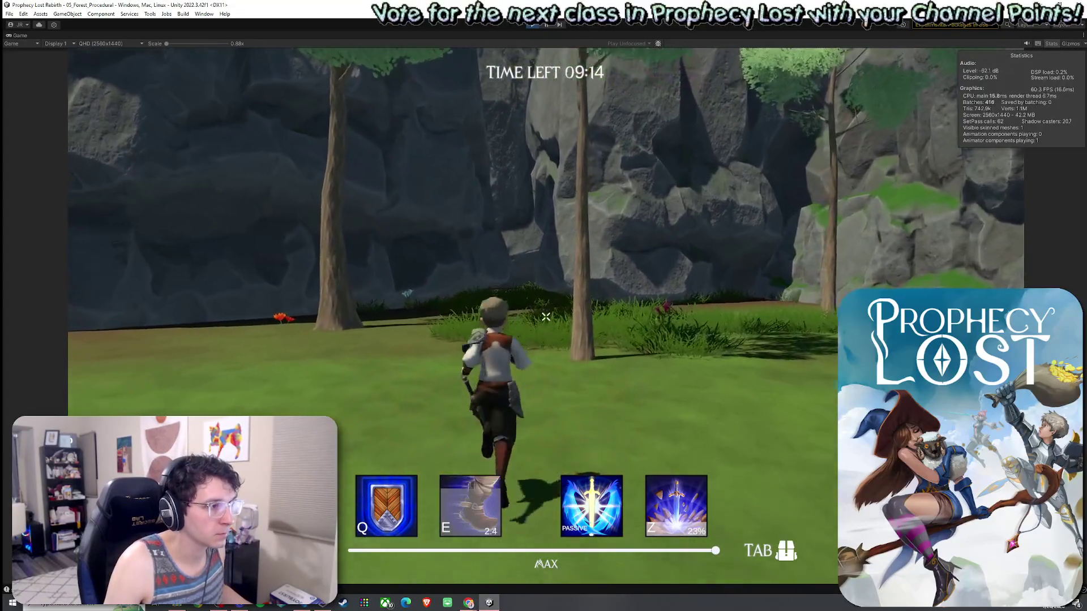
key(q)
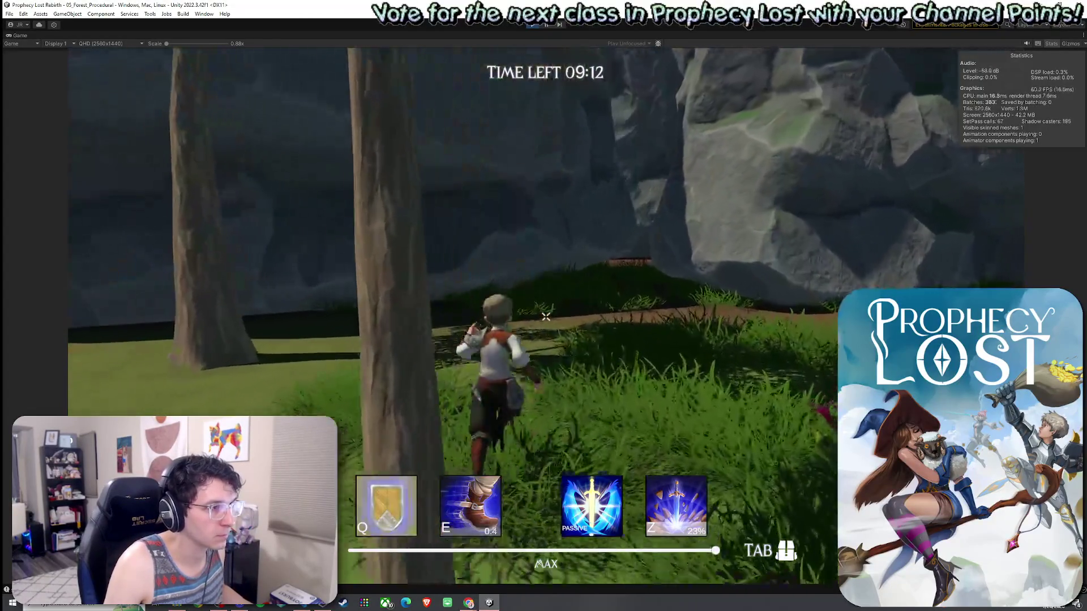
key(w)
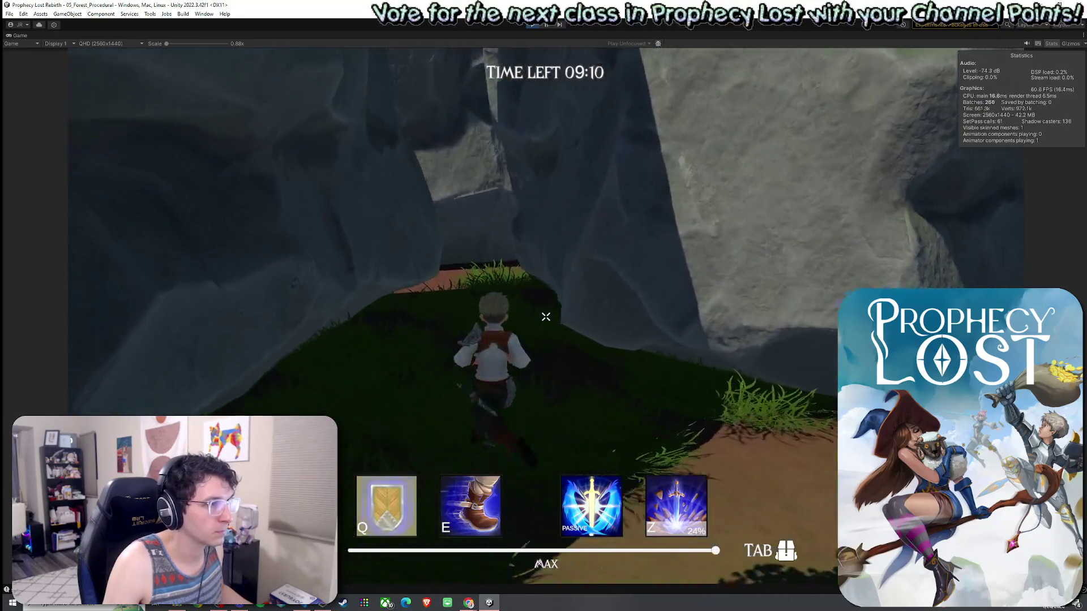
key(w)
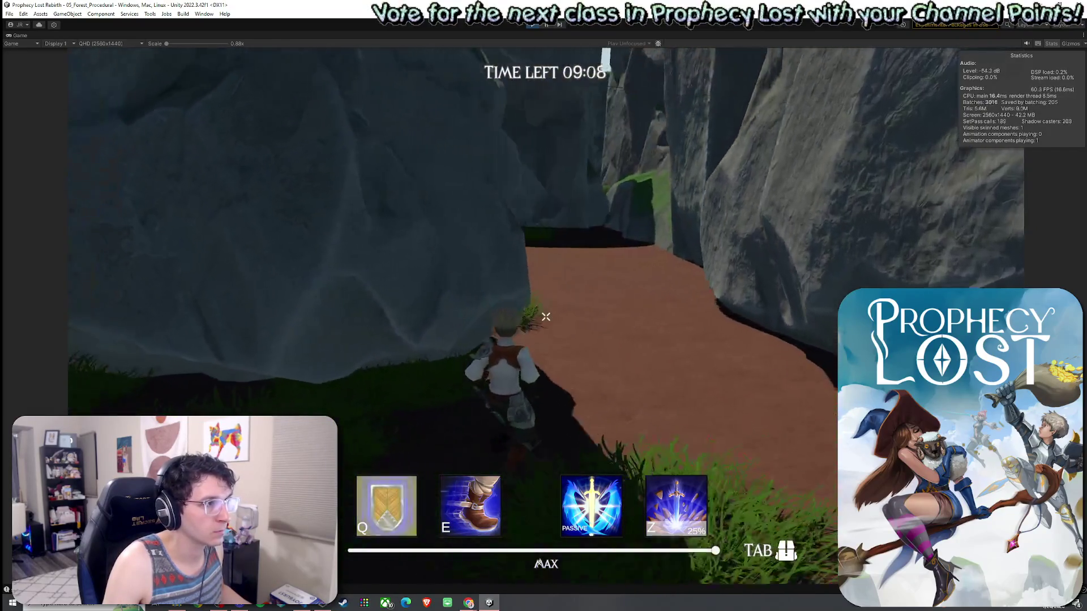
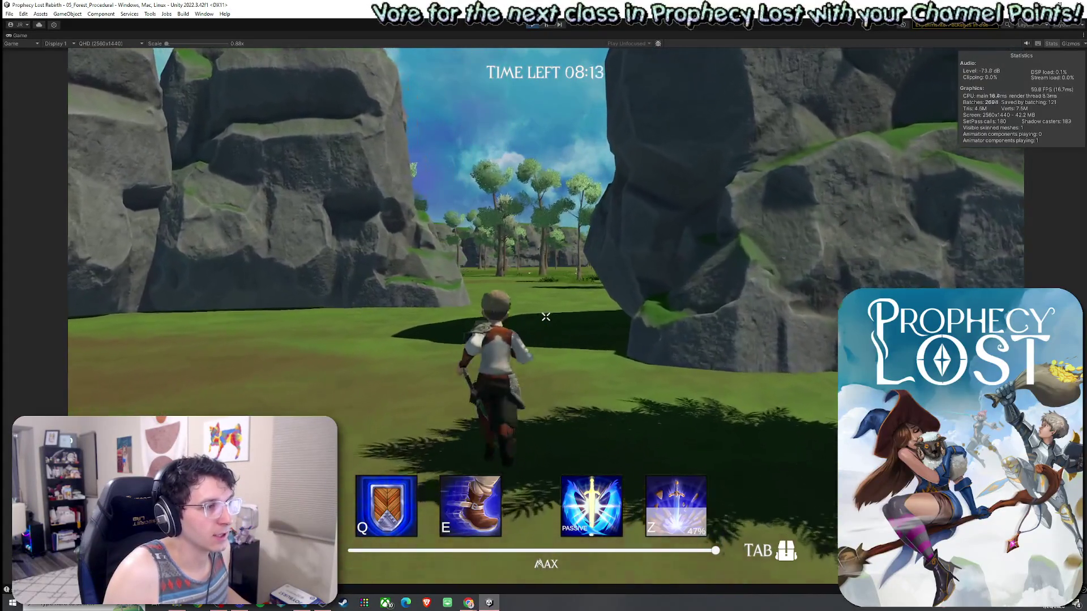
Run the character with W between the rocks, across the field, toward the cliff wall
key(w)
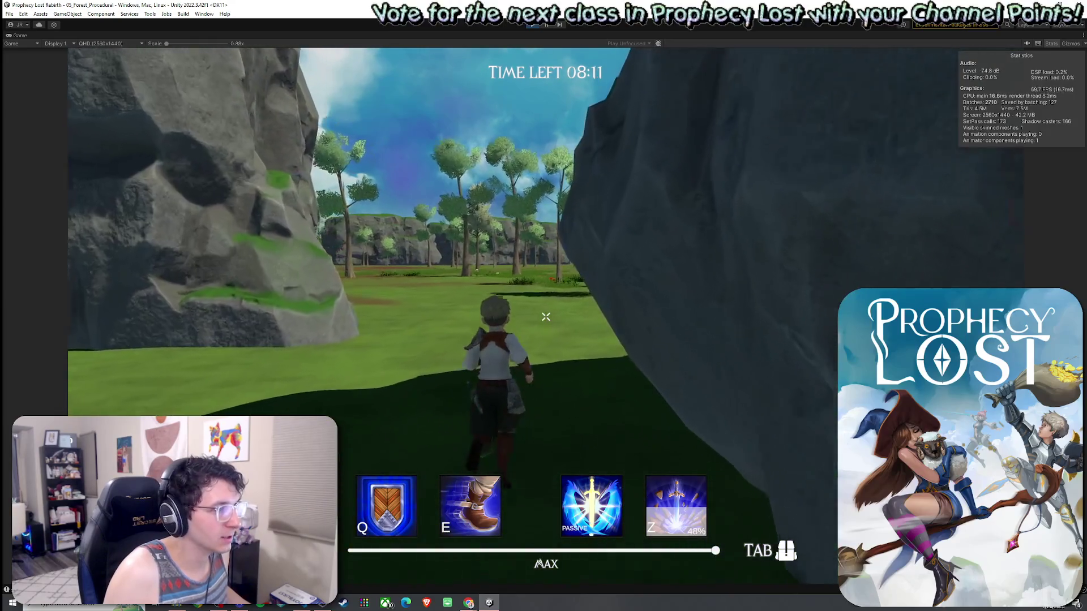
key(w)
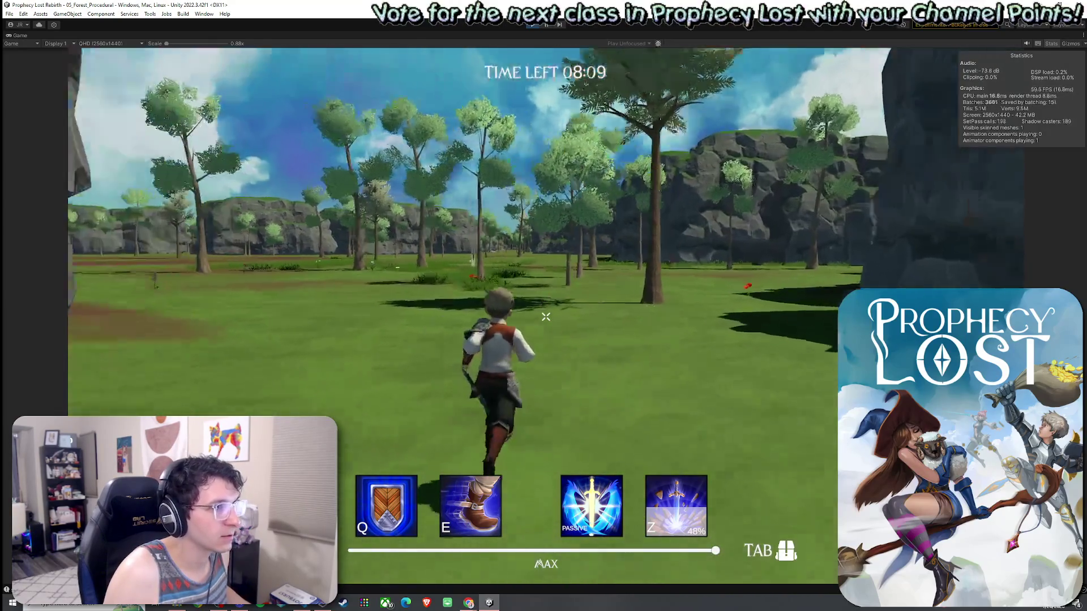
key(w)
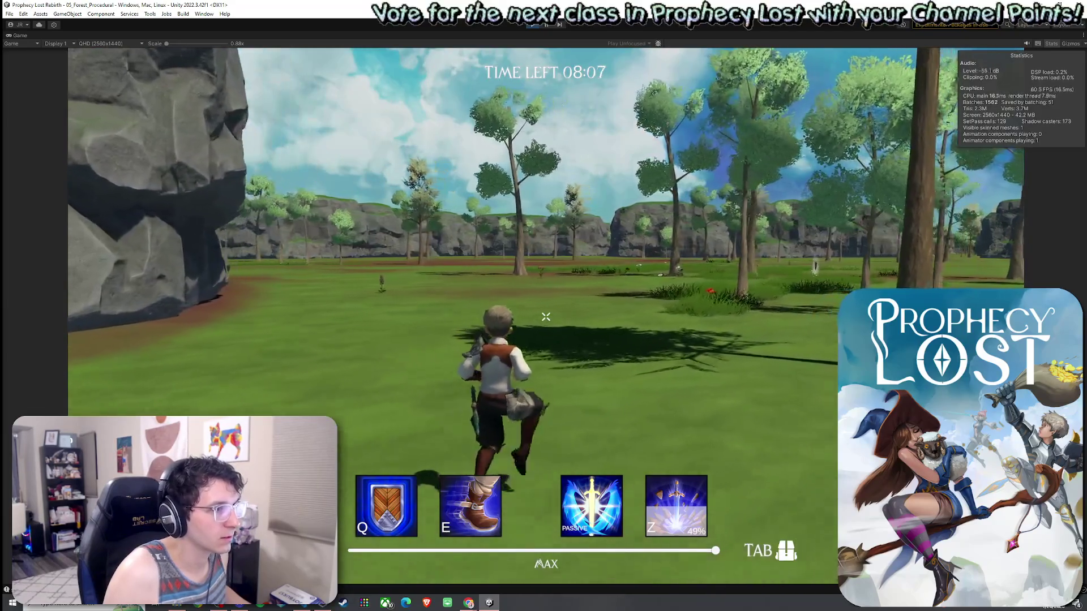
key(w)
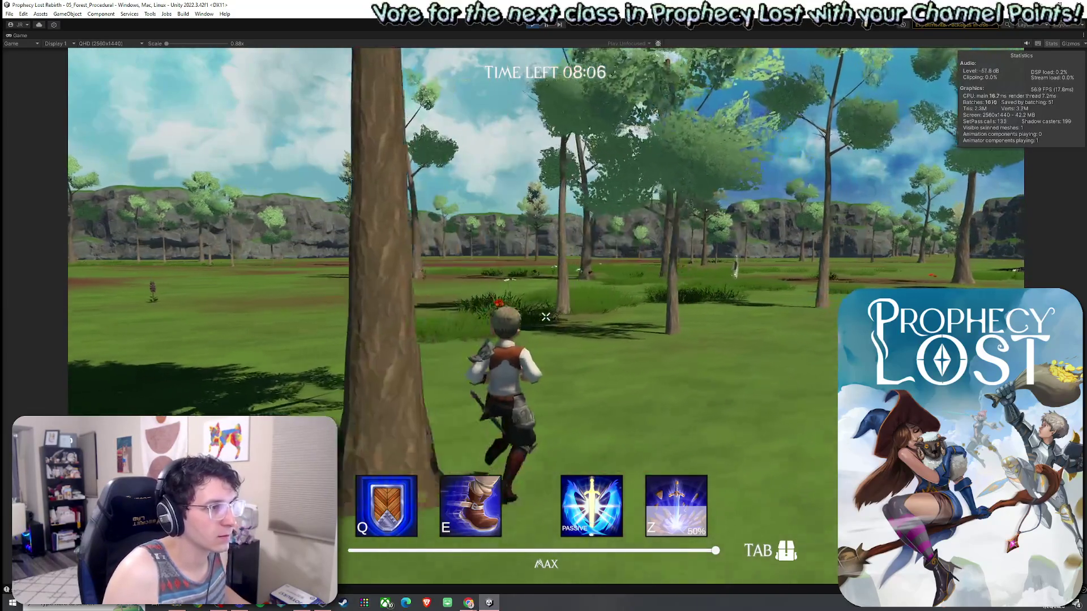
key(w)
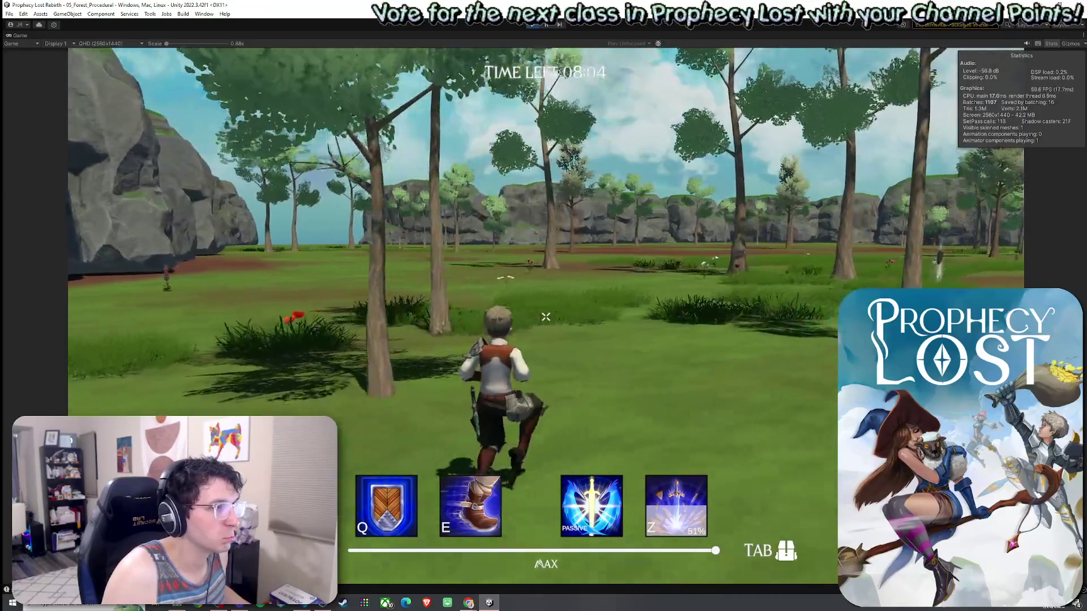
key(w)
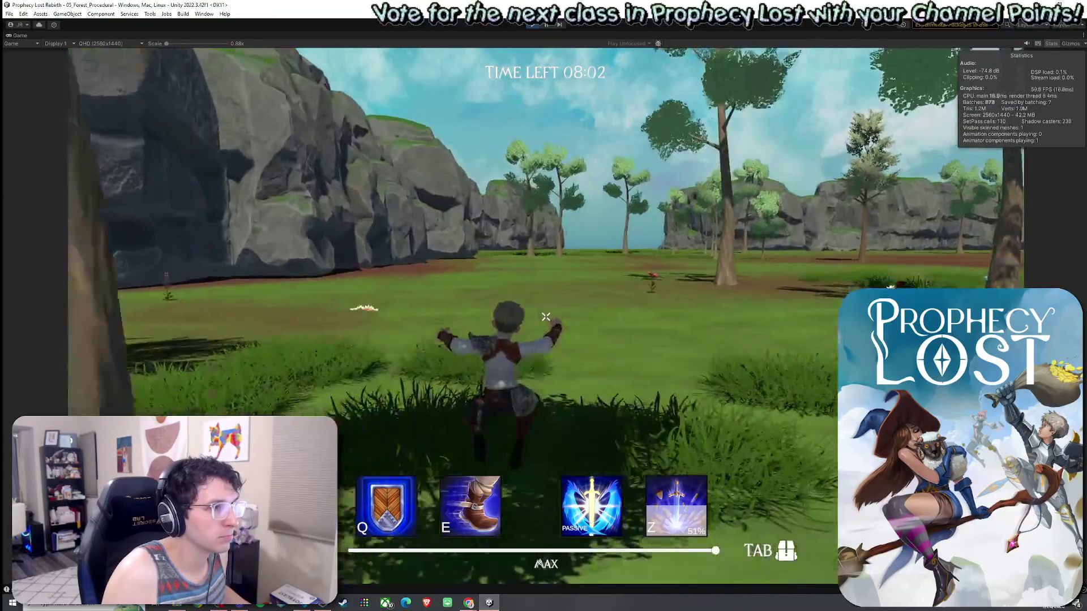
key(w)
Restore the full editor layout around the running game with Esc and Shift+Space
key(super)
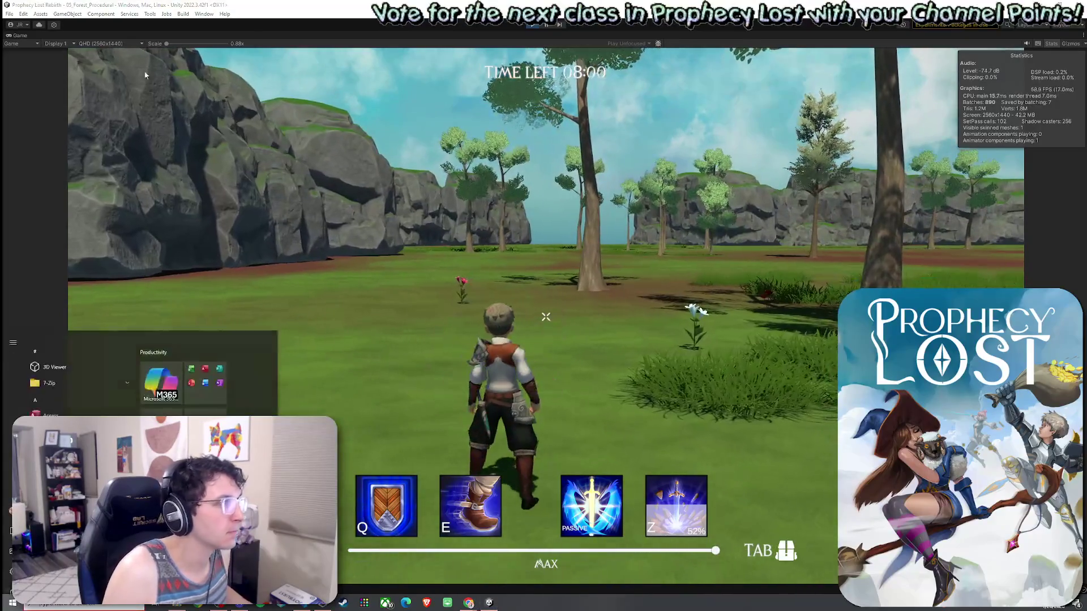
key(Escape)
key(shift+space)
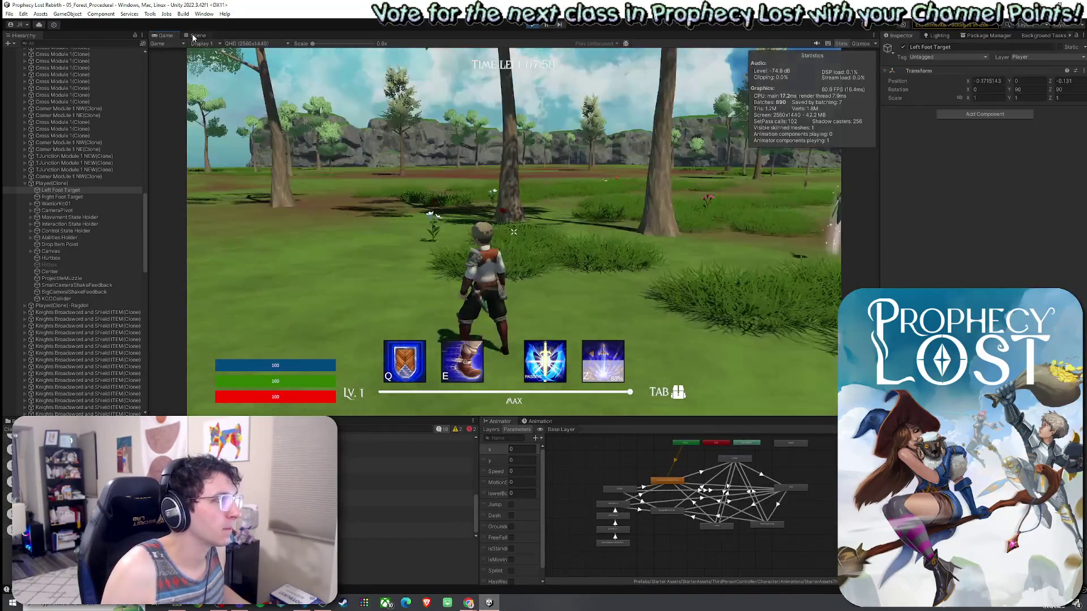
Switch to the Scene view and orbit over the generated forest grid toward the dead-end modules
click(194, 37)
mouse_move(494, 186)
mouse_down()
mouse_move(543, 145)
mouse_move(451, 147)
mouse_move(226, 208)
mouse_move(252, 196)
mouse_move(559, 256)
mouse_move(352, 227)
mouse_move(429, 249)
mouse_move(426, 276)
mouse_move(420, 203)
mouse_move(482, 203)
mouse_up()
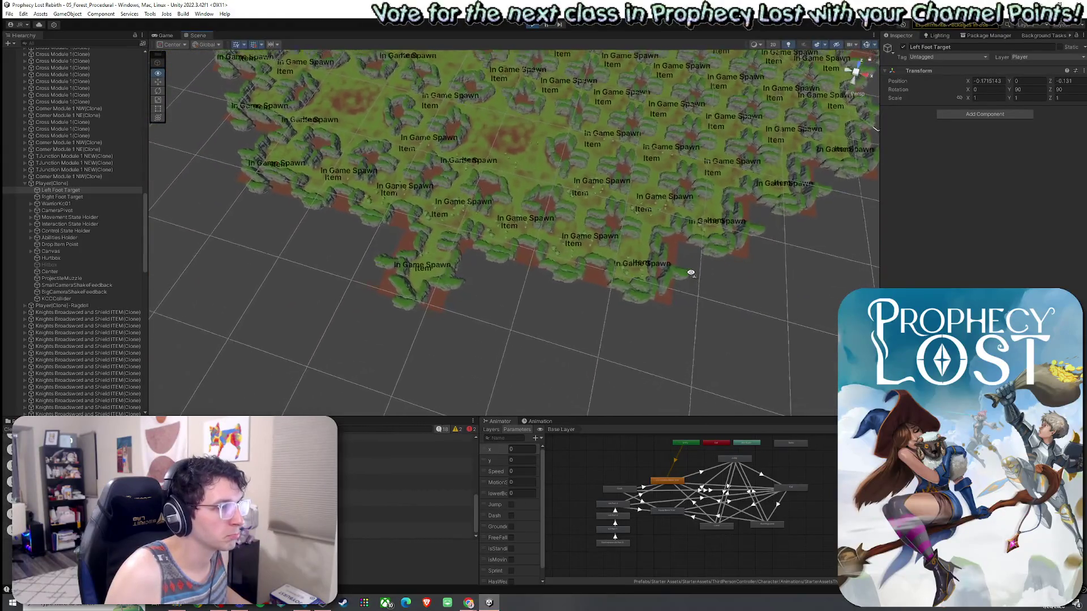
drag(712, 281, 711, 293)
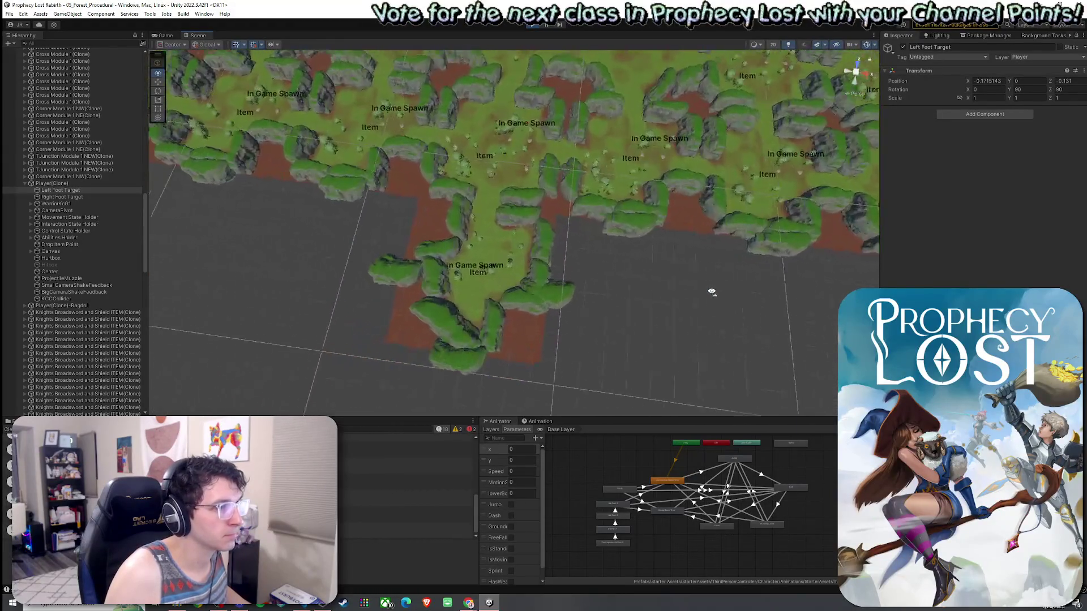
Select Terrain for Dead End Module 1 S and its three Cliff2 closing-connection clones
click(395, 287)
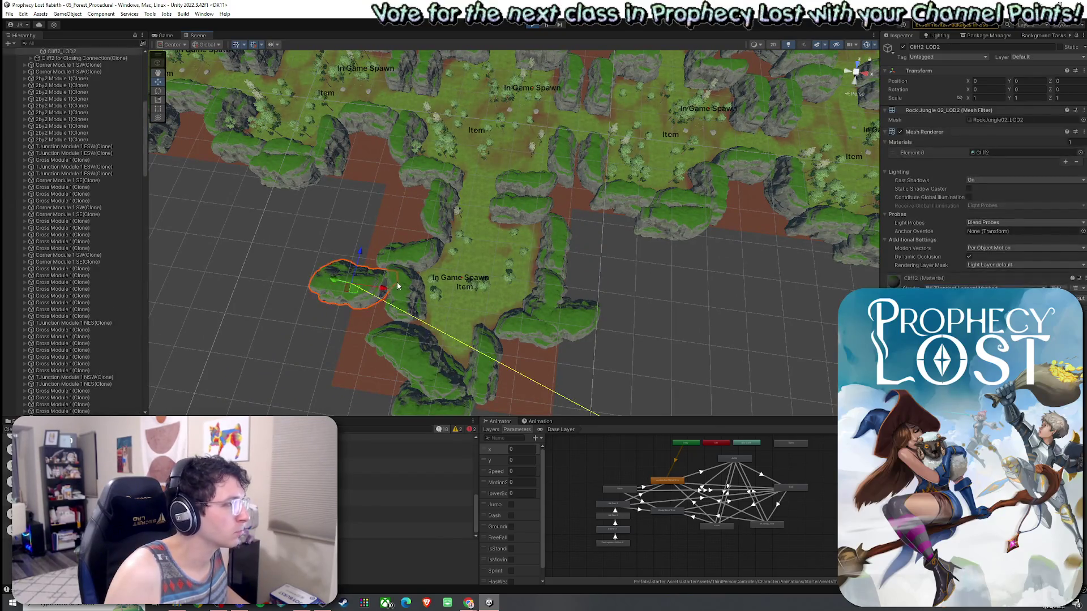
scroll(90, 192, up, 3)
click(32, 134)
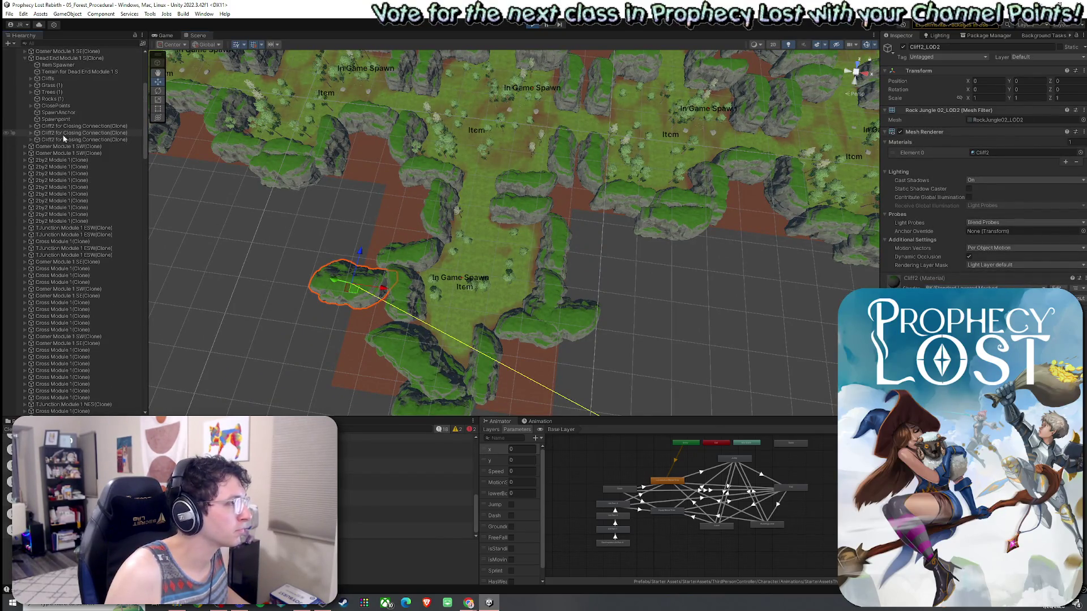
click(463, 262)
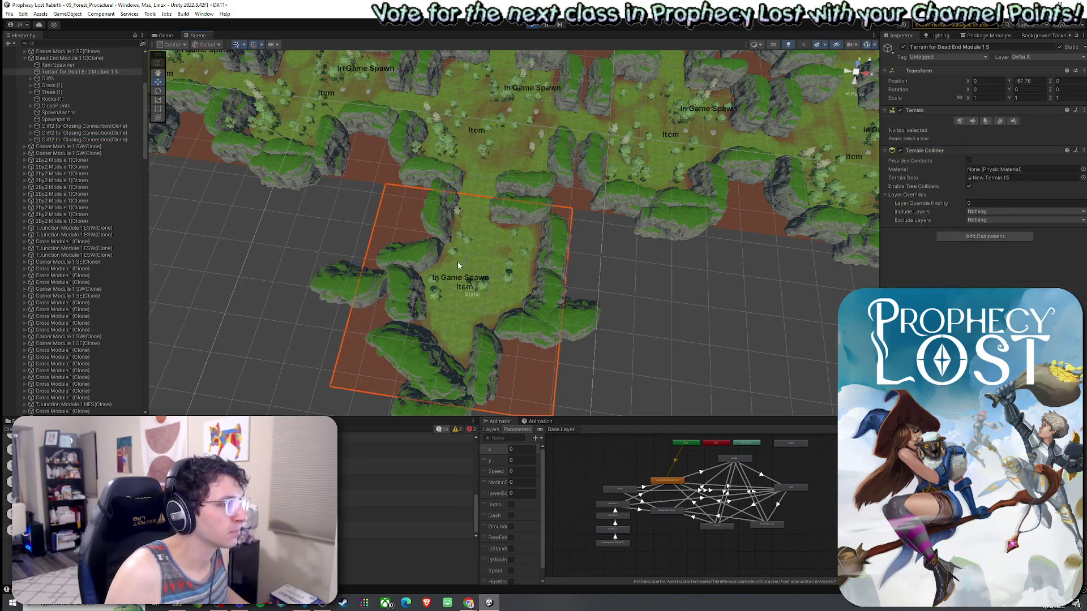
click(83, 134)
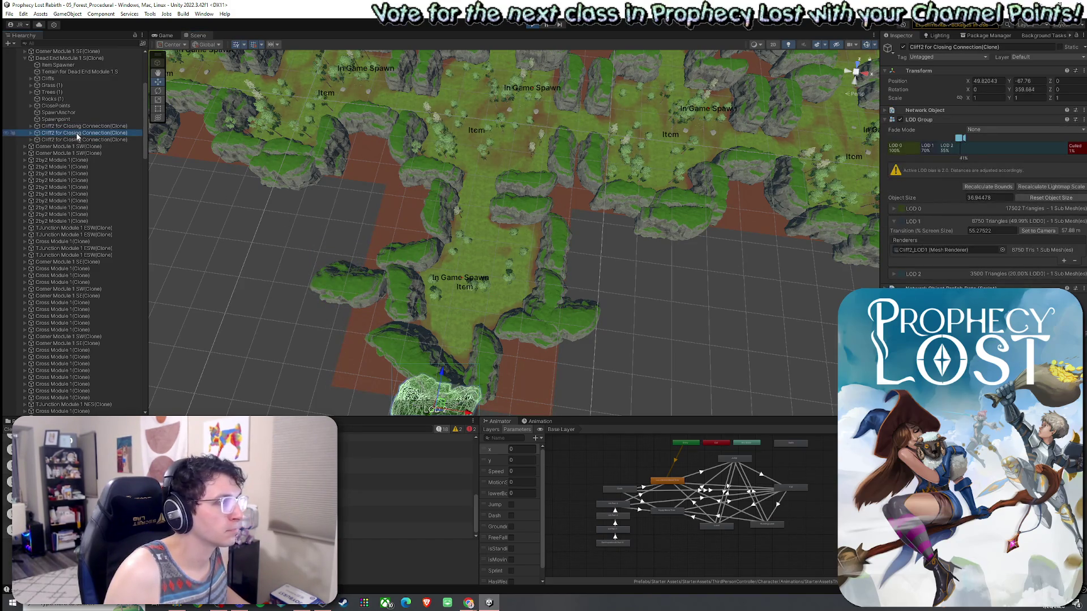
click(80, 141)
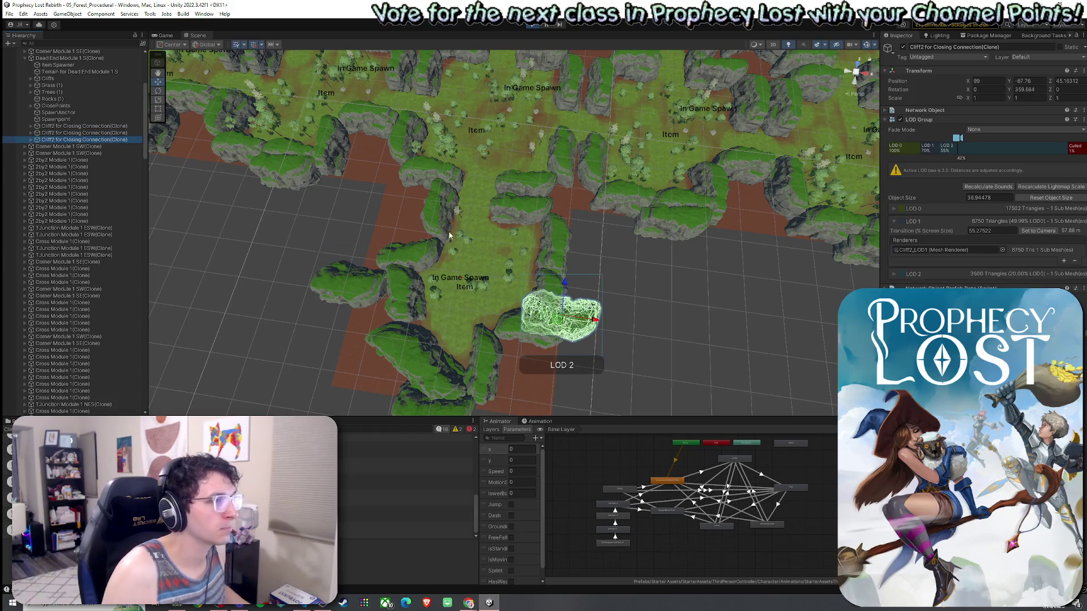
Orbit out over the level and frame the cliff-ringed module with F
scroll(442, 276, down, 5)
mouse_move(442, 276)
mouse_down()
mouse_move(509, 136)
mouse_move(509, 107)
mouse_move(362, 114)
mouse_move(255, 171)
mouse_move(295, 260)
mouse_move(406, 267)
mouse_move(407, 197)
mouse_move(379, 124)
mouse_move(347, 104)
mouse_move(271, 116)
mouse_up()
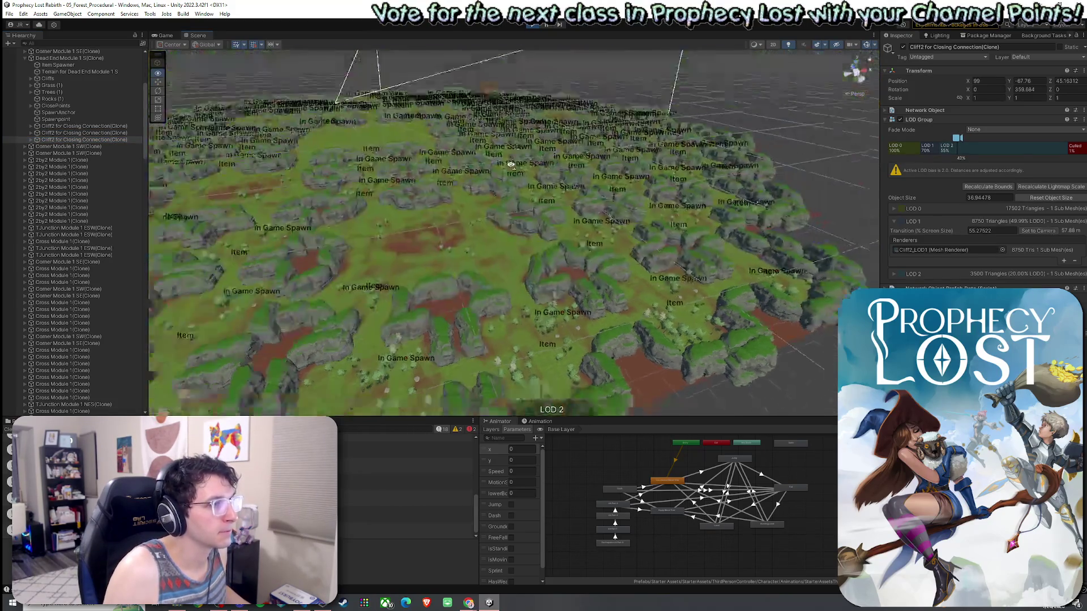
scroll(286, 237, up, 5)
scroll(295, 260, down, 5)
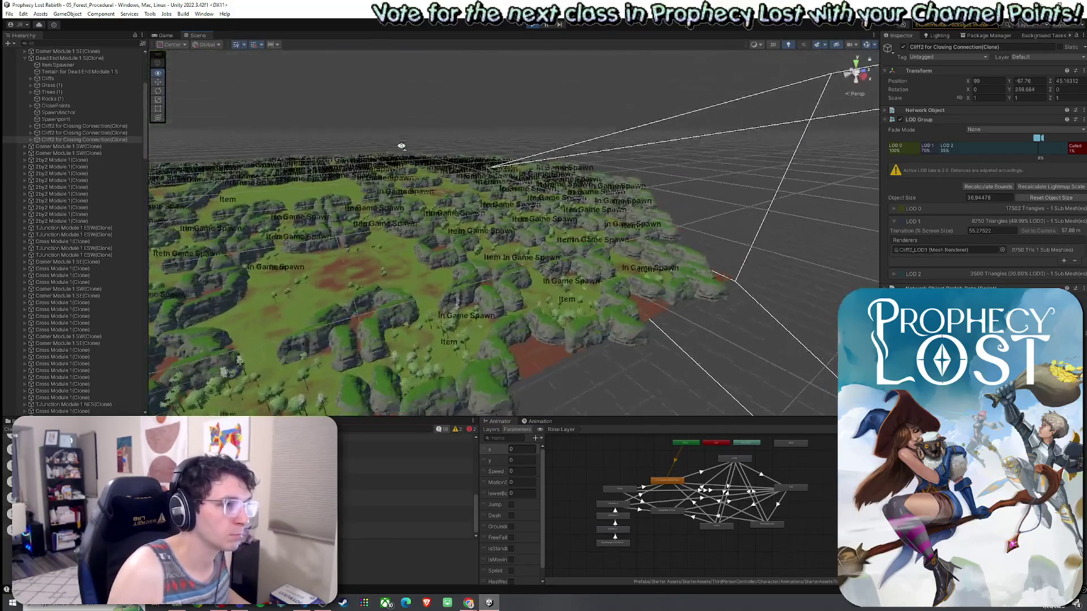
key(f)
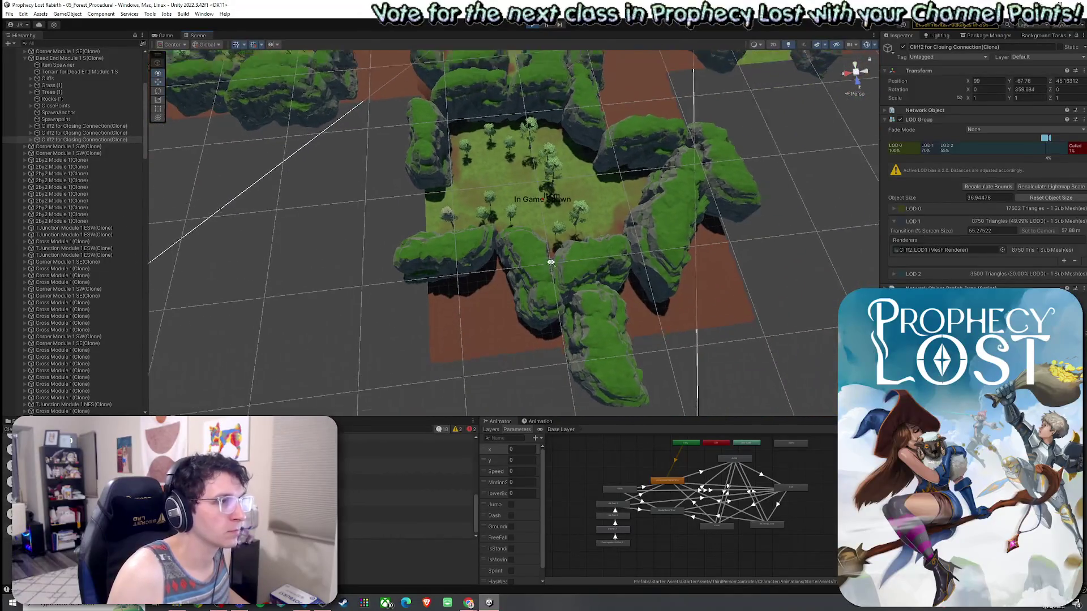
Select a north dead-end cliff rock and its parent closing-connection cliff clone with its LOD Group
scroll(555, 260, up, 3)
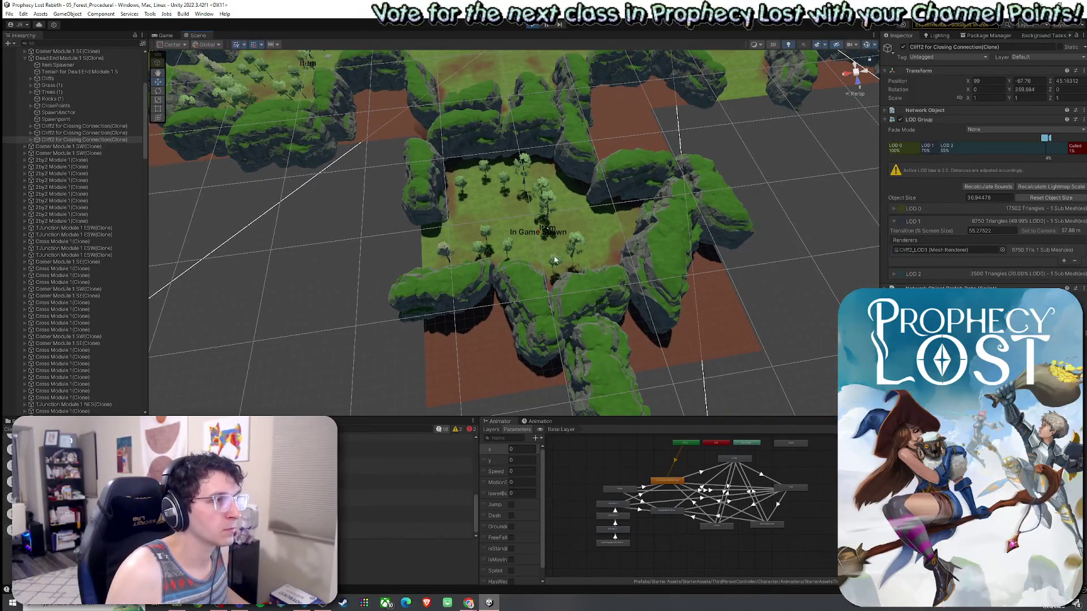
click(543, 127)
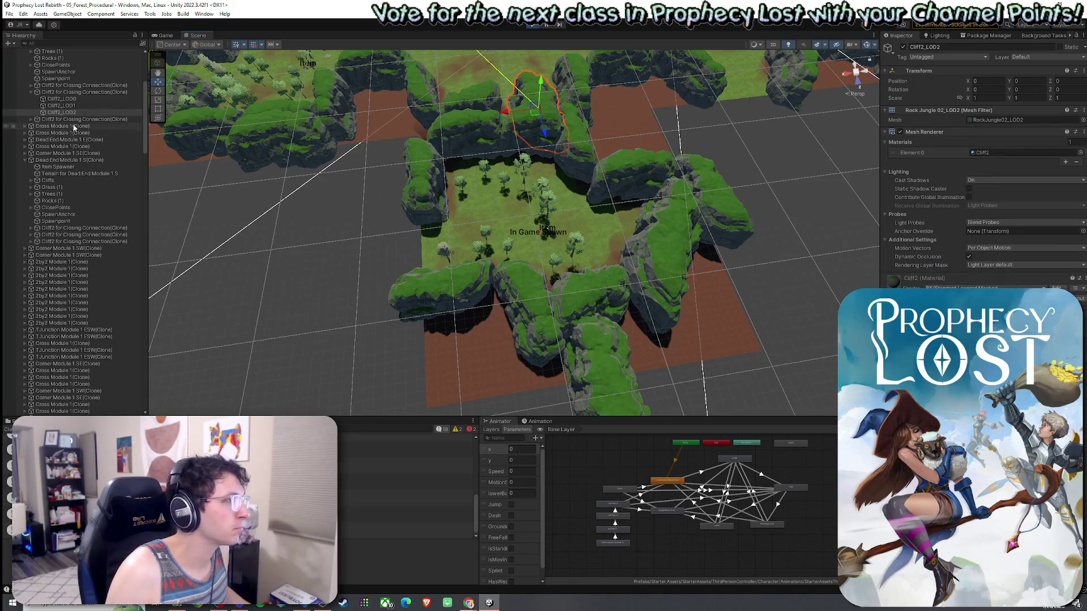
click(31, 91)
click(79, 91)
click(81, 85)
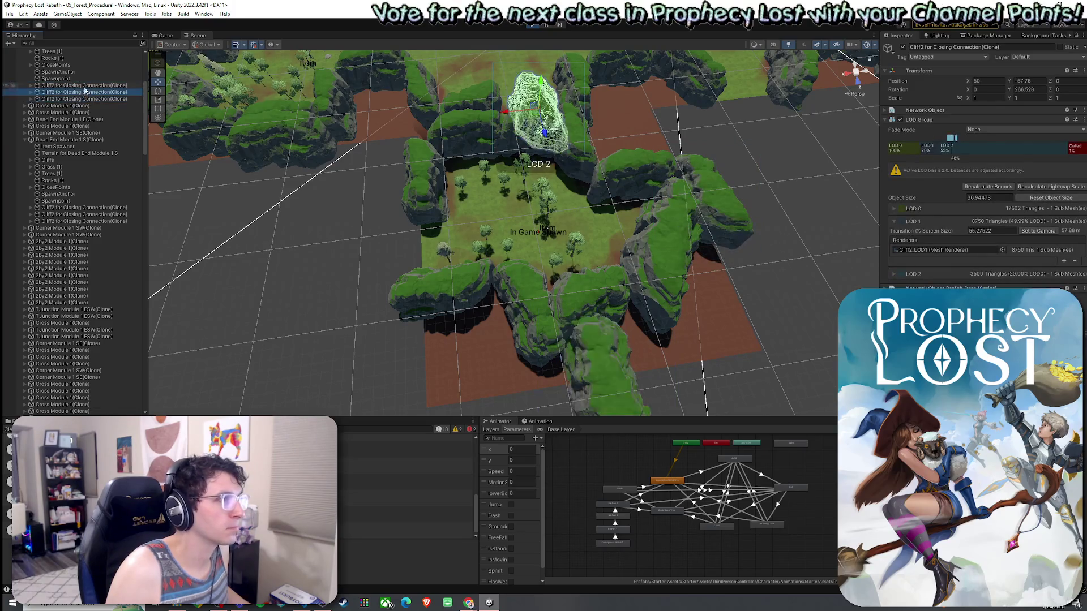
Orbit the module, then select its terrain and the Dead End Module 1 N(Clone) root
mouse_move(377, 206)
mouse_down()
mouse_move(447, 191)
mouse_move(545, 212)
mouse_move(503, 214)
mouse_up()
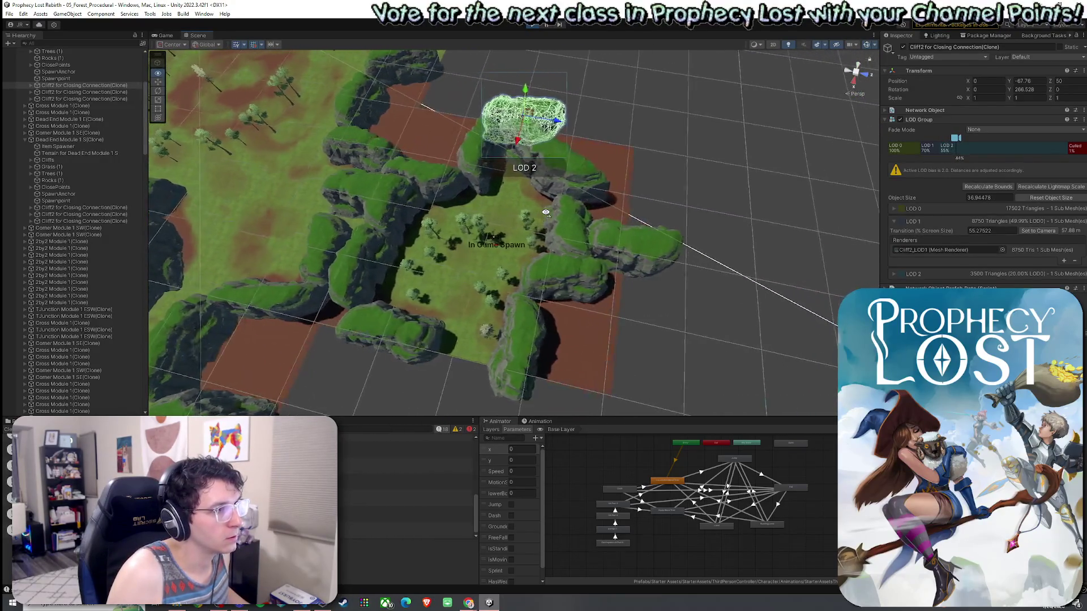
click(504, 214)
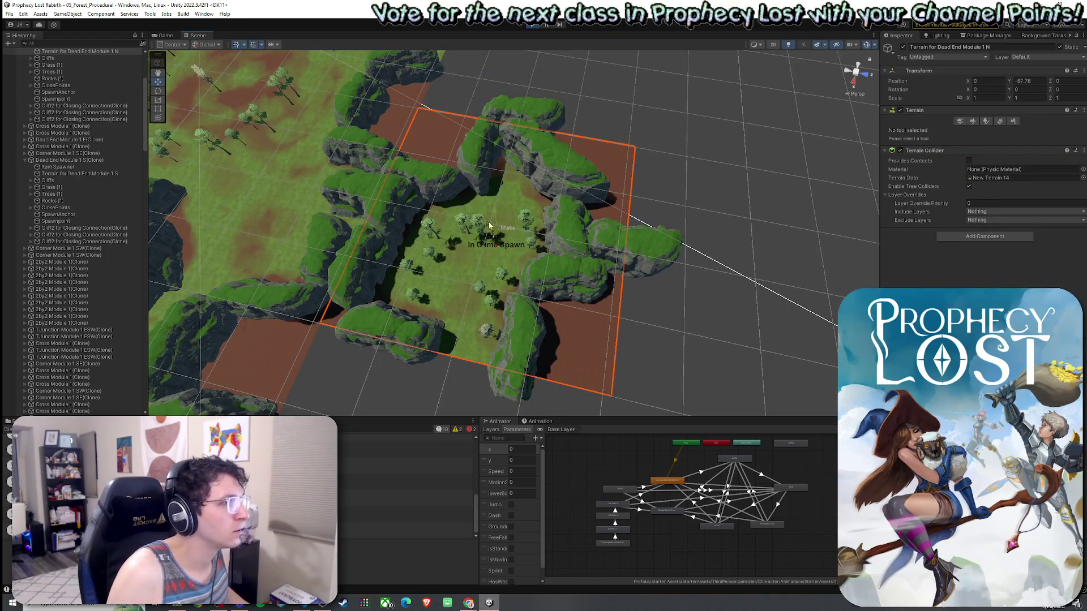
scroll(95, 227, up, 3)
click(25, 93)
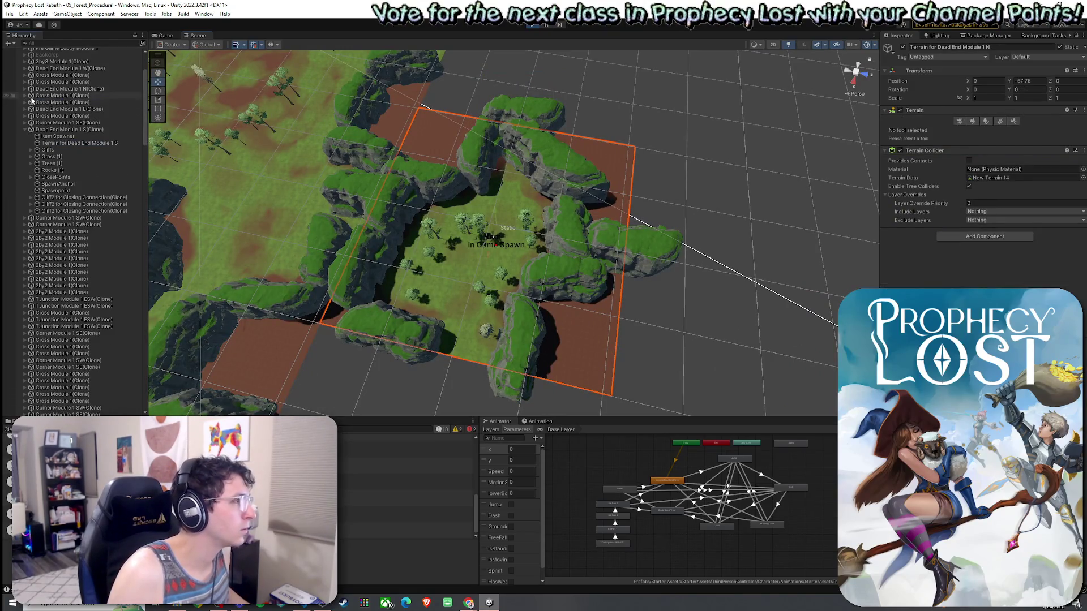
click(87, 91)
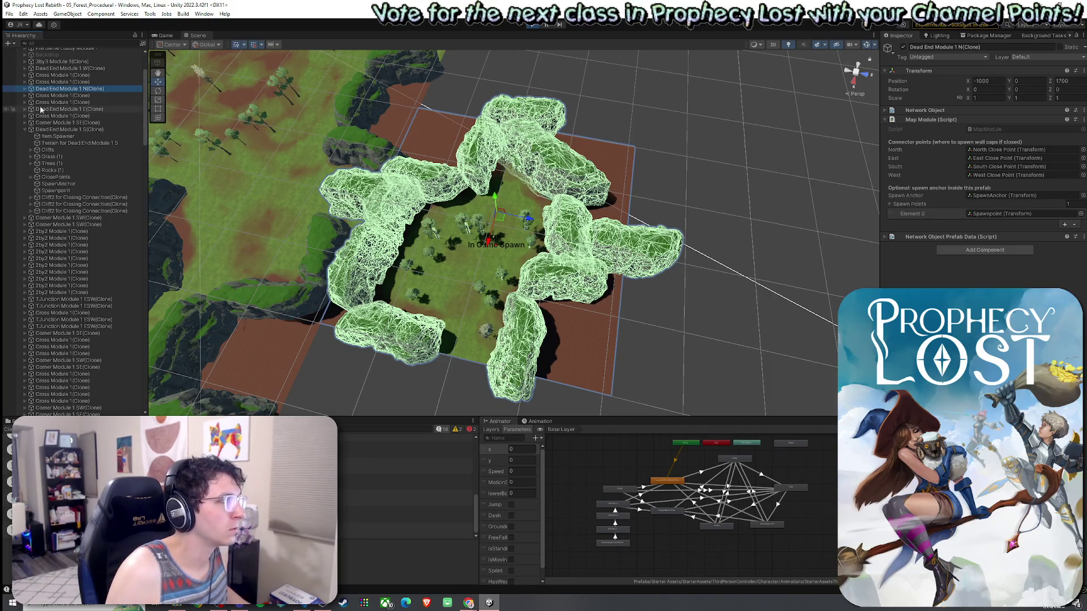
Orbit to a low angle and fly down to ground level inside the walled clearing
scroll(513, 234, down, 5)
scroll(514, 233, up, 5)
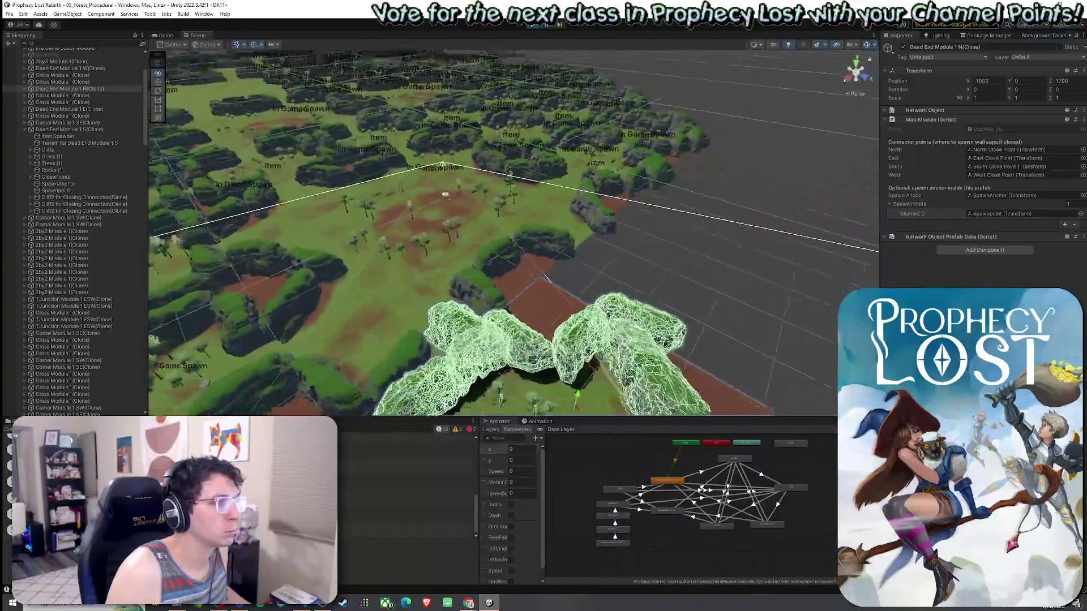
mouse_move(439, 242)
mouse_down()
mouse_move(372, 104)
mouse_move(427, 95)
mouse_move(170, 199)
mouse_up()
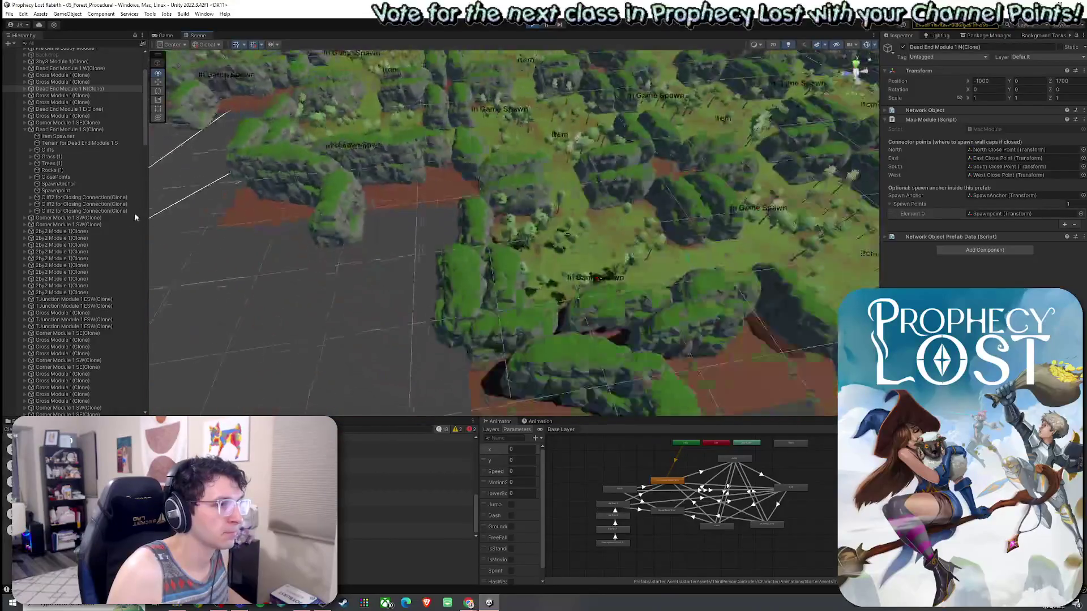
key(f)
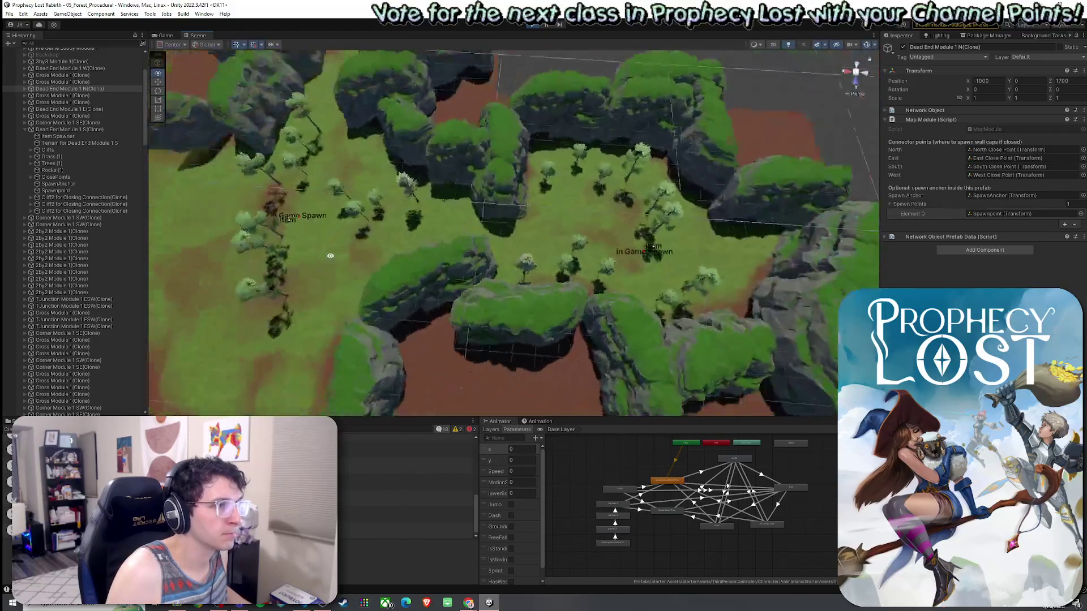
mouse_move(434, 246)
mouse_down()
mouse_move(407, 226)
mouse_move(351, 136)
mouse_up()
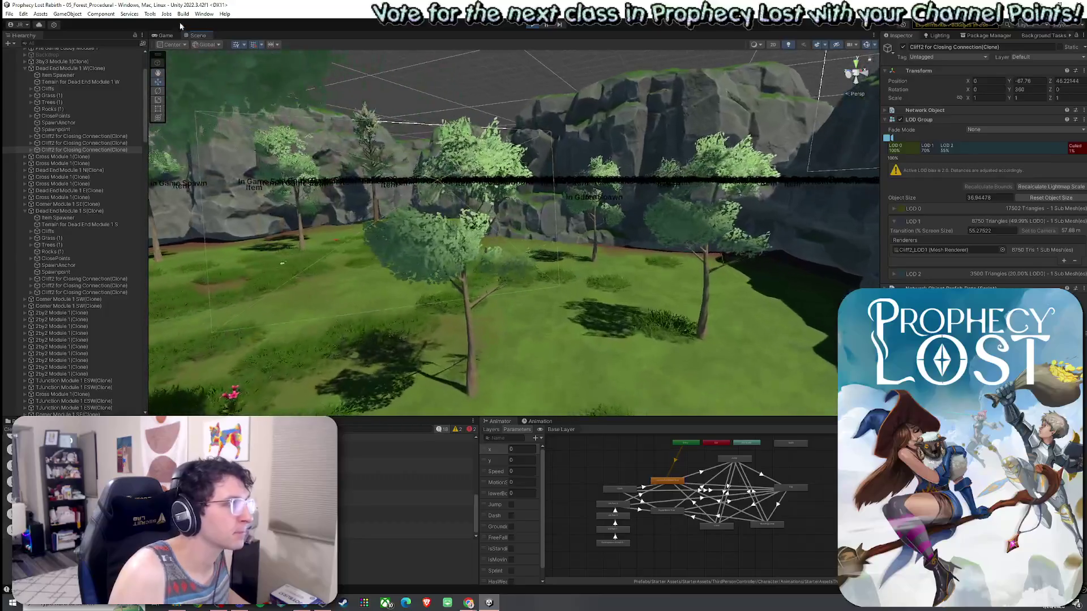
Return to the game, equip sword and shield, swing twice and trigger the spin ability
click(165, 35)
click(343, 118)
key(w)
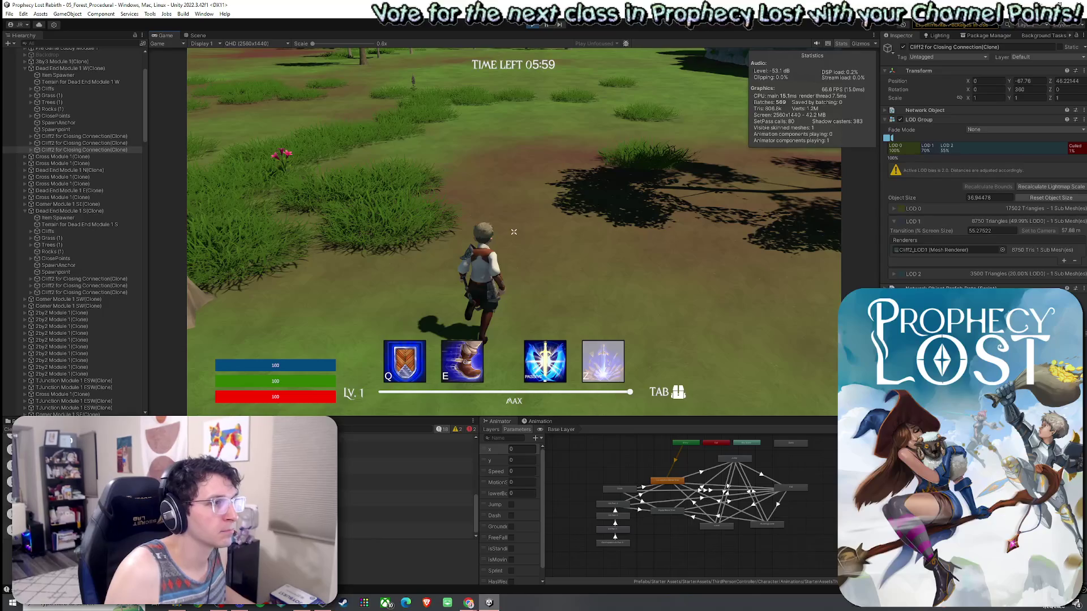
key(Tab)
key(Tab)
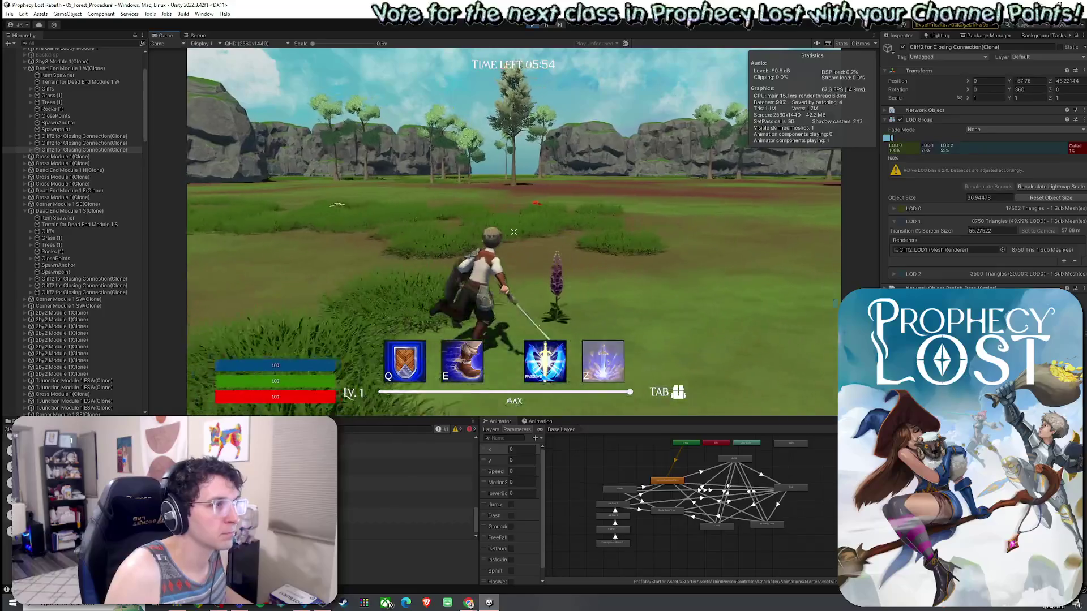
click(513, 232)
click(513, 232)
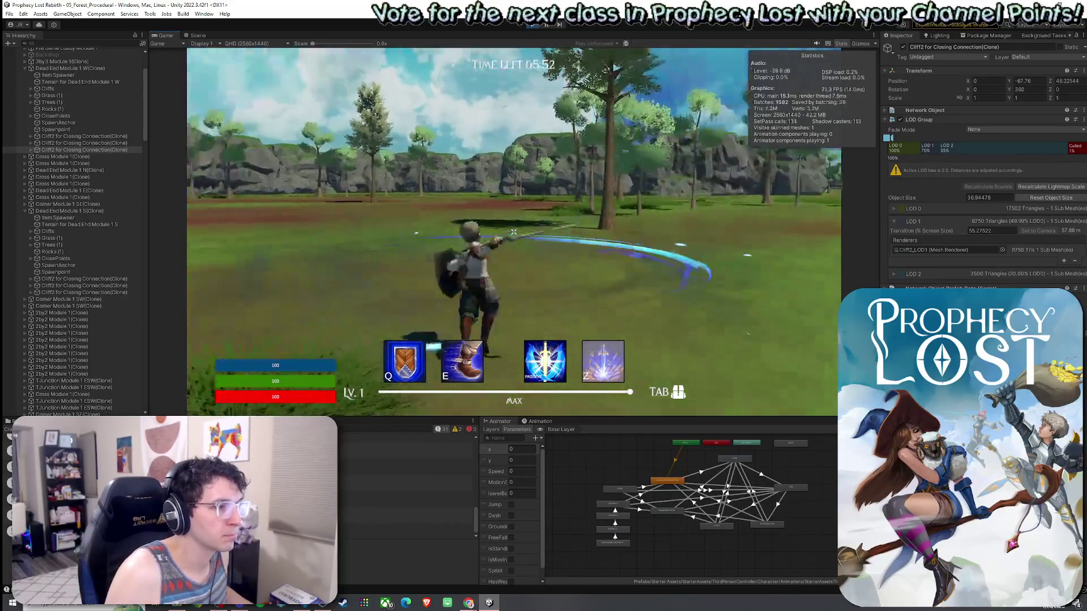
key(z)
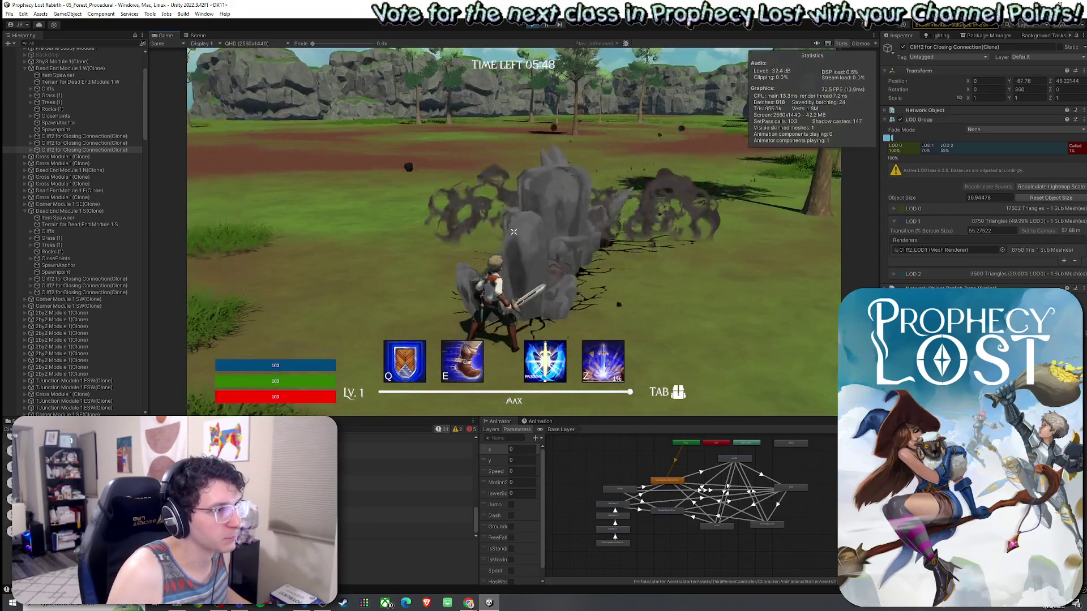
Run across the open field, dashing with E, shielding with Q and slashing
key(w)
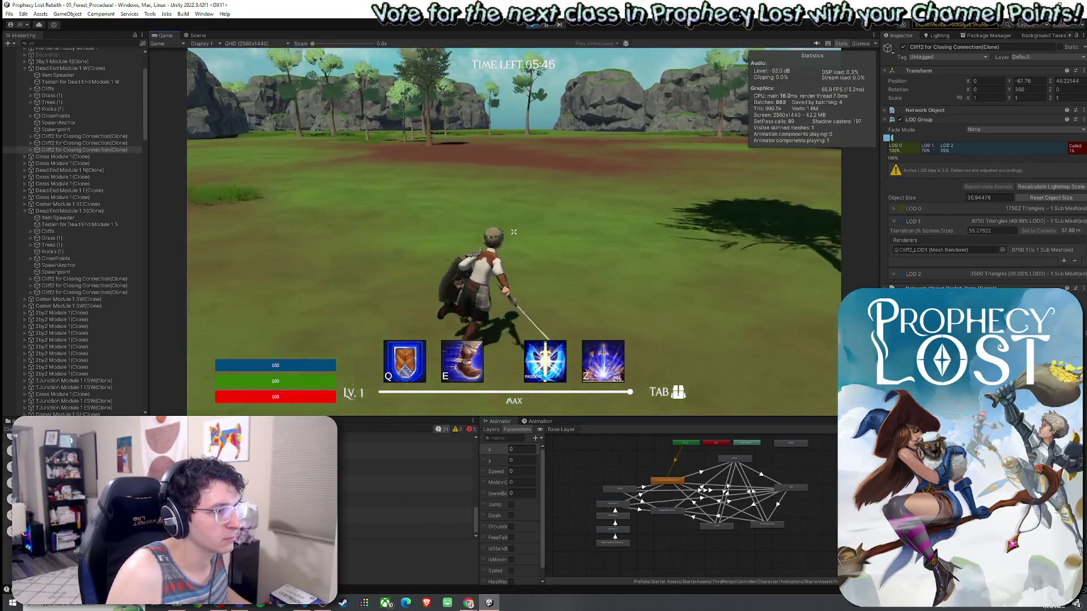
key(q)
key(e)
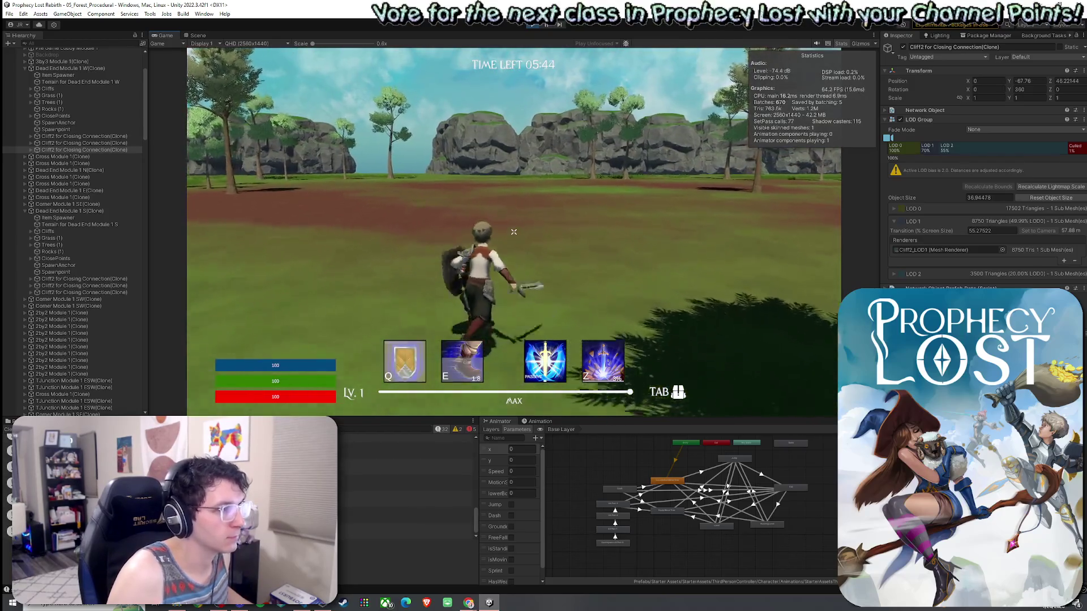
click(514, 232)
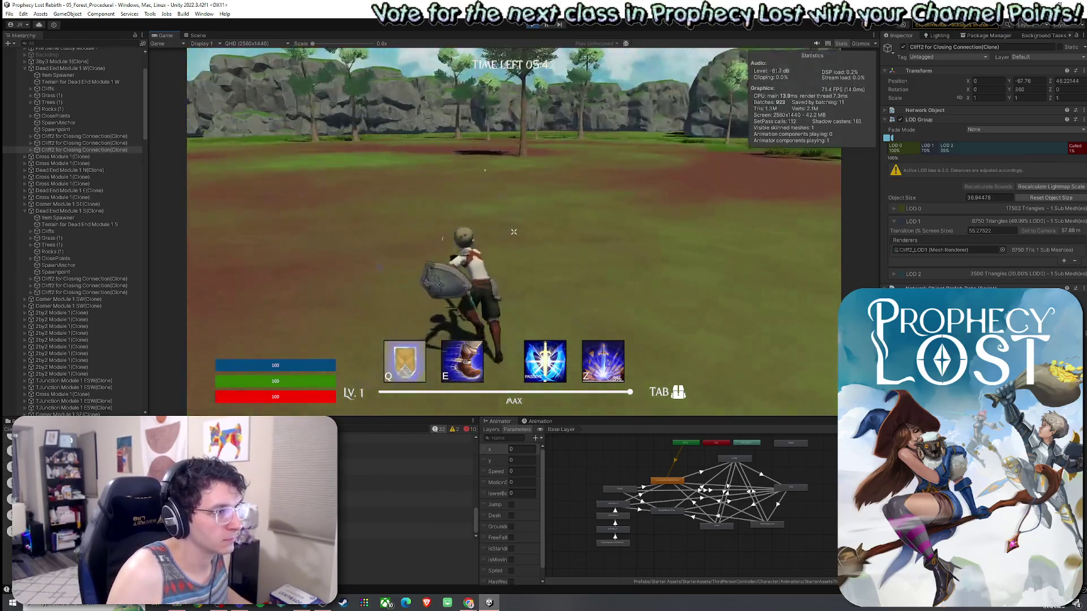
key(w)
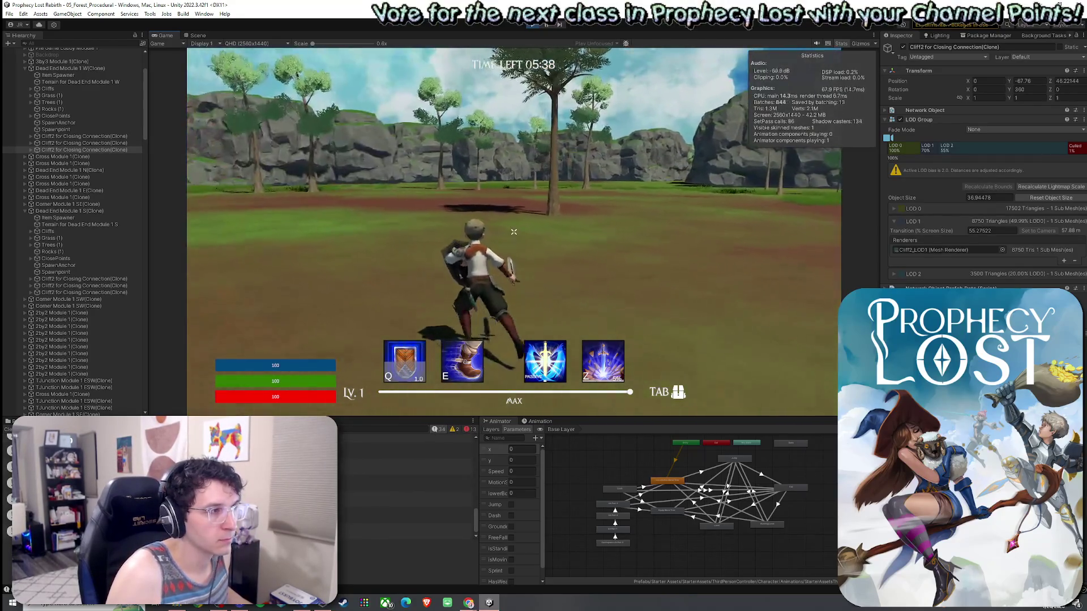
key(e)
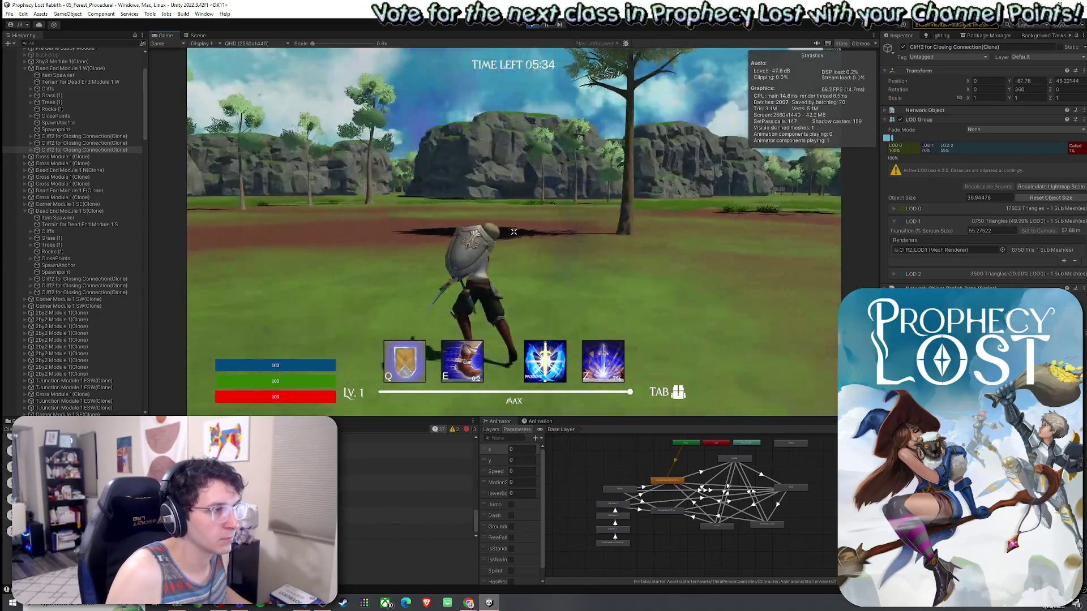
click(513, 232)
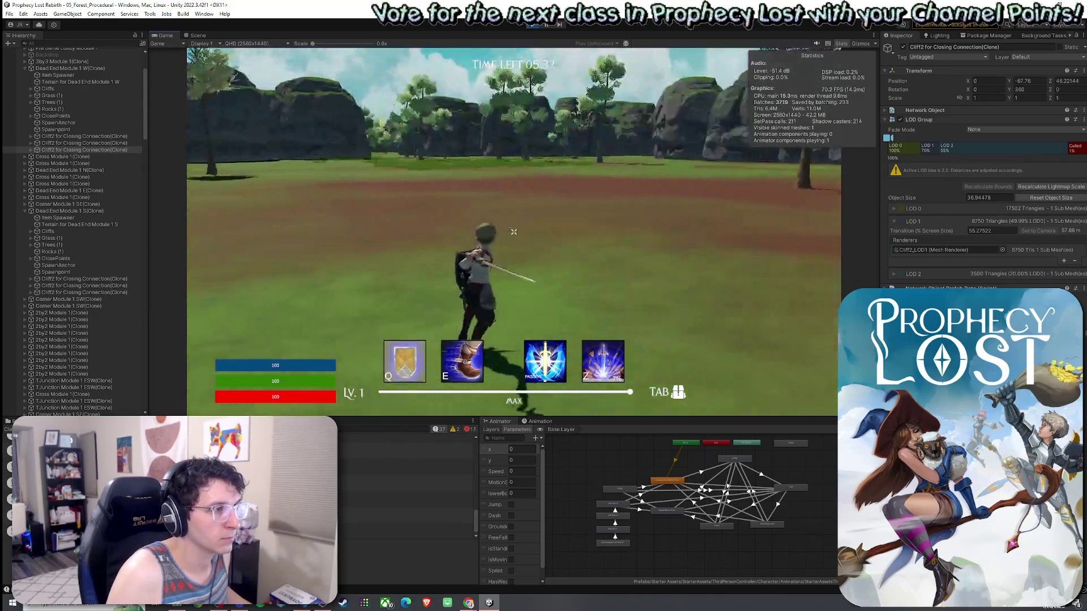
key(q)
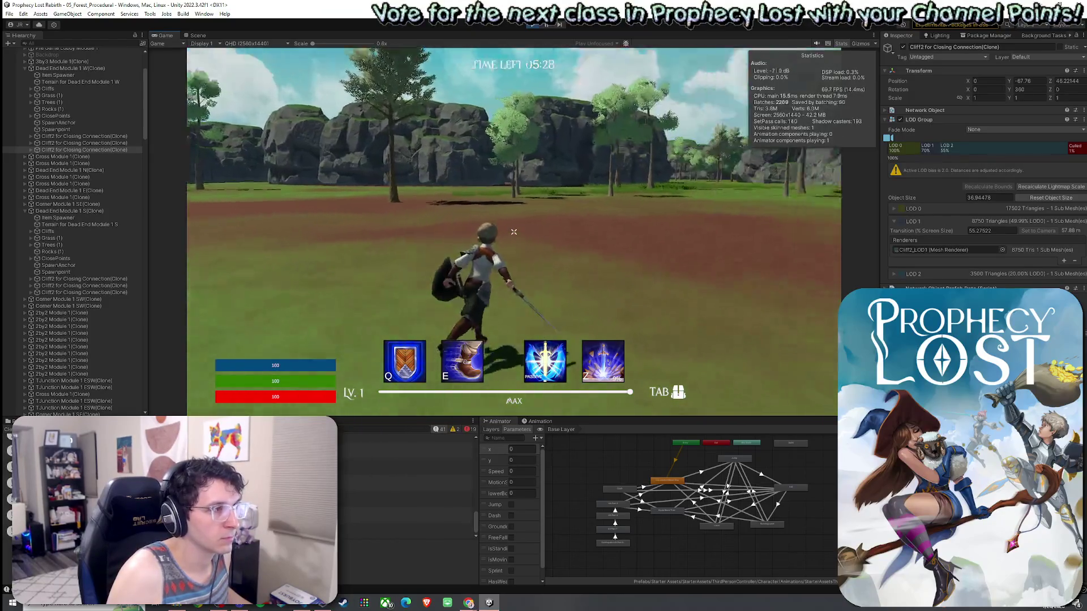
key(e)
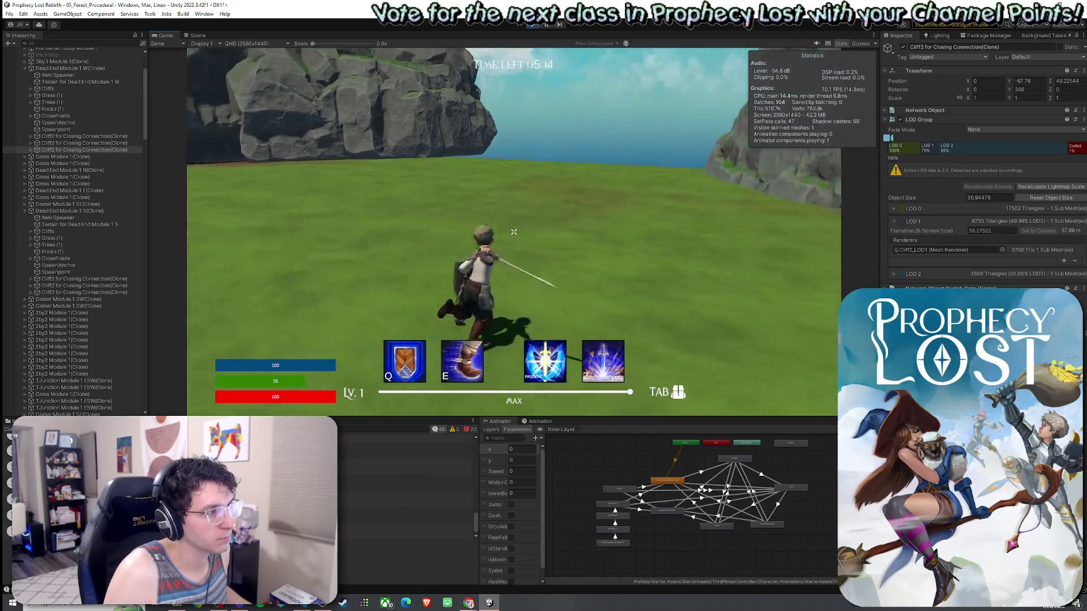
click(513, 232)
click(514, 232)
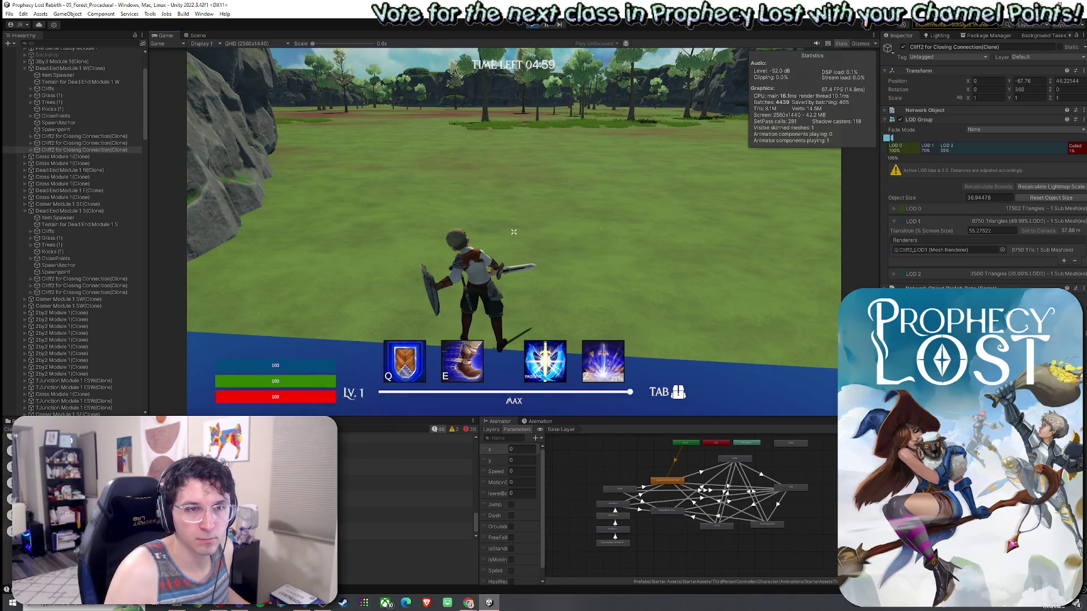
Keep running and attacking until reaching the cliff wall sealing the field's edge
key(w)
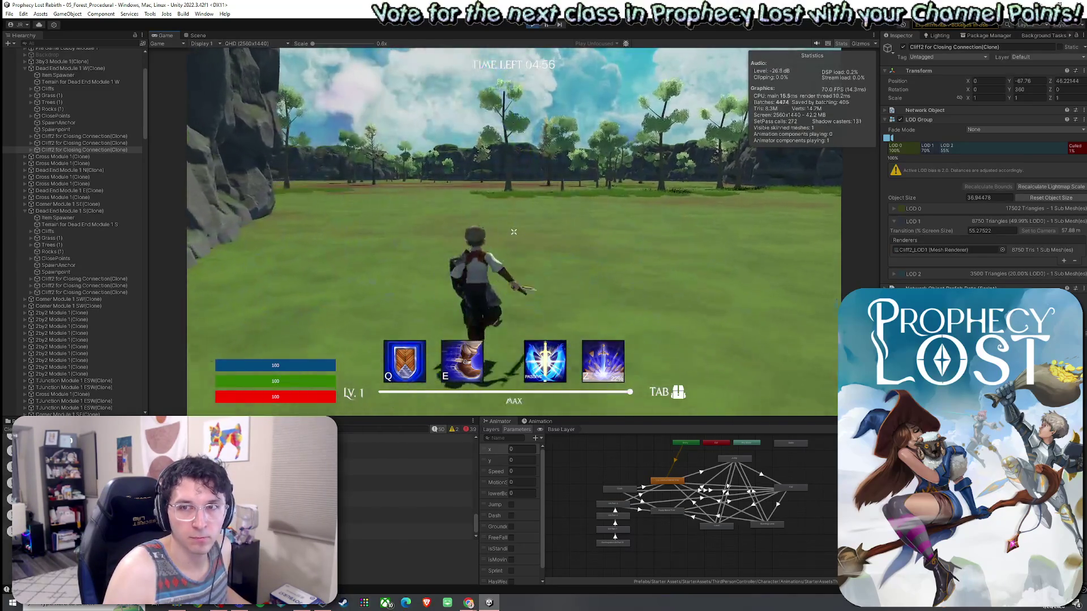
click(514, 231)
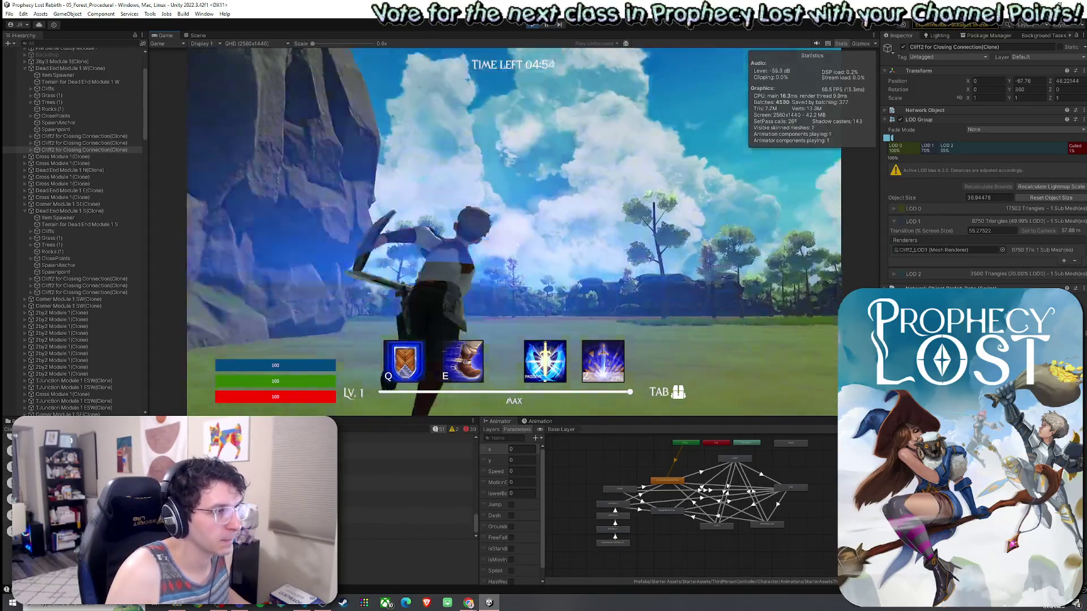
click(514, 232)
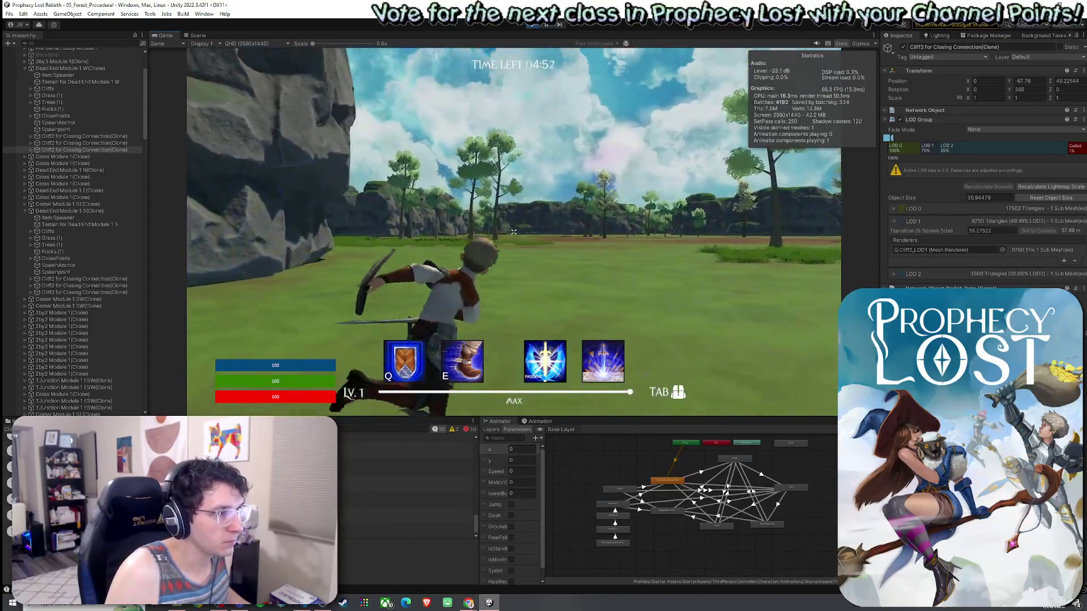
click(514, 231)
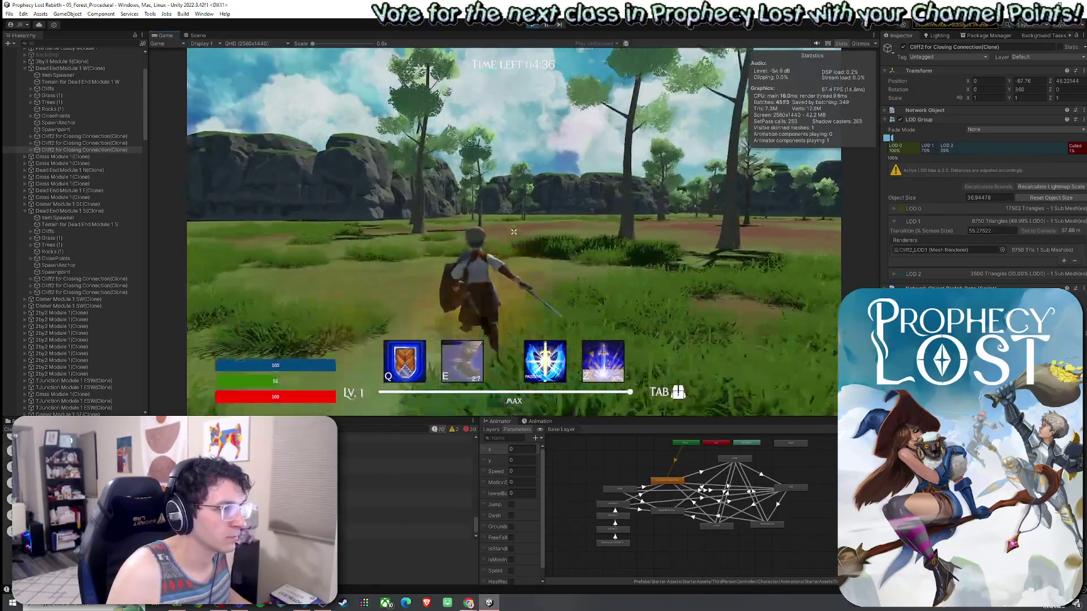
key(w)
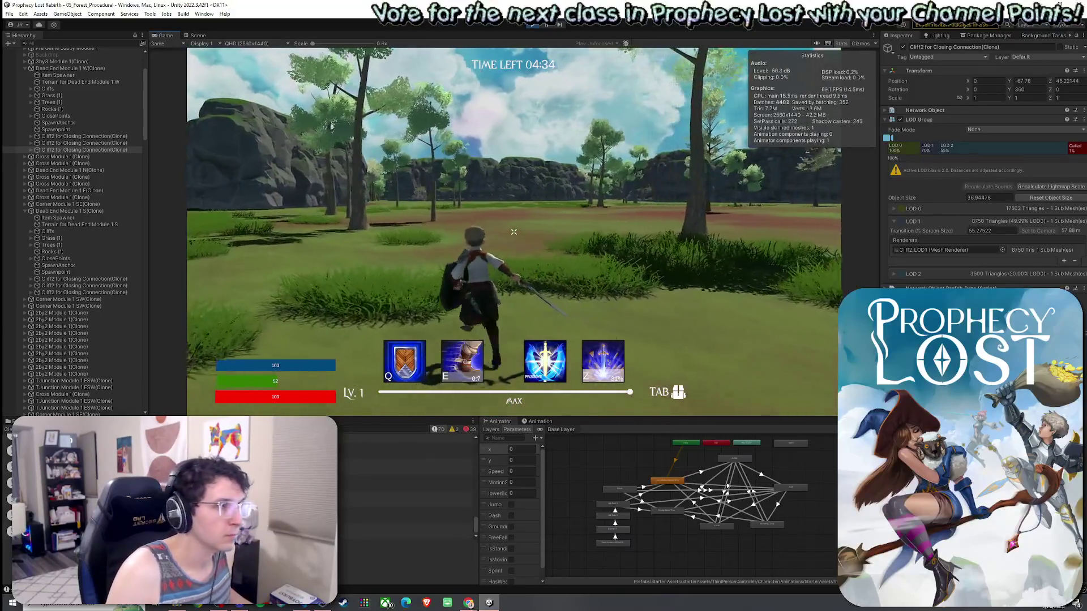
key(a)
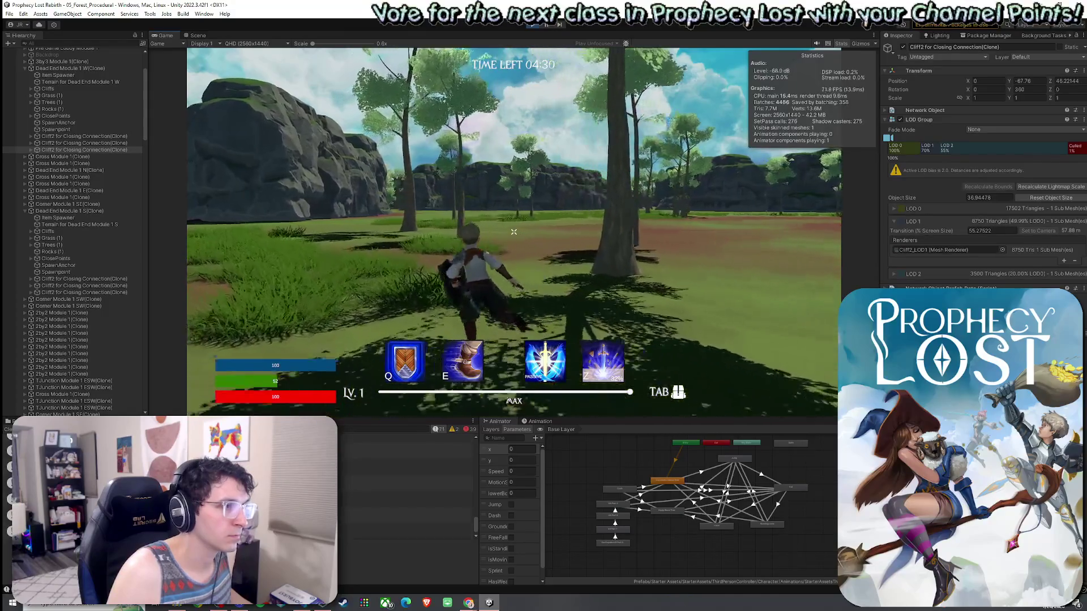
key(e)
key(w)
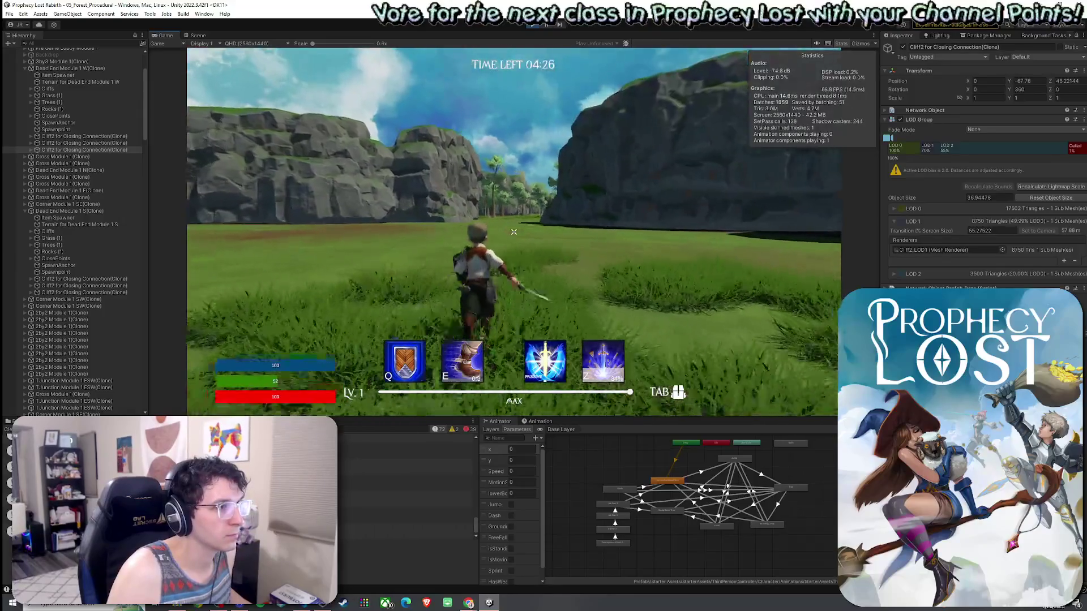
click(514, 232)
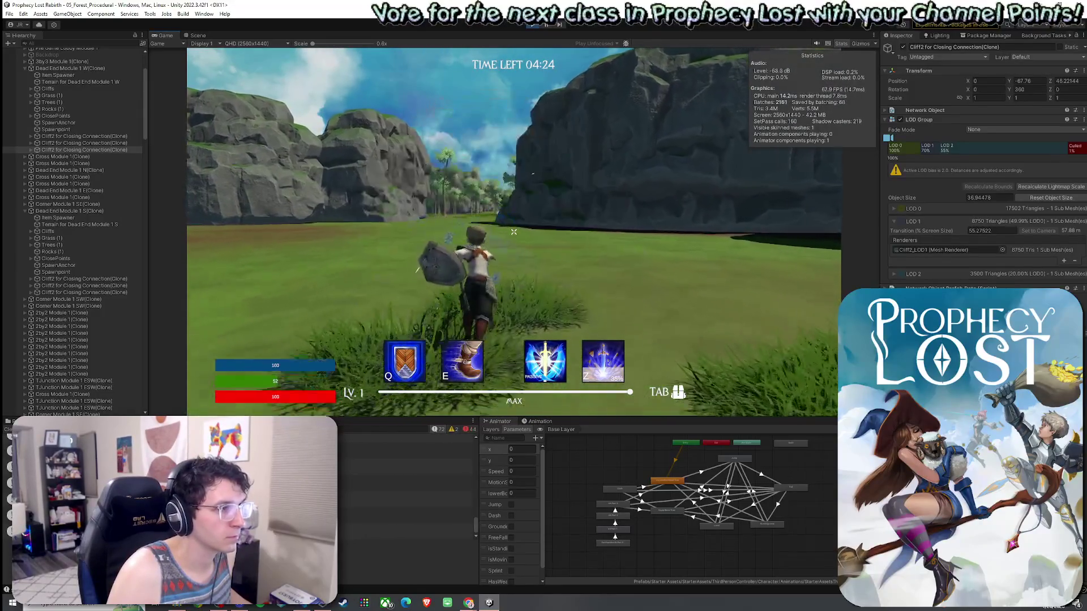
click(513, 232)
key(w)
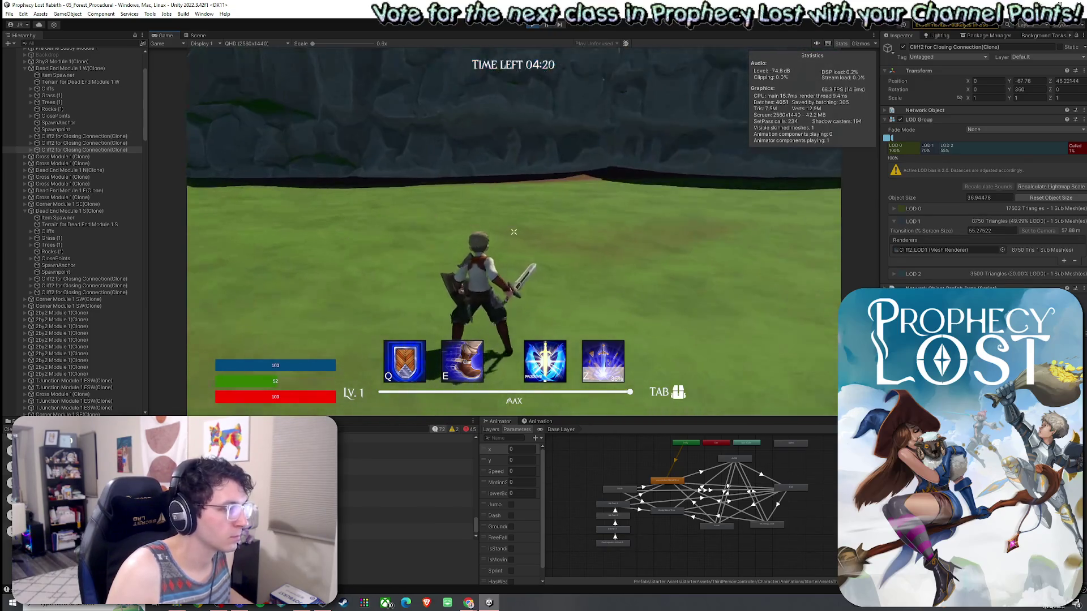
key(super)
Select Player(Clone) in the Hierarchy and collapse its Player (Script) component
click(74, 177)
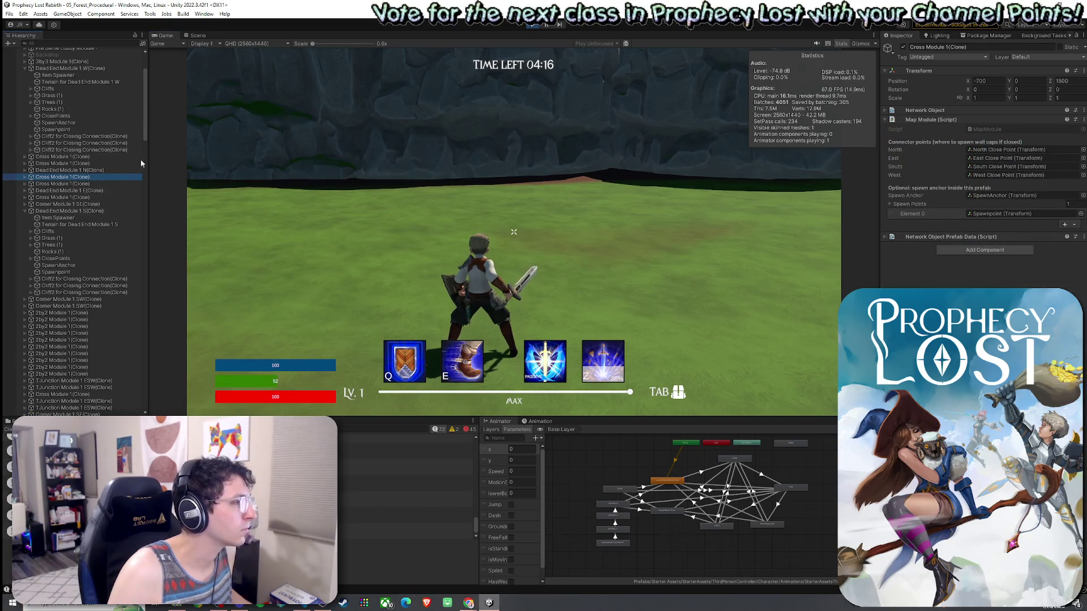
mouse_move(145, 129)
mouse_down()
mouse_move(142, 342)
mouse_move(145, 293)
mouse_up()
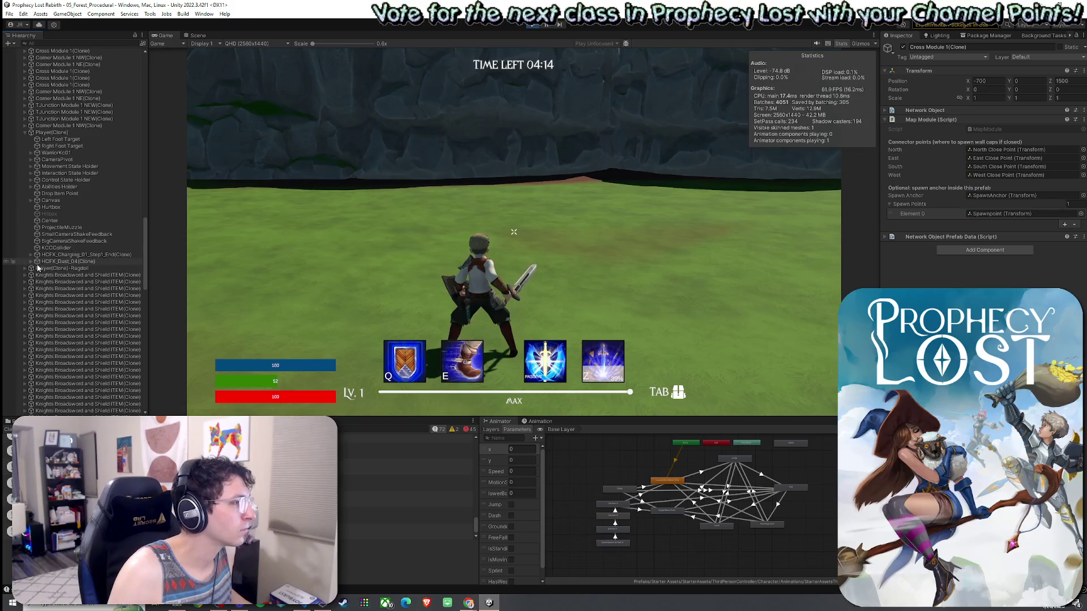
click(51, 133)
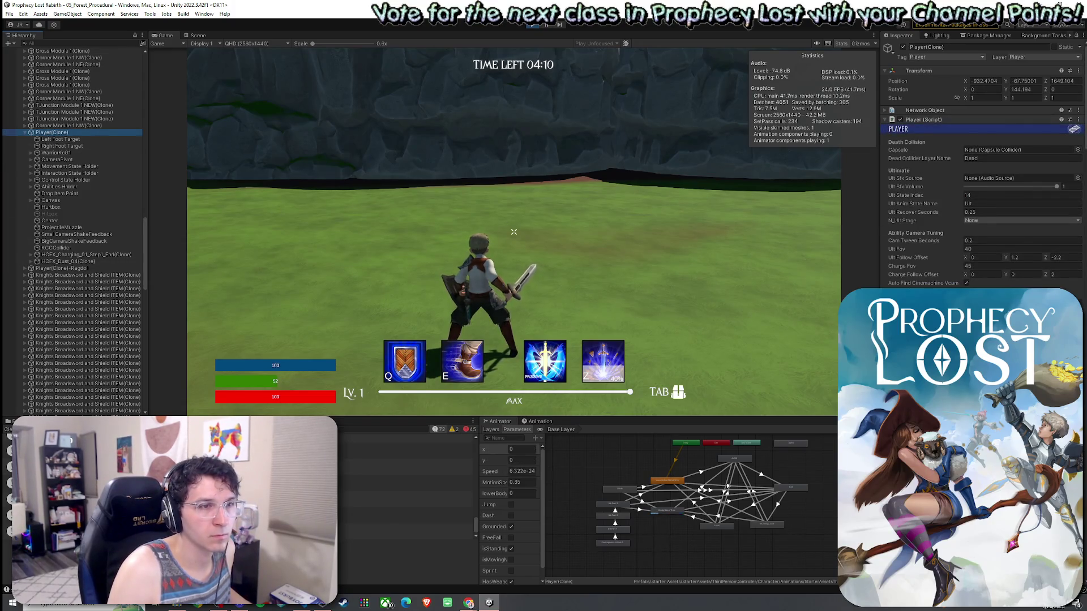
click(901, 119)
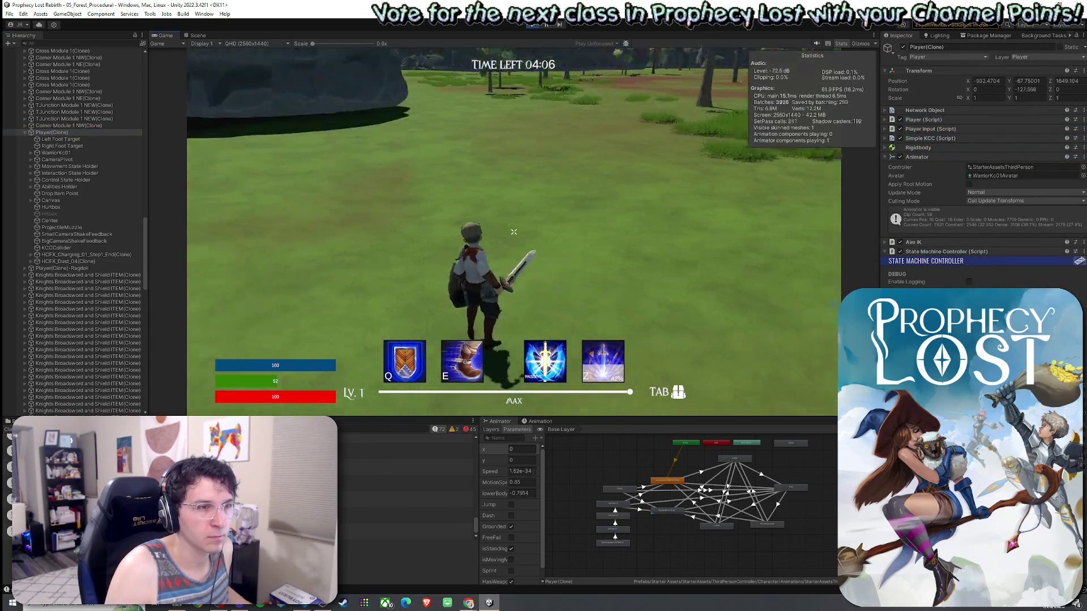
Walk and swing briefly, then stop Play mode with Ctrl+P
key(w)
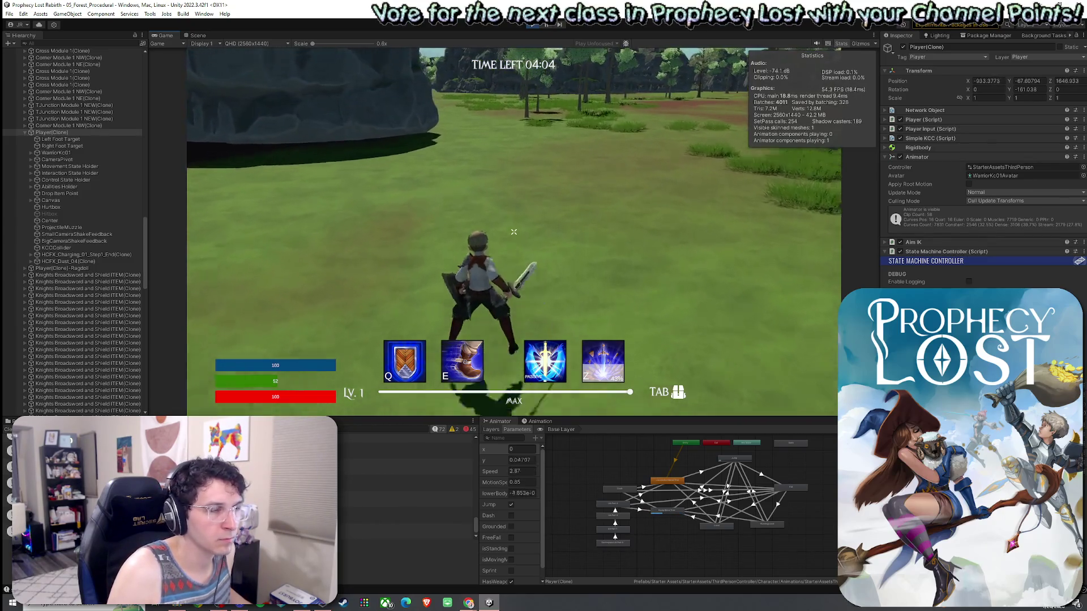
click(514, 232)
key(w+a)
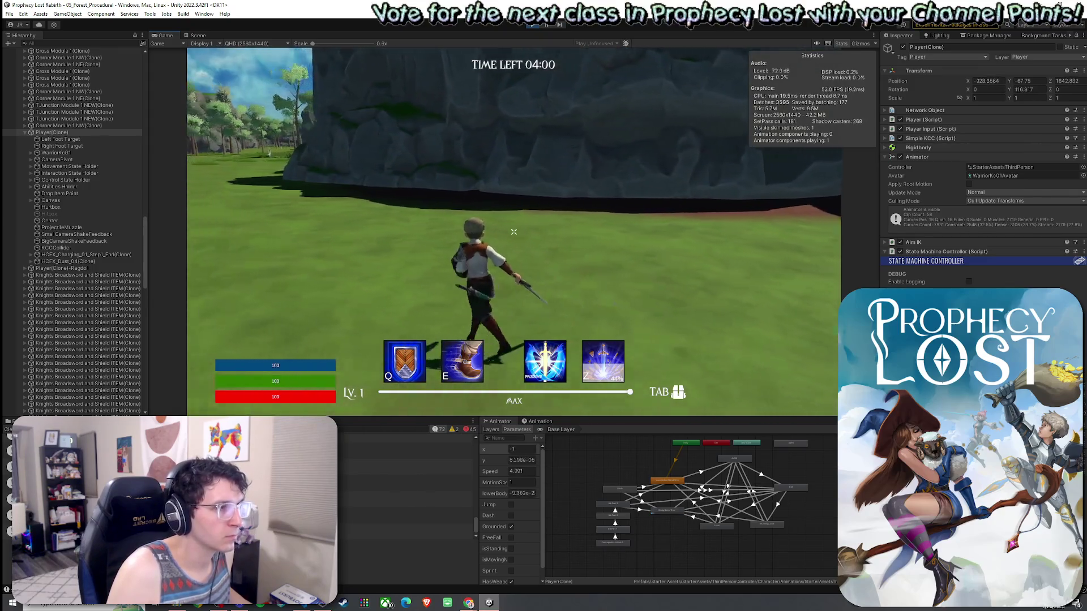
key(super)
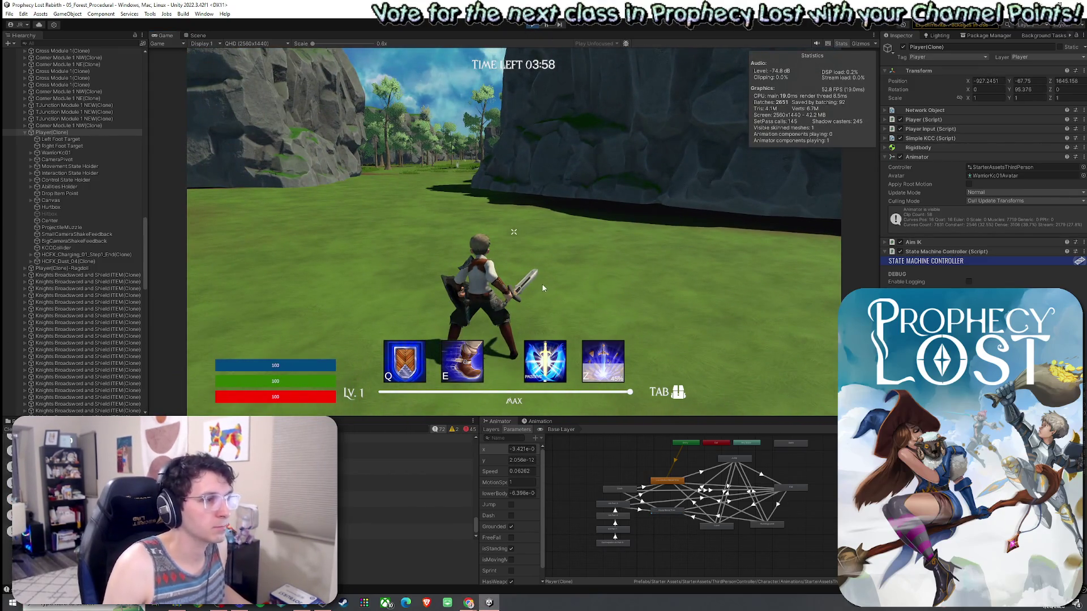
key(ctrl+p)
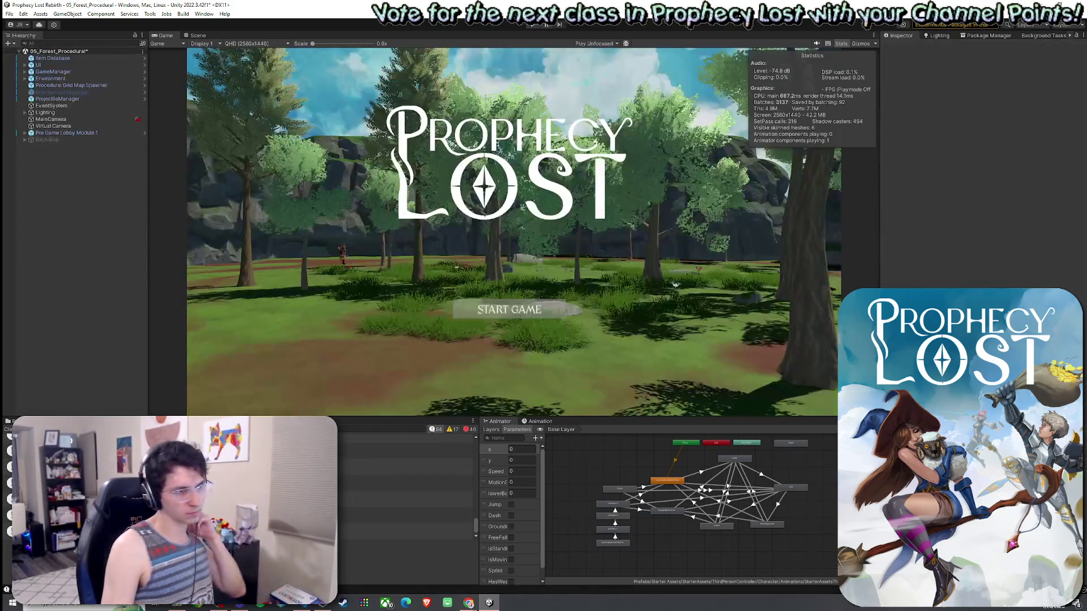
Save the forest scene from the File menu
click(10, 13)
click(23, 55)
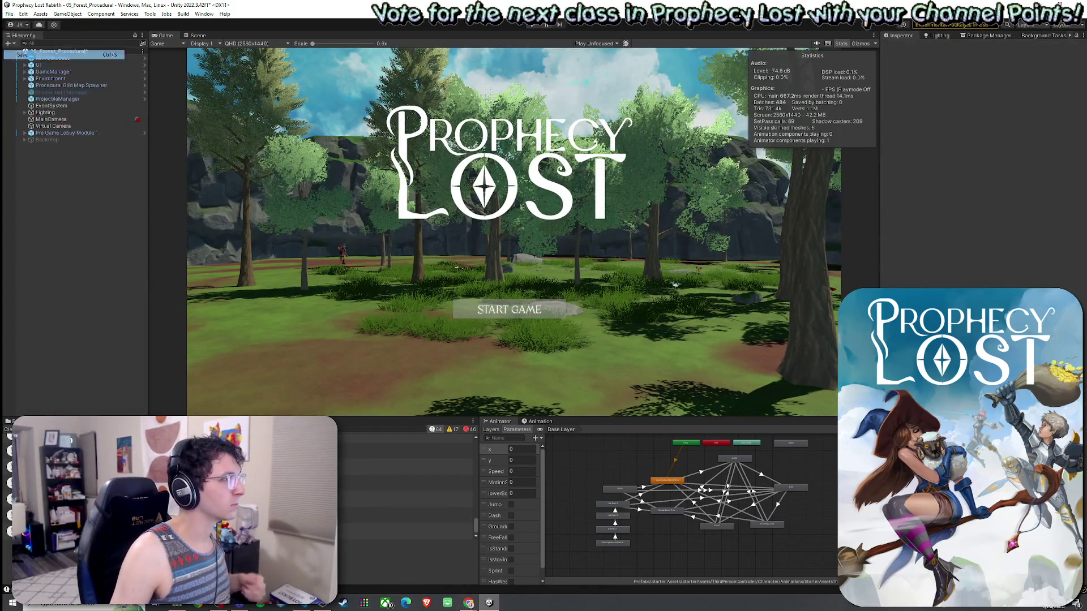
key(ctrl+5)
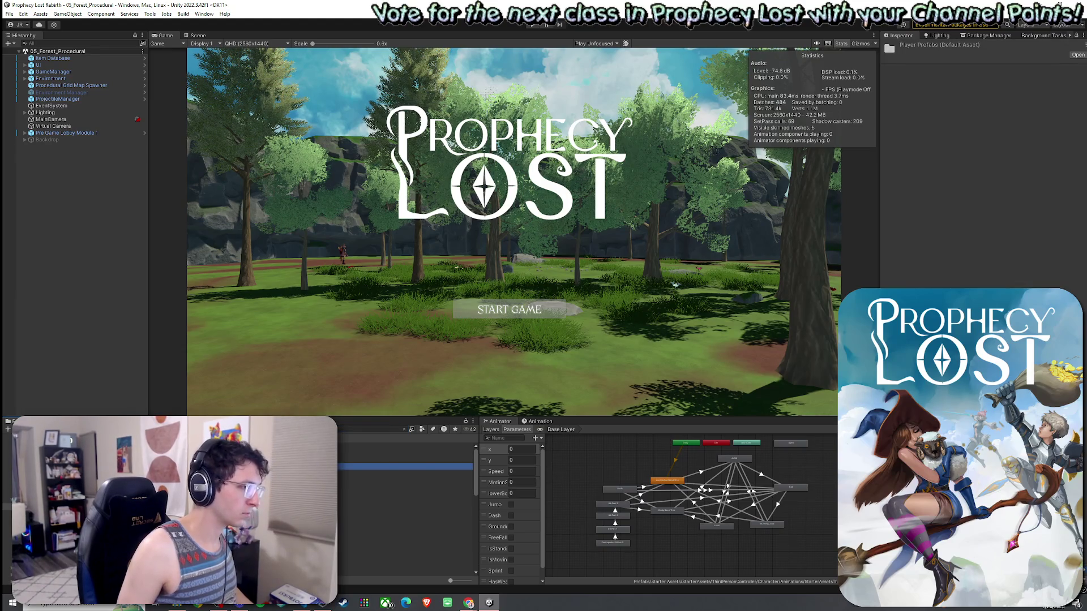
Select the Player prefab and use Edit Script to open Player.cs in VS Code
click(396, 445)
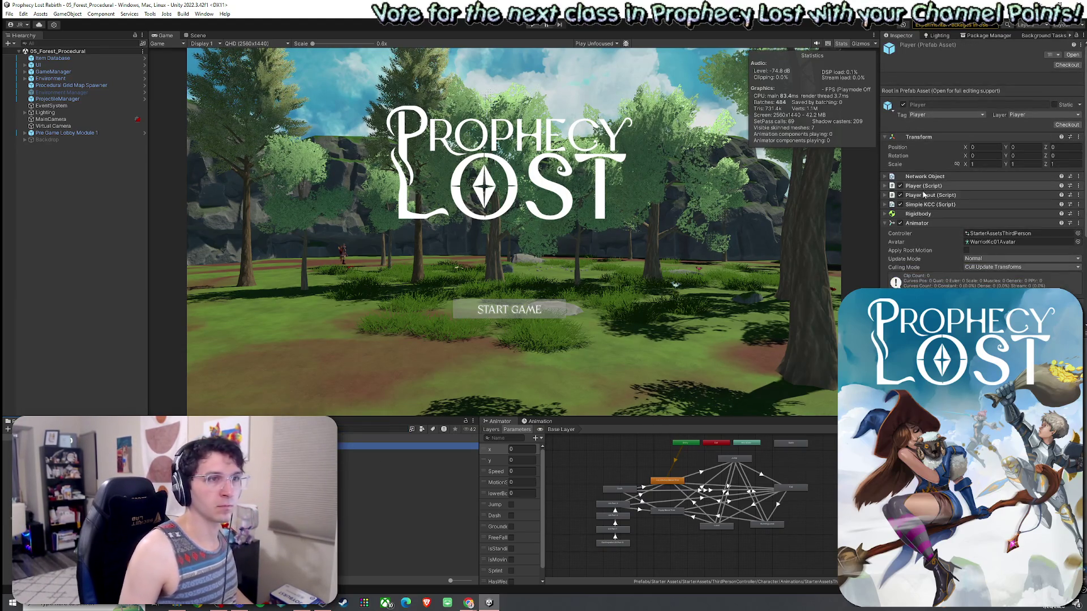
right_click(923, 194)
click(939, 283)
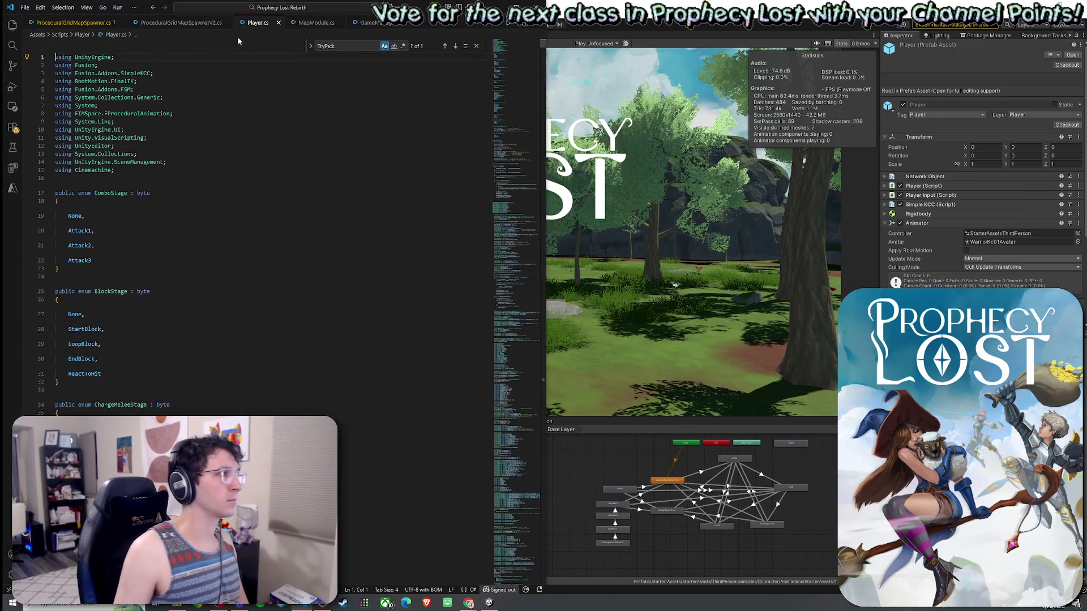
right_click(258, 23)
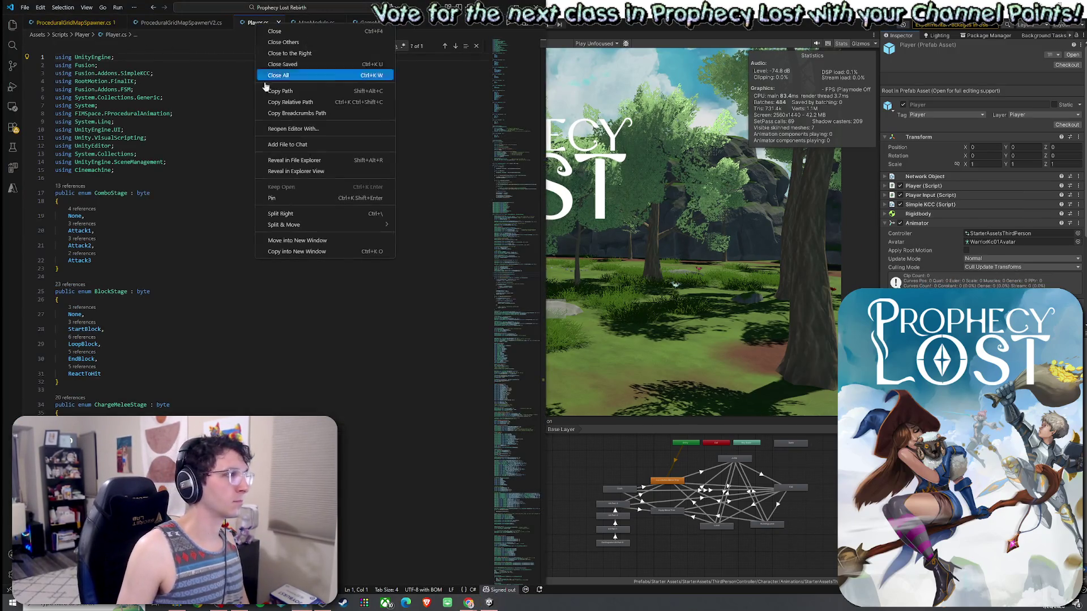
Reveal Player.cs in the Explorer view via its tab's context menu
click(299, 160)
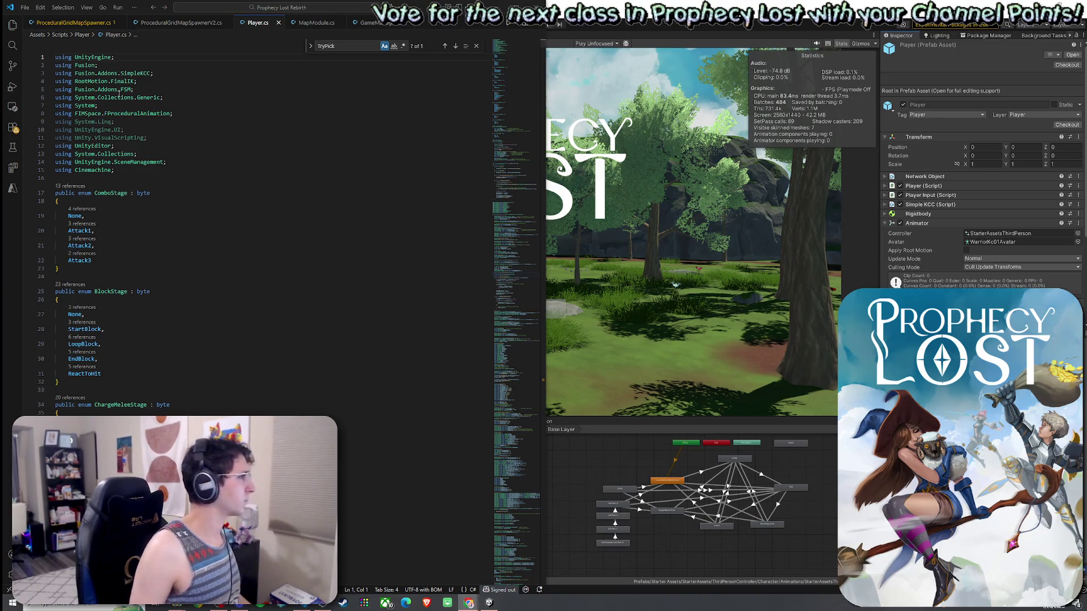
right_click(264, 25)
click(304, 171)
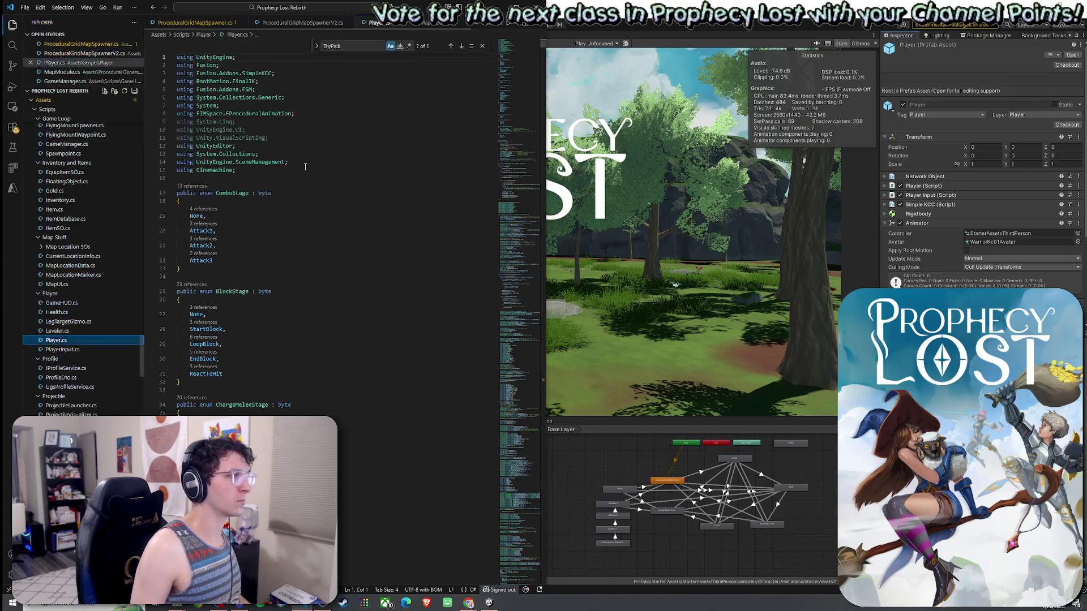
right_click(380, 54)
click(453, 160)
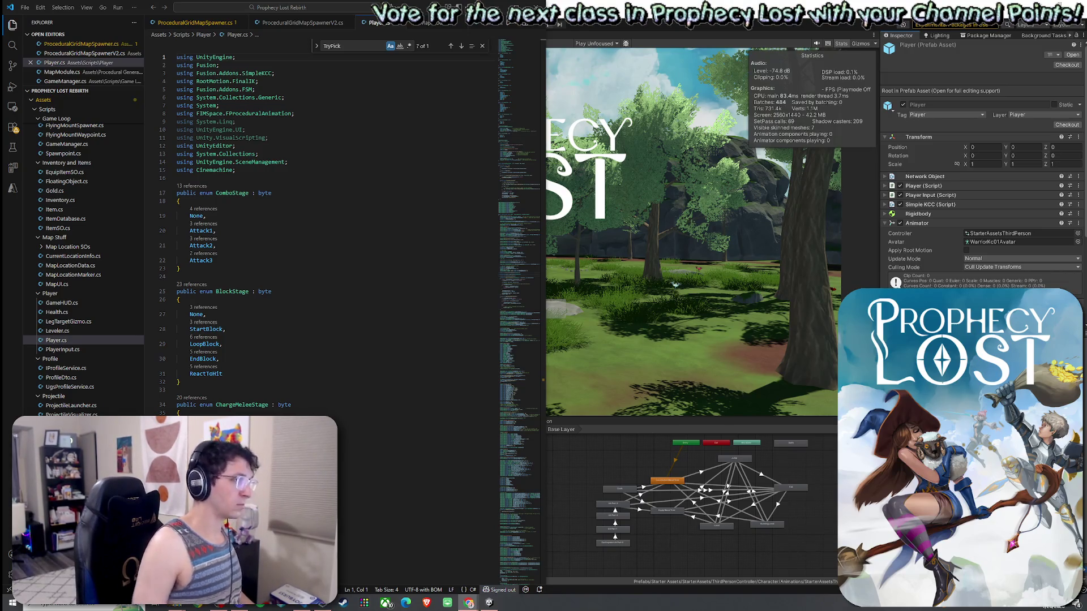
Search Player.cs for 'StateMachine'
scroll(362, 161, down, 10)
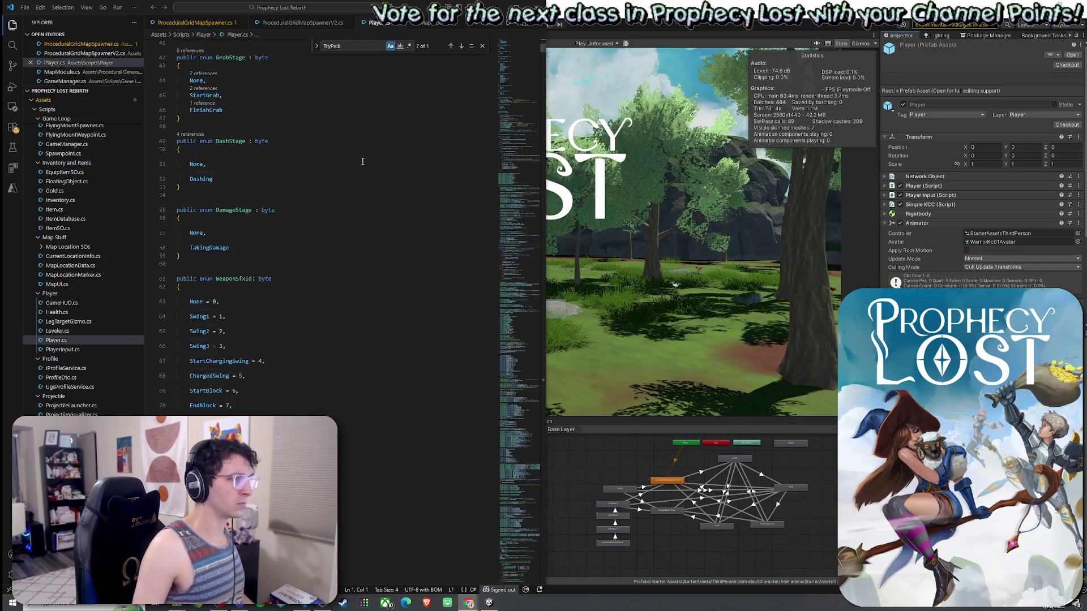
key(ctrl+f)
text(St)
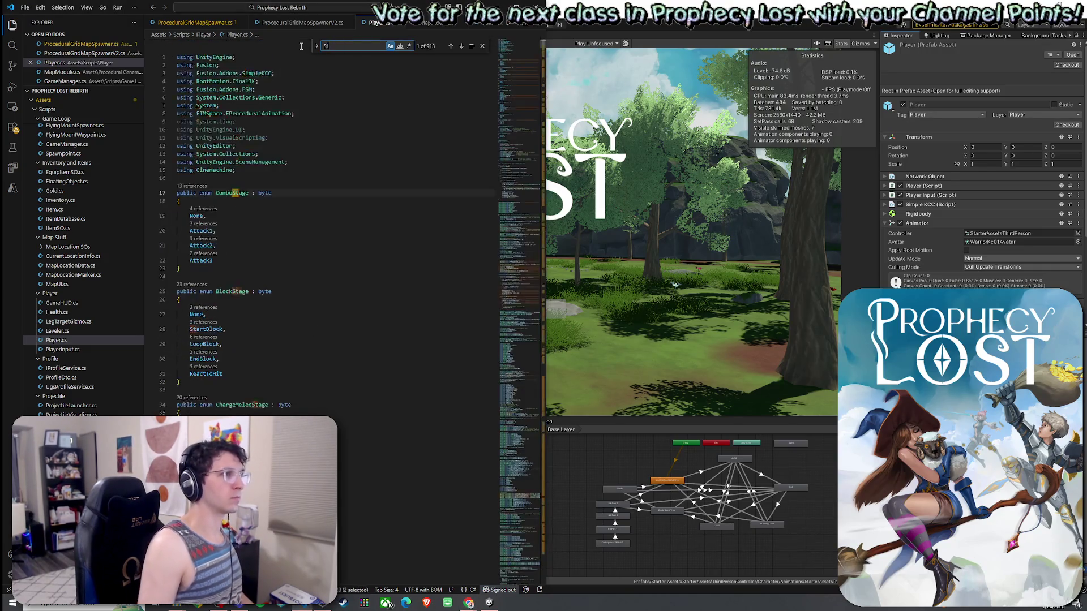
text(ateMachine)
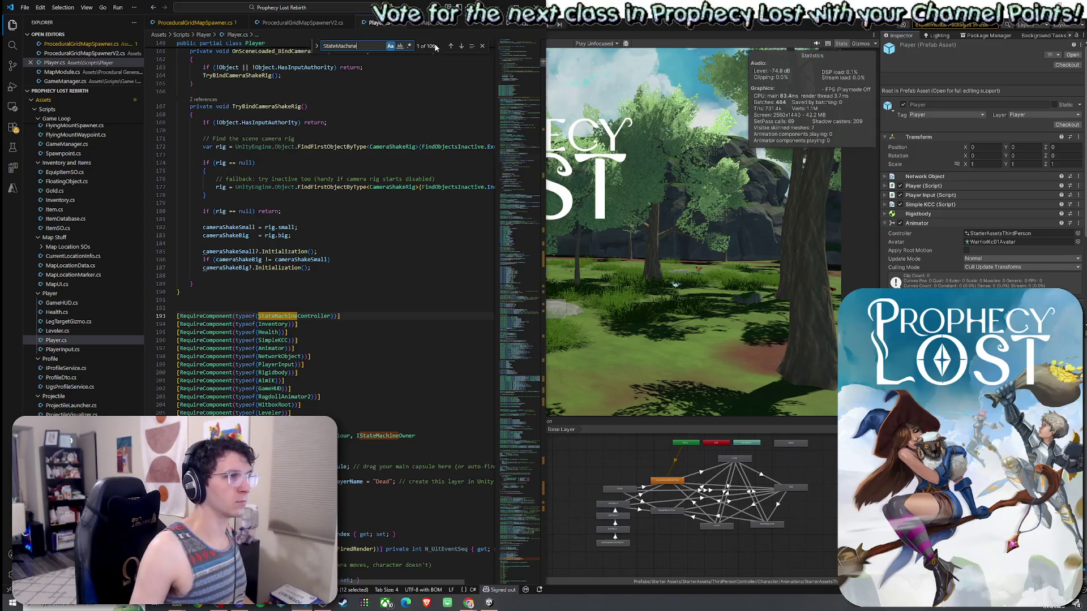
Step through matches to the line 776 declarations and select MovementStateMachine
click(461, 46)
click(461, 46)
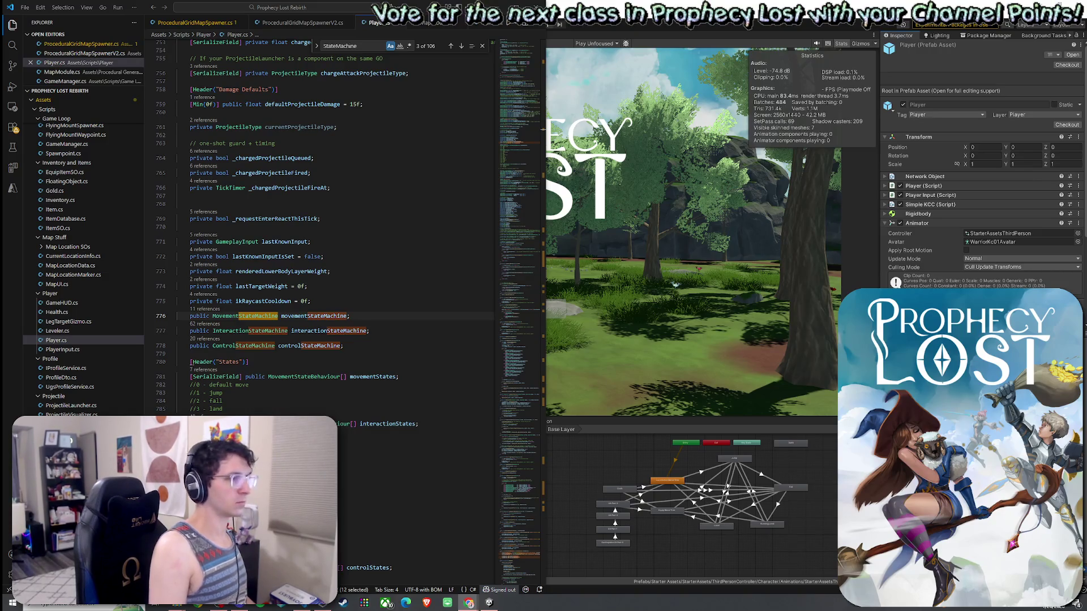
click(259, 319)
click(468, 602)
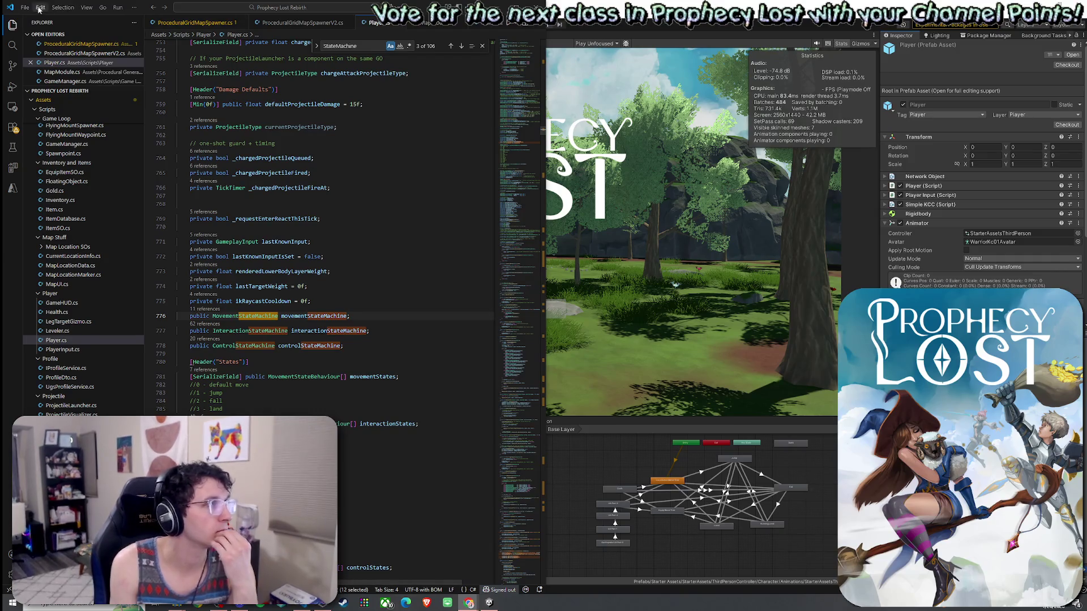
click(25, 8)
key(alt+Tab)
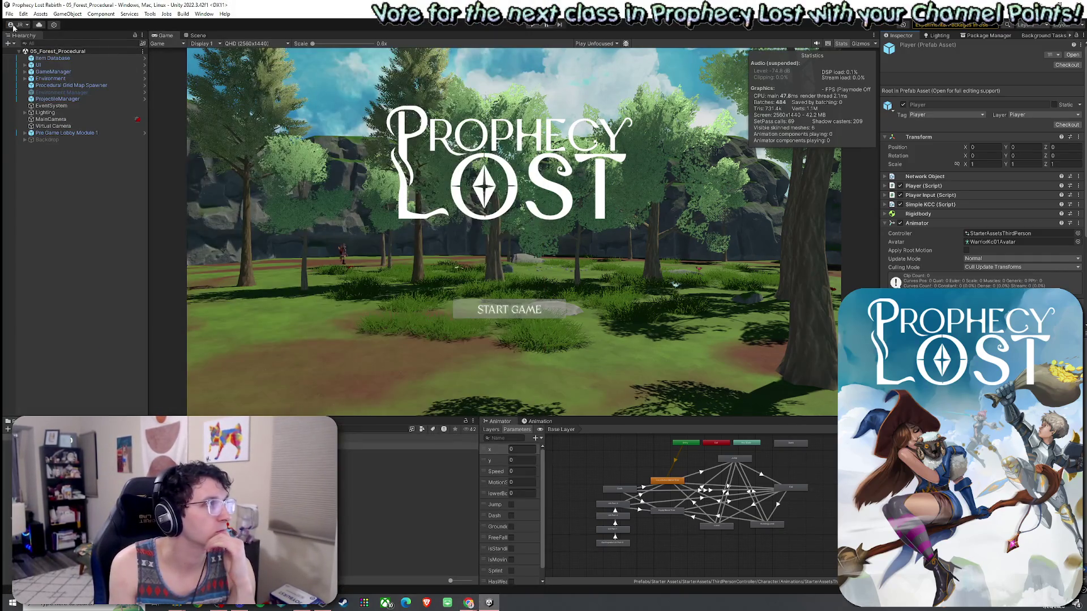
click(11, 15)
click(23, 54)
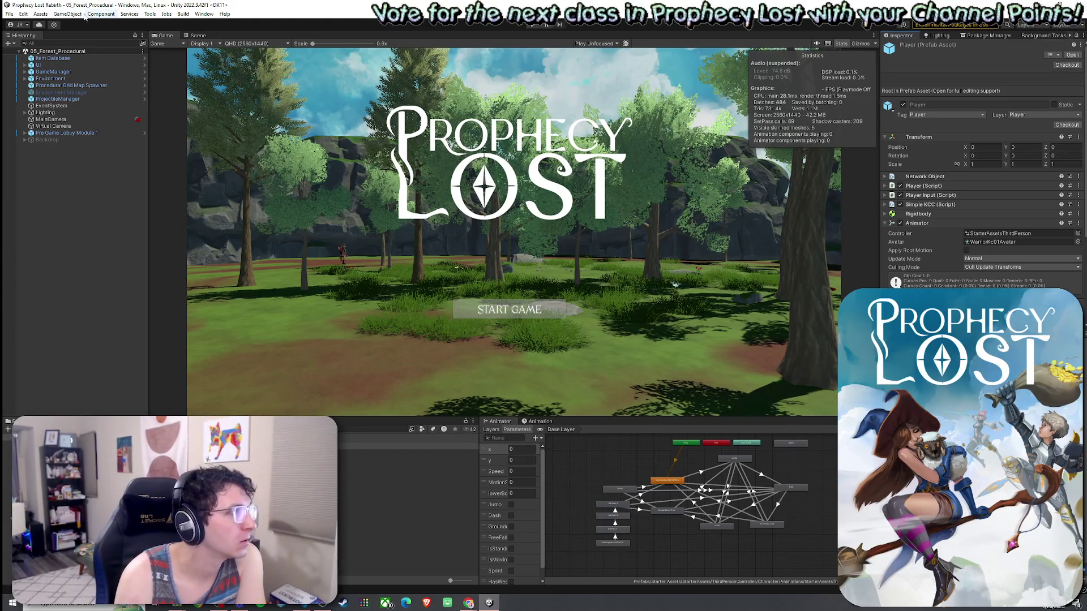
click(196, 35)
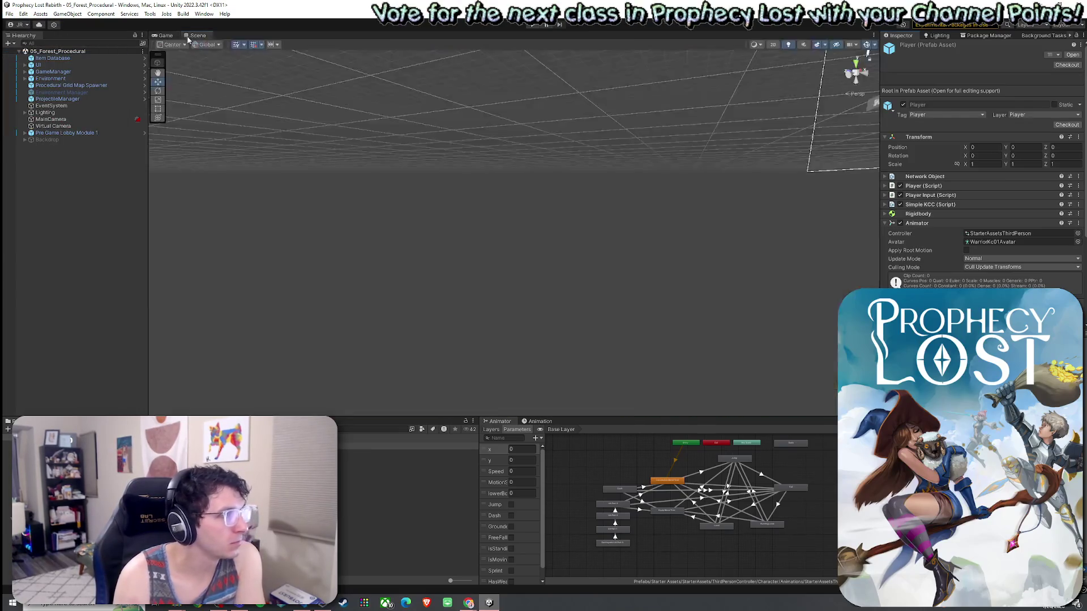
key(ctrl+2)
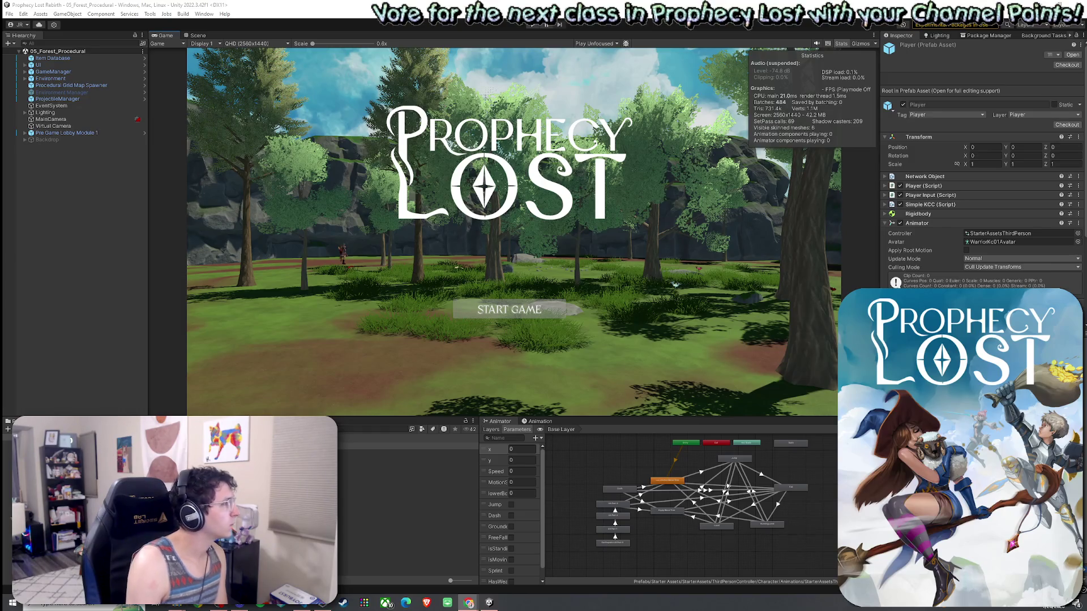
Search Player.cs for 'jump' and step through matches to line 783
click(316, 608)
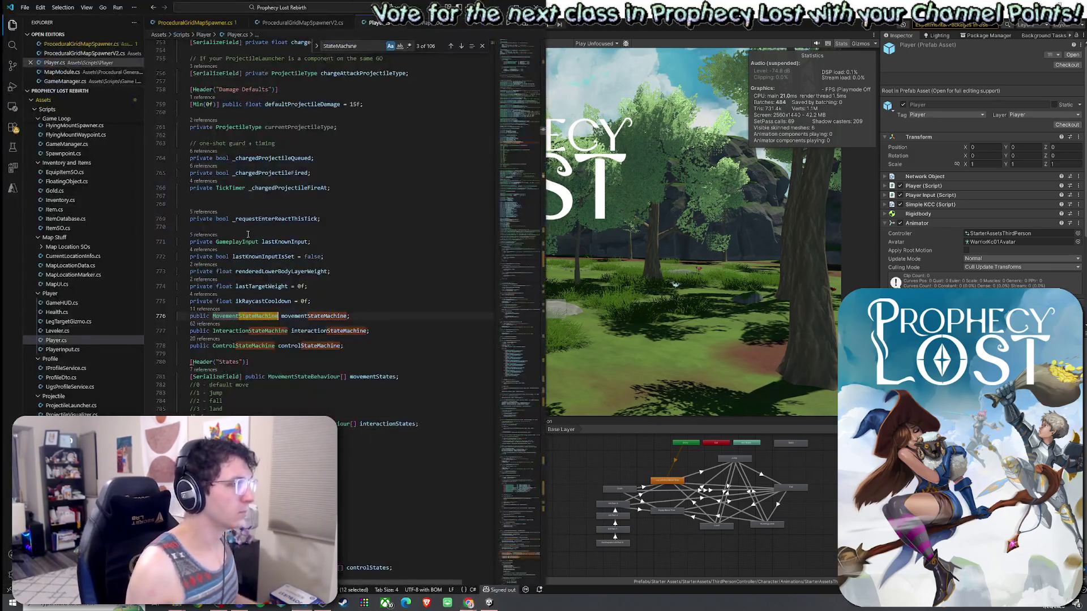
mouse_move(518, 138)
mouse_down()
mouse_move(516, 48)
mouse_move(517, 66)
mouse_up()
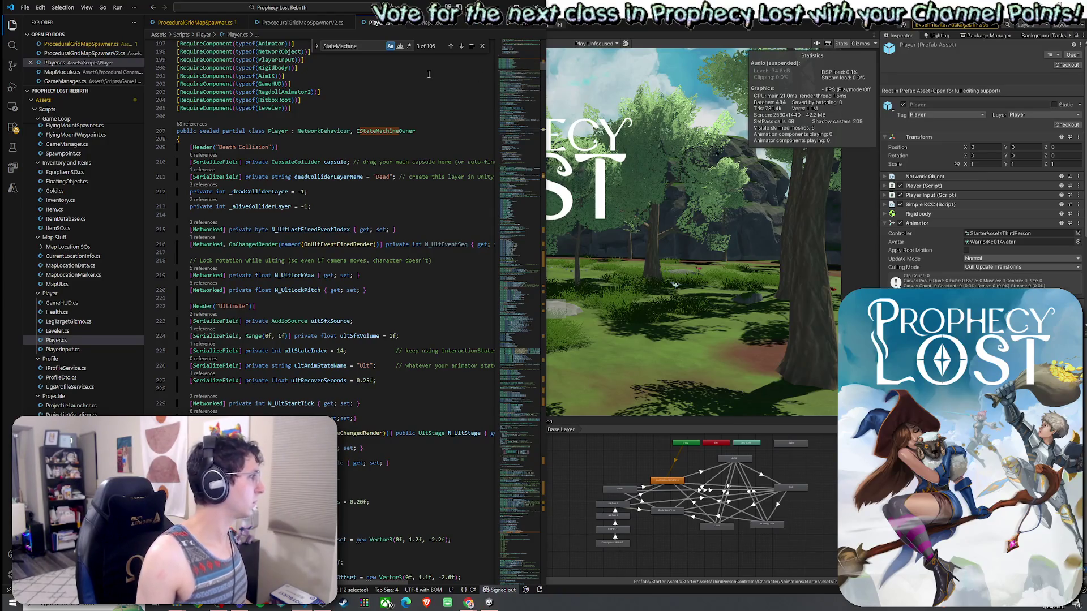
double_click(361, 47)
text(jump)
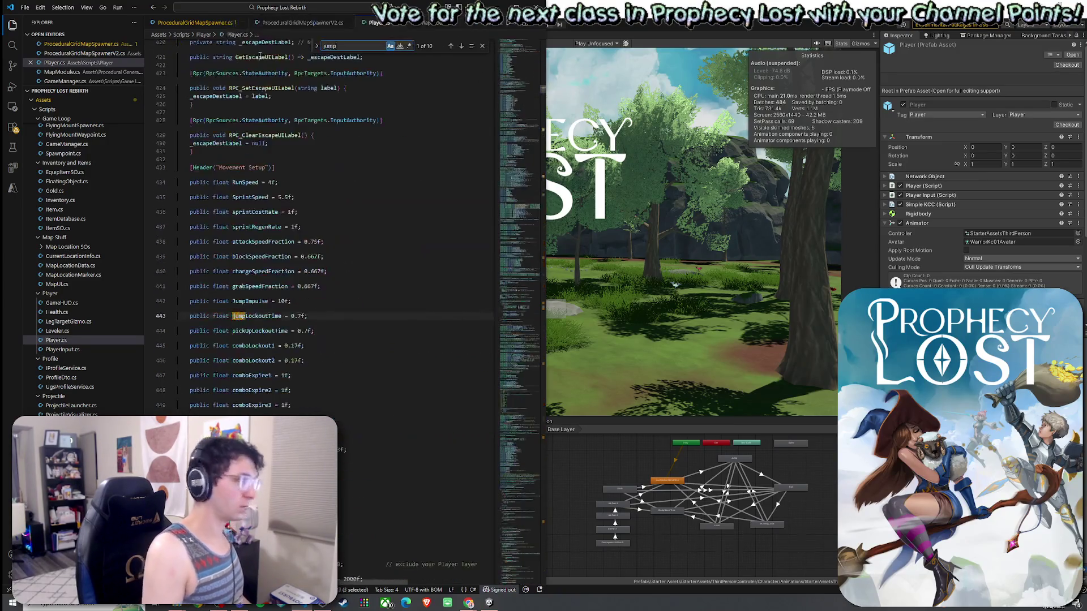
click(461, 47)
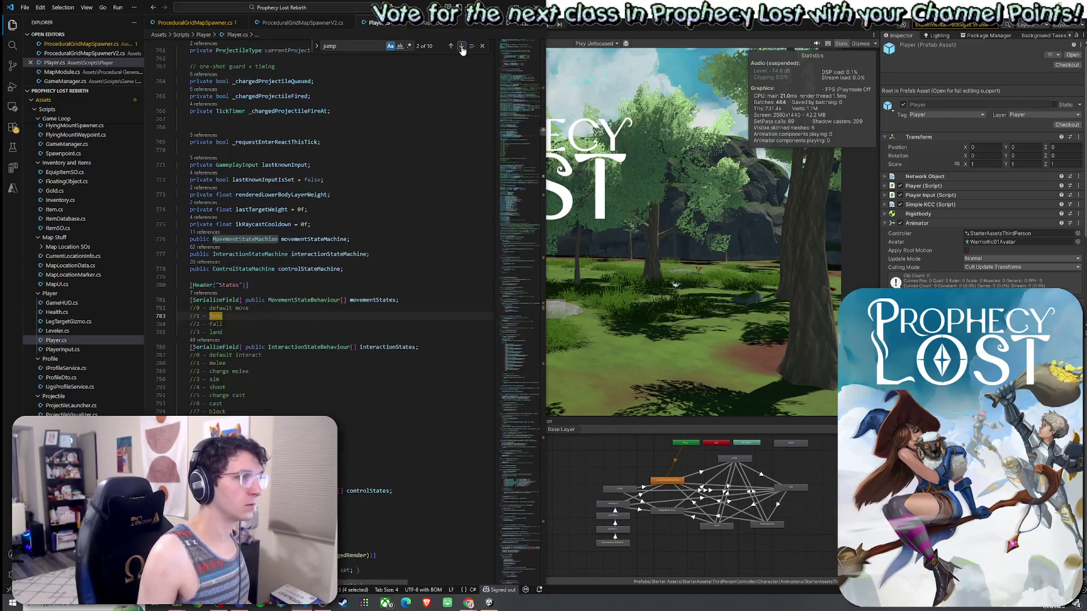
click(461, 47)
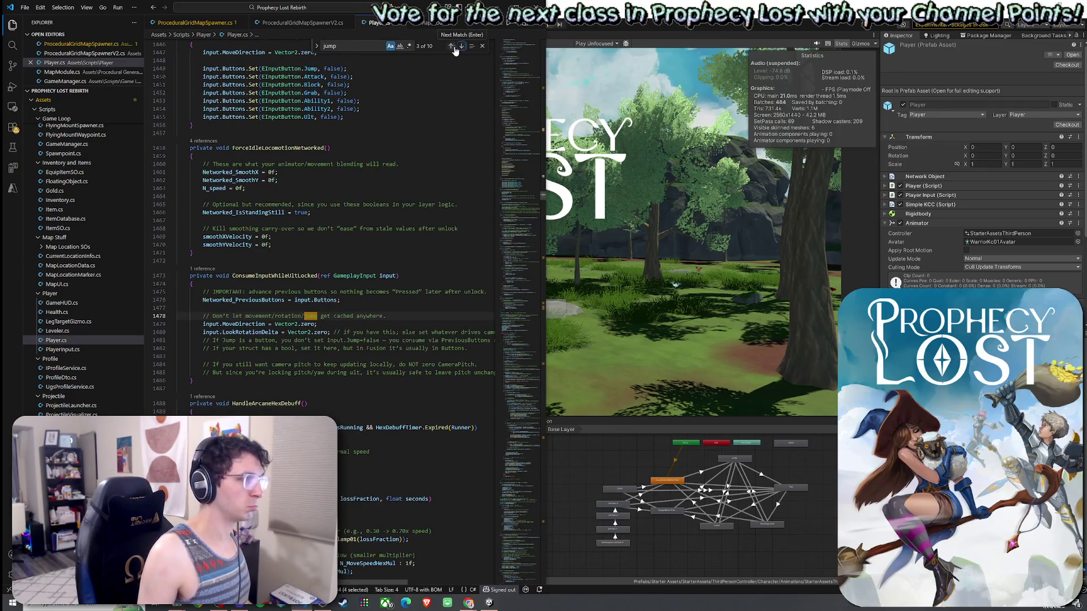
click(450, 46)
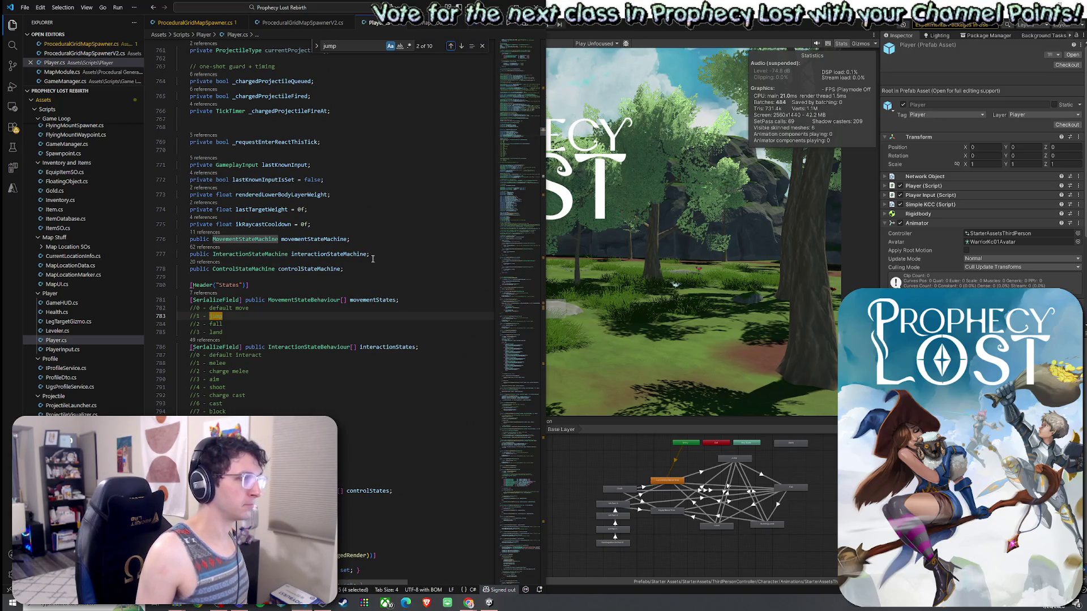
Review the code around lines 774–783, returning to the first 'jump' match
scroll(374, 263, up, 1)
click(380, 313)
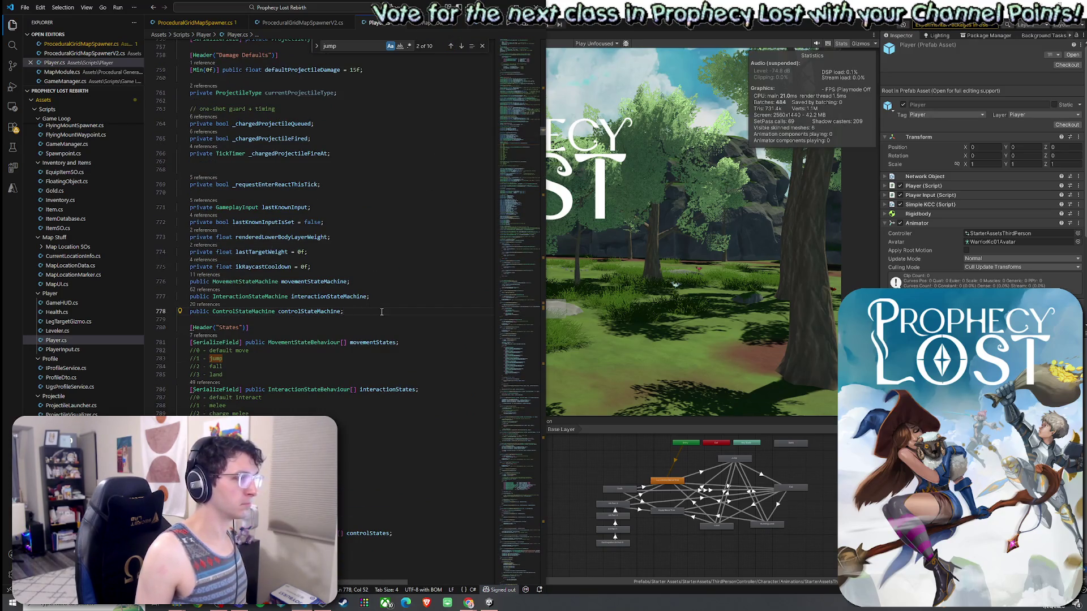
key(Up)
key(Up)
key(Up)
scroll(419, 170, up, 1)
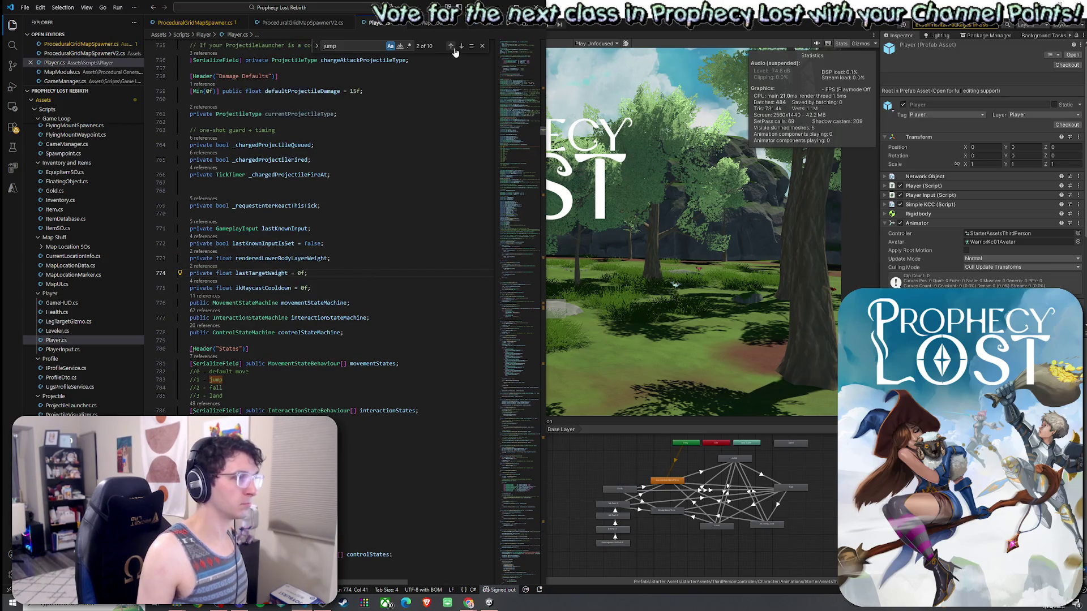
click(450, 45)
scroll(359, 328, down, 5)
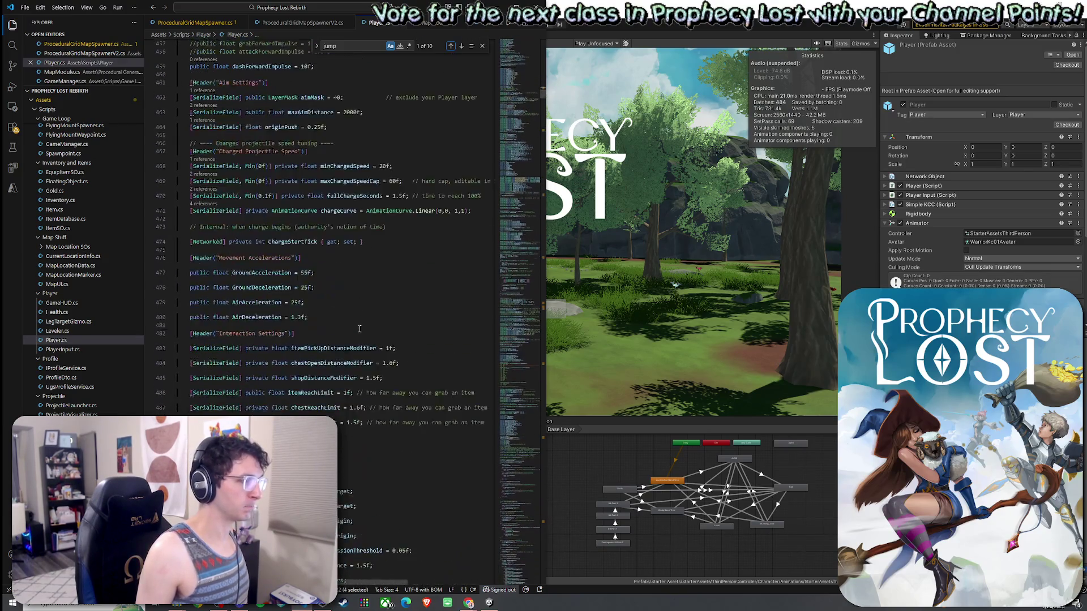
scroll(359, 329, down, 20)
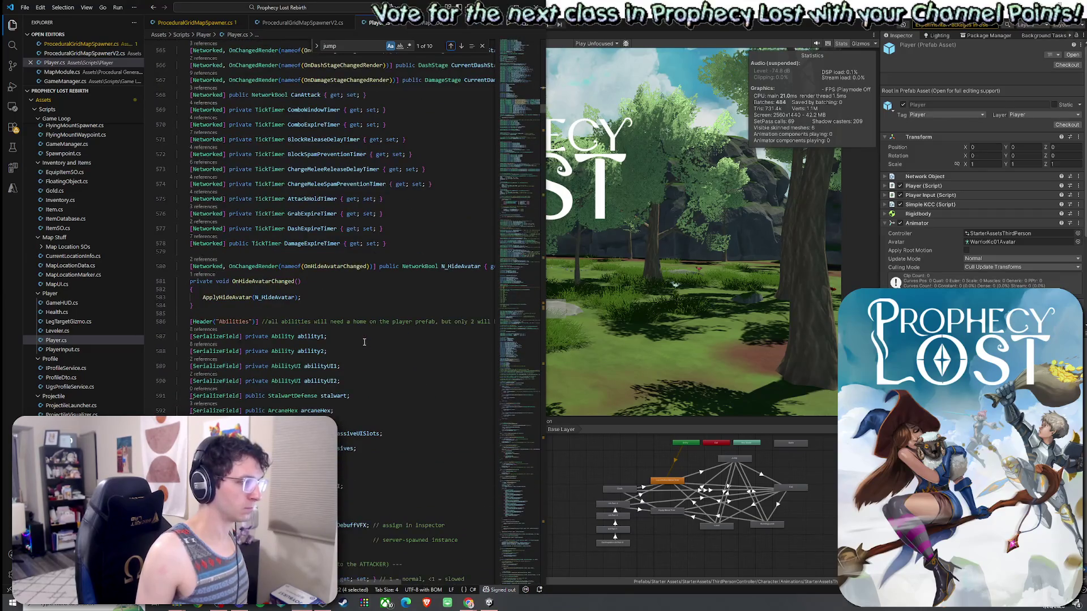
scroll(365, 342, down, 10)
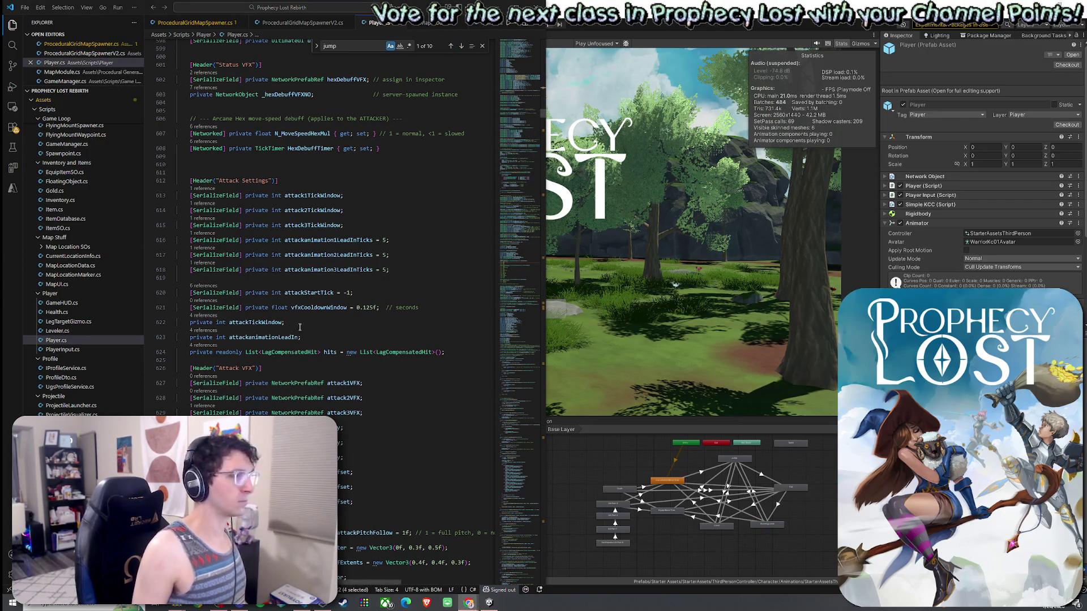
Search for 'Network' and step back past the NetworkBool match on line 720
key(ctrl+f)
text(Network)
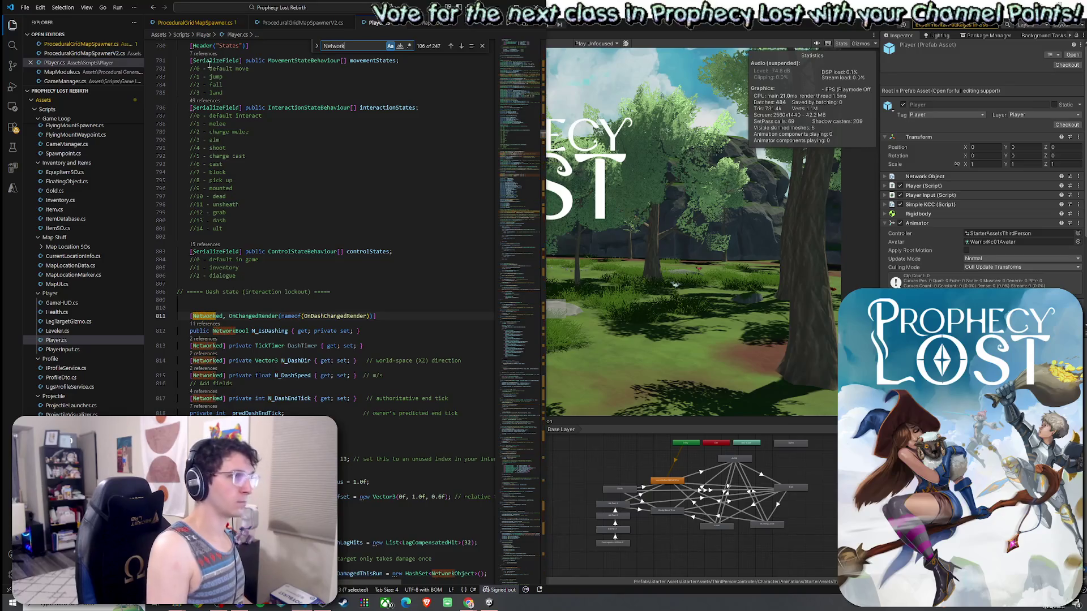
click(451, 46)
click(451, 46)
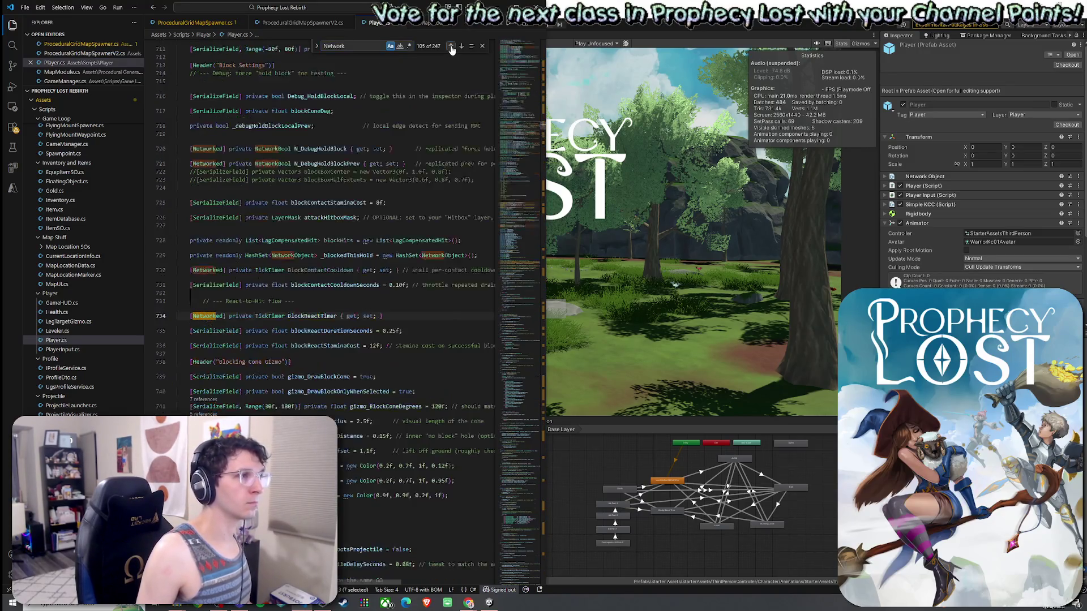
click(451, 46)
click(451, 46)
click(451, 46)
click(451, 46)
click(451, 46)
click(451, 45)
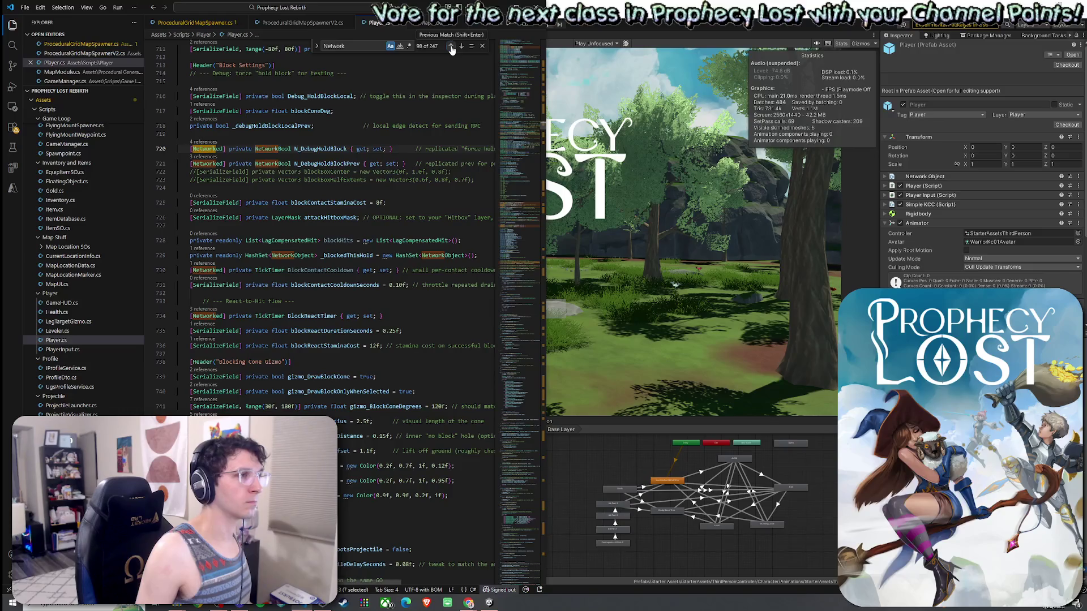
click(451, 46)
click(451, 45)
click(451, 46)
click(461, 46)
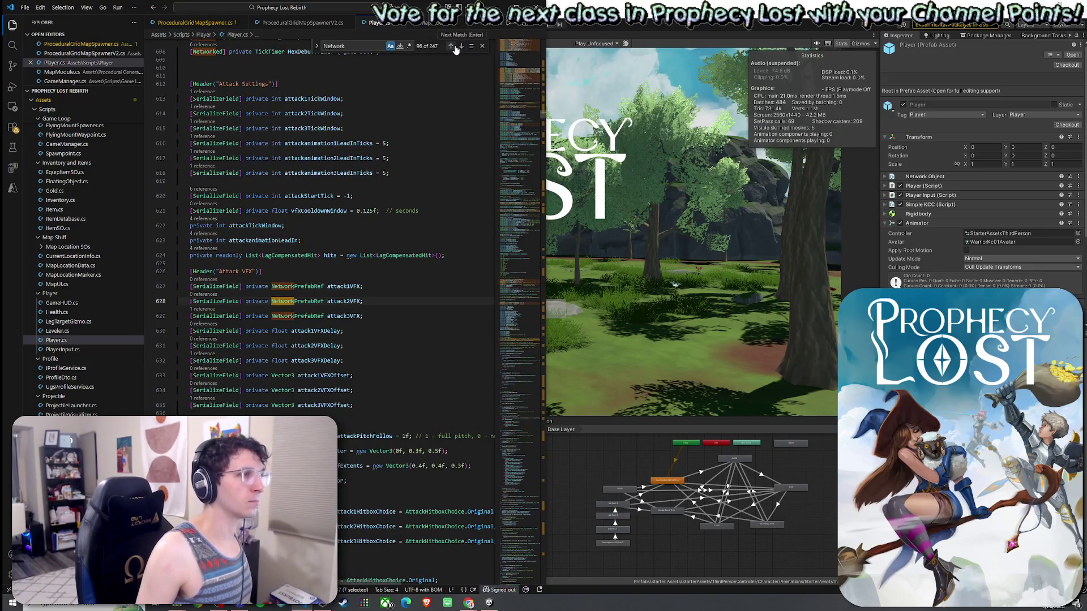
click(452, 46)
click(452, 46)
click(452, 46)
click(452, 46)
click(452, 47)
click(453, 46)
click(452, 46)
click(451, 46)
click(451, 46)
click(451, 46)
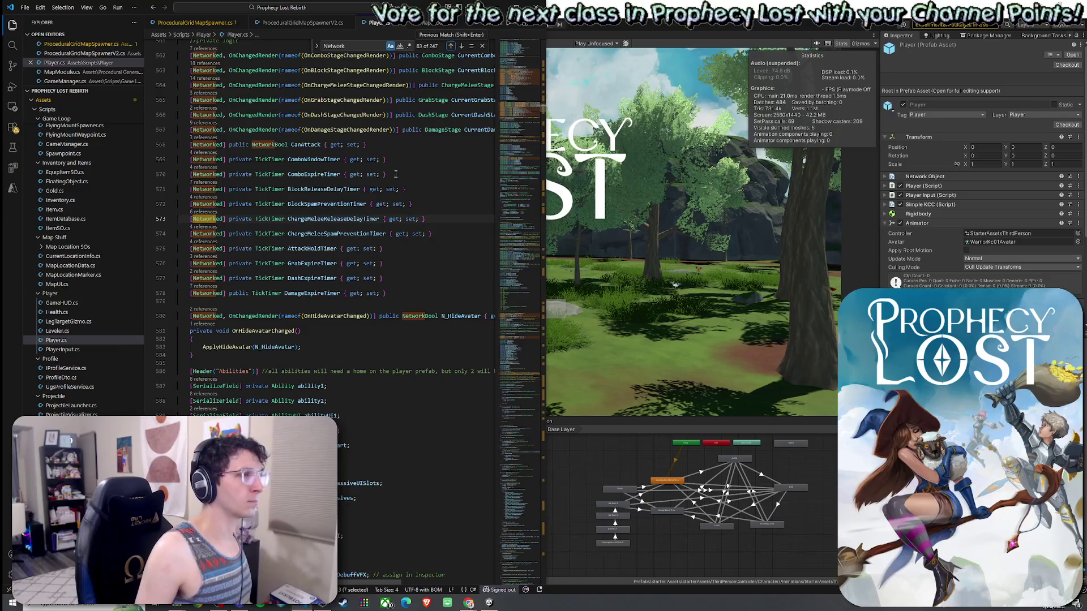
scroll(368, 340, up, 3)
Paste the [Networked] TickTimer property on a new line above the Abilities section
click(384, 441)
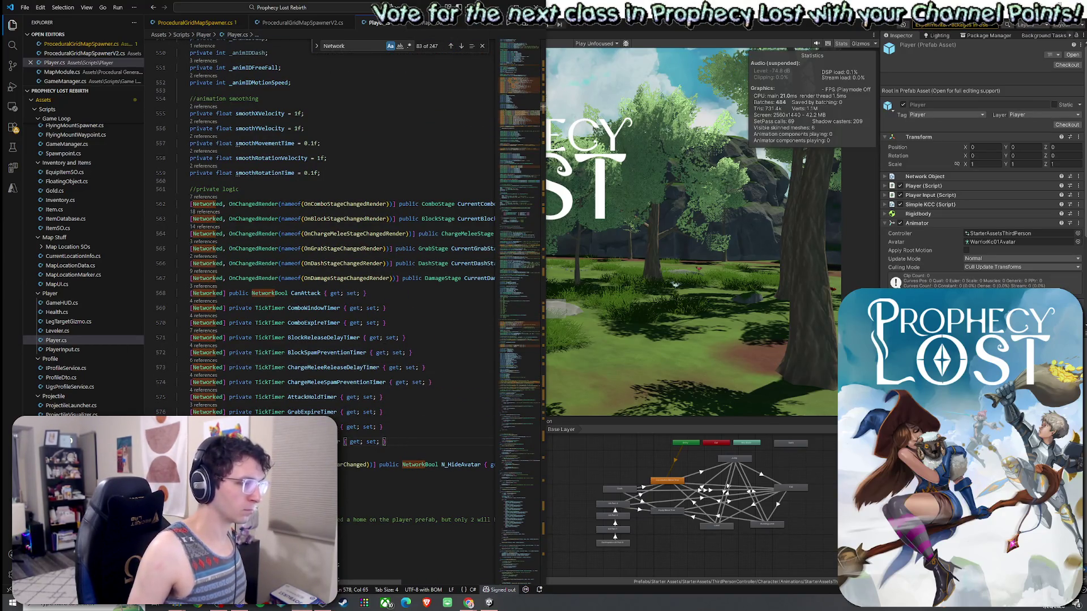
click(396, 506)
key(Return)
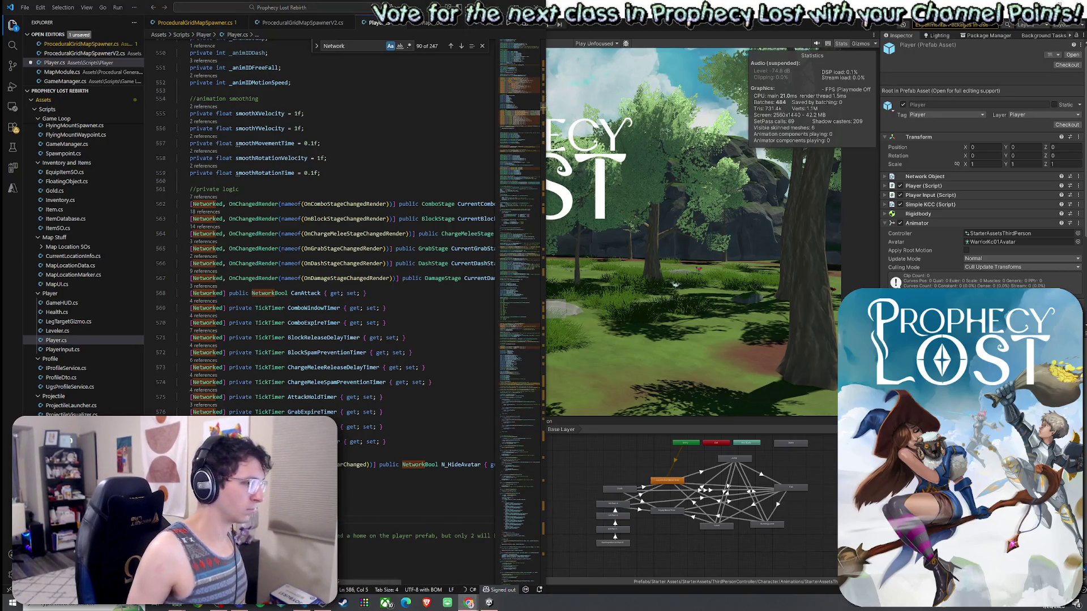
key(ctrl+v)
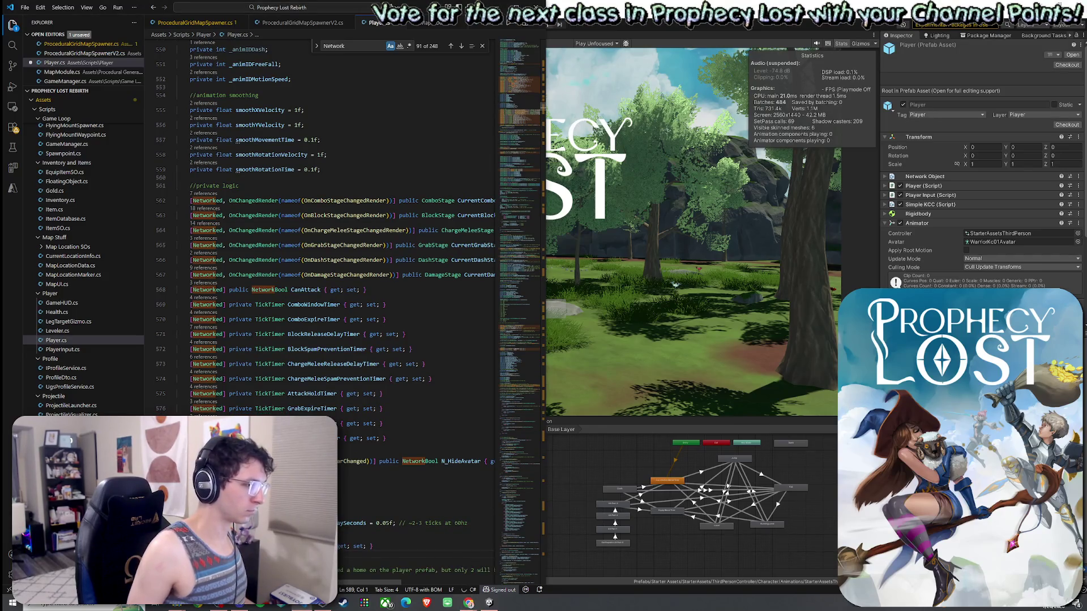
key(BackSpace)
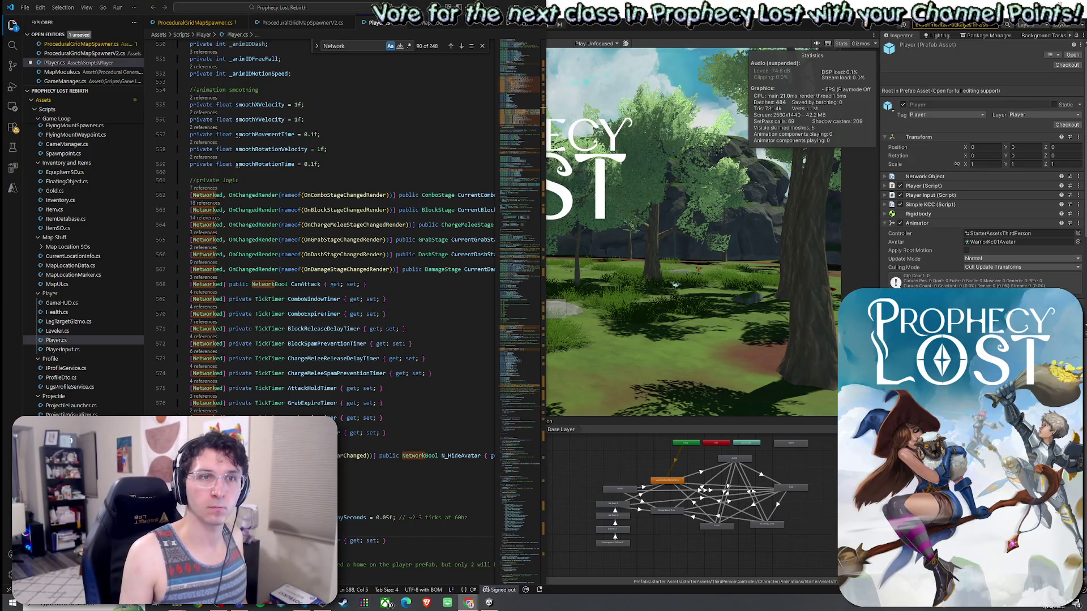
click(468, 603)
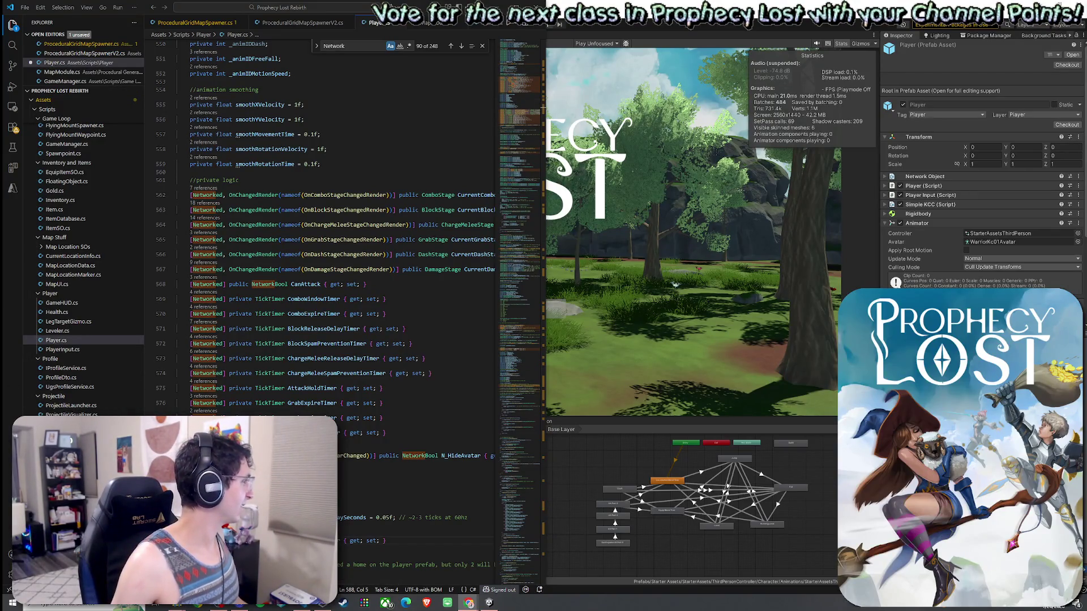
Find the ReturnToDefaultMovementState method in Player.cs and save the file
key(ctrl+f)
text(R)
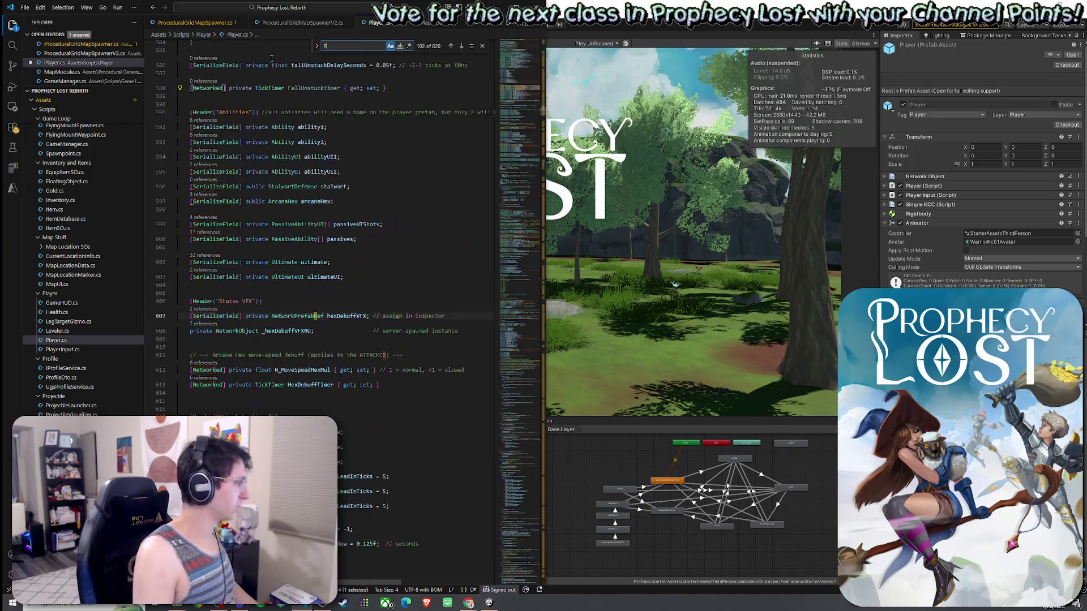
text(eturnToDefault)
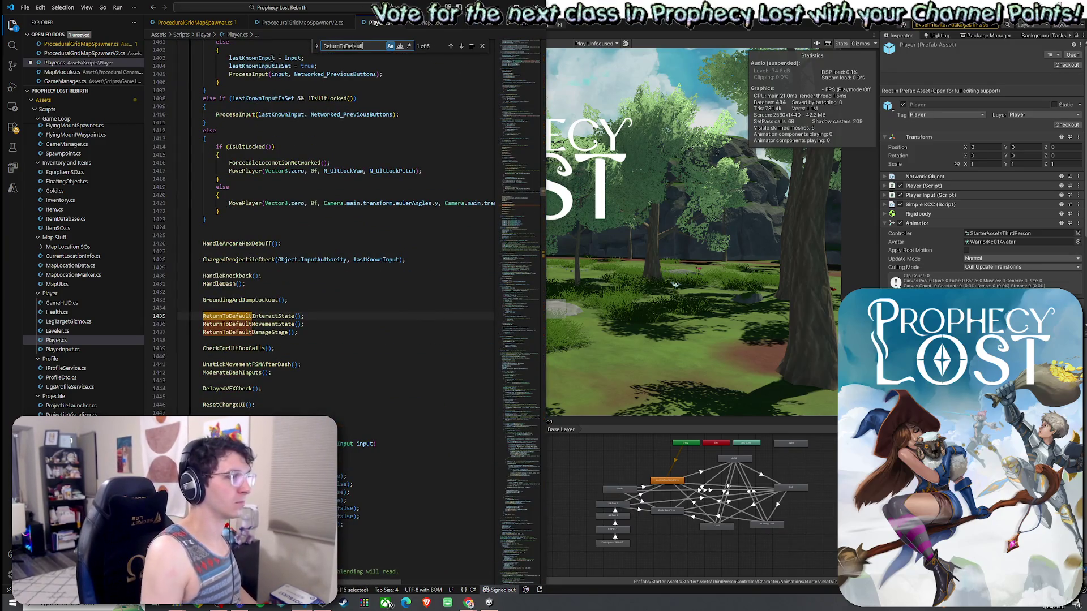
text(Movem)
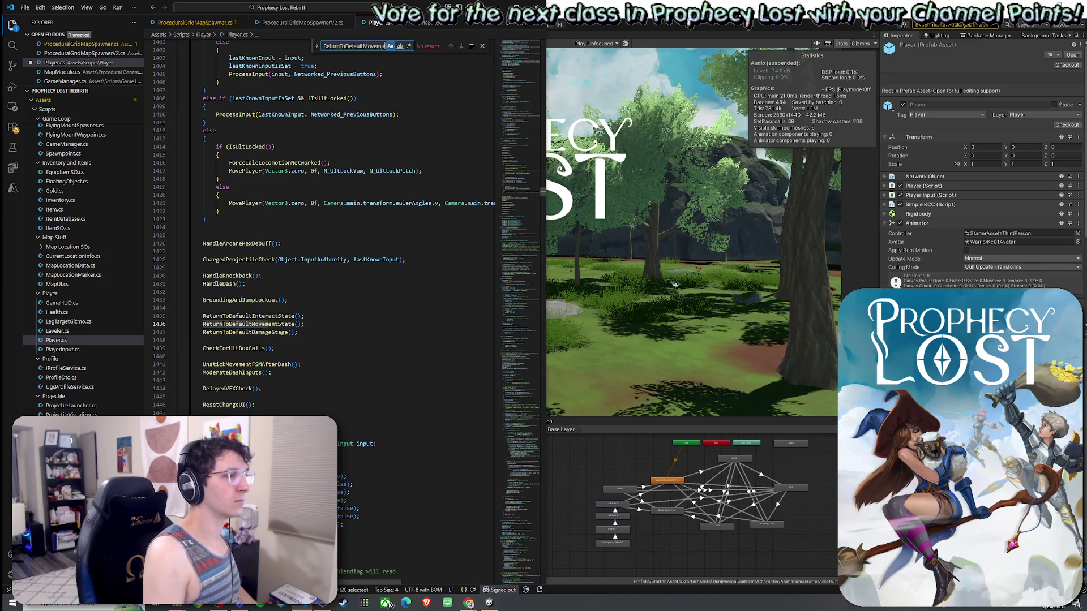
key(Return)
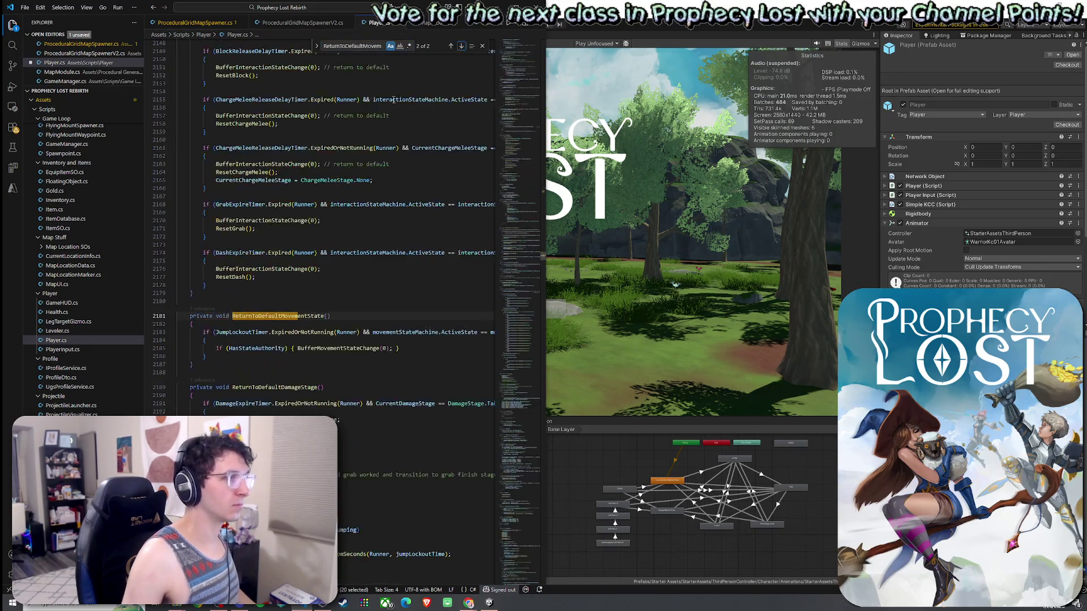
click(25, 8)
click(35, 154)
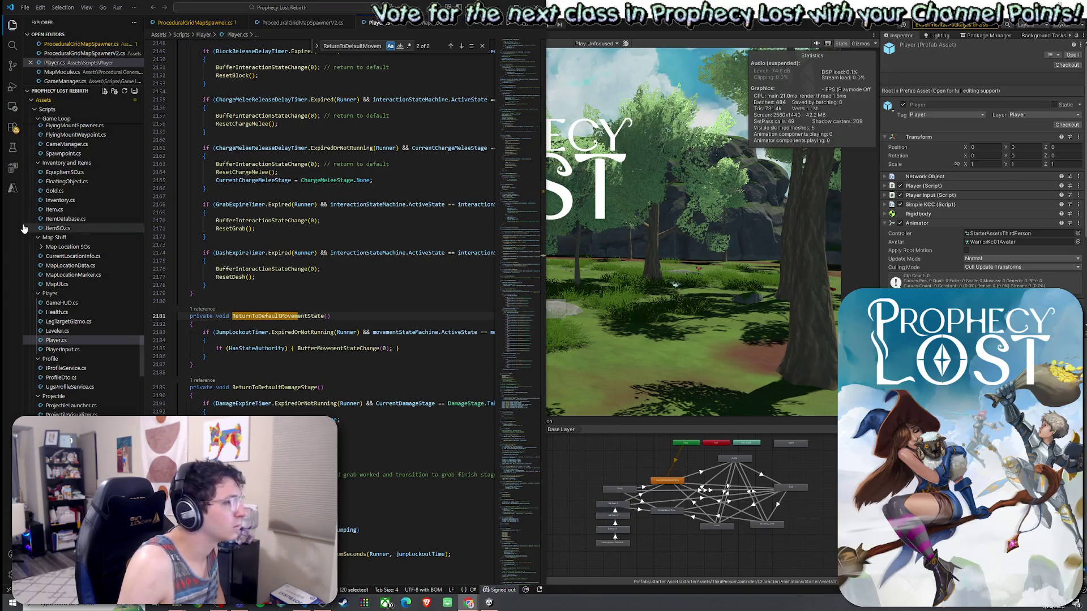
Replace the old method with the longer pasted version, indent it, and save all files
drag(206, 356, 207, 334)
key(Right)
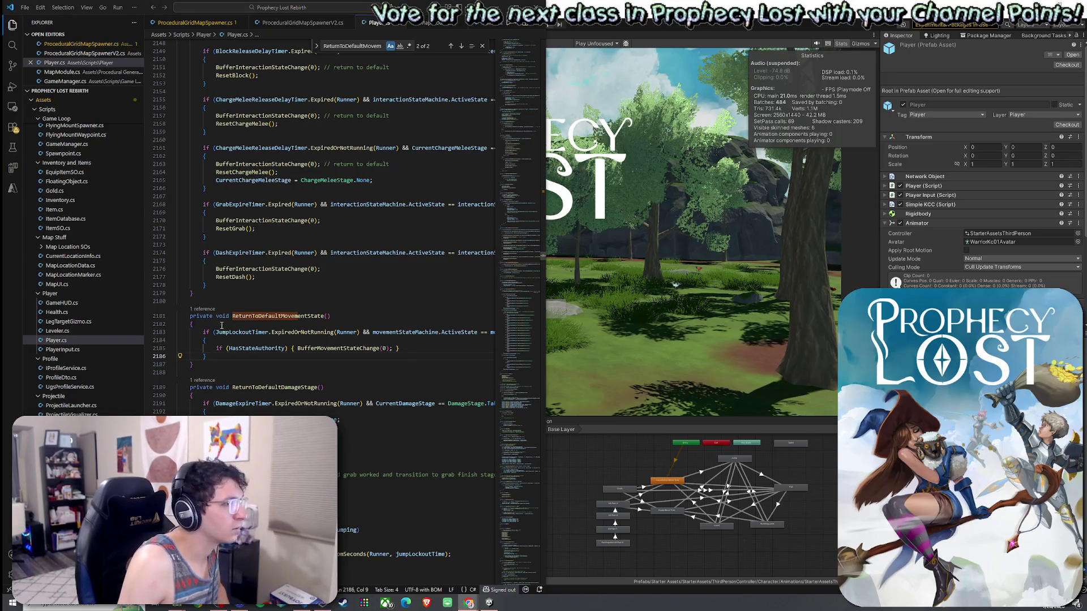
drag(194, 364, 195, 317)
key(shift+Home)
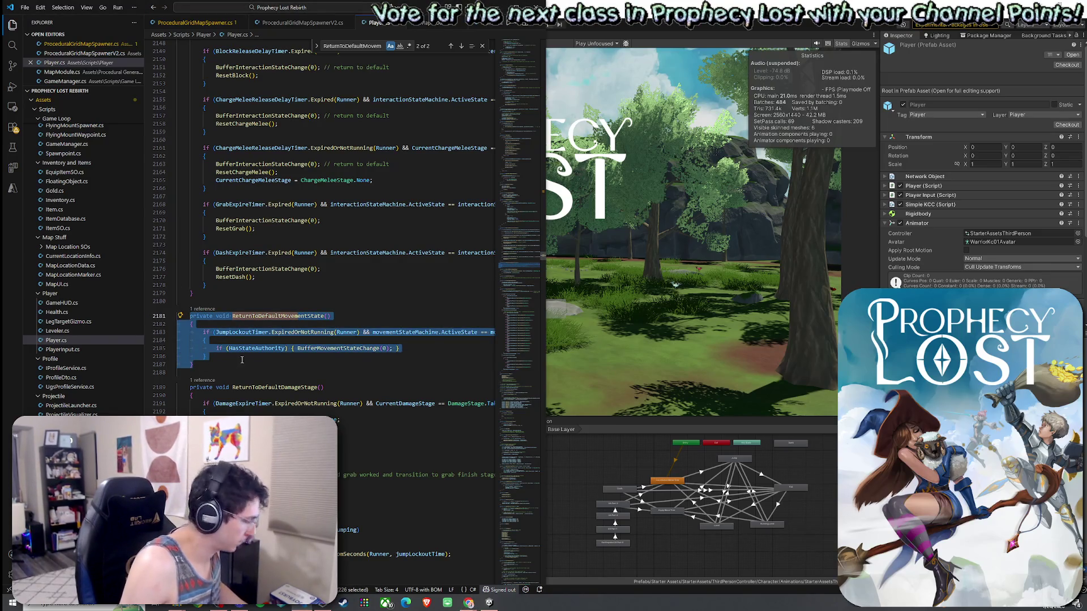
key(ctrl+v)
shift+click(178, 242)
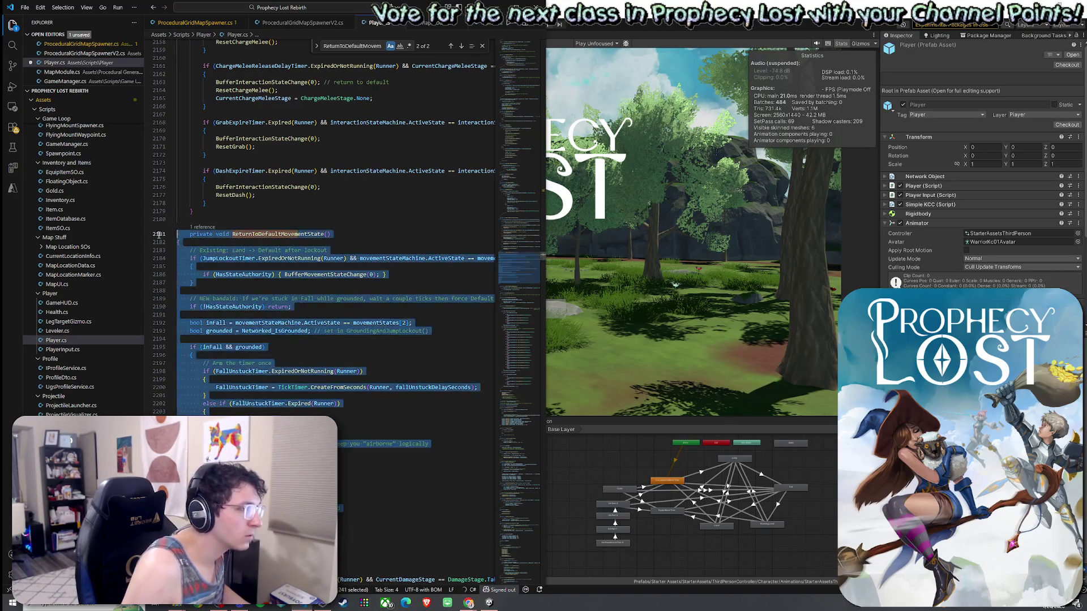
key(Tab)
click(64, 8)
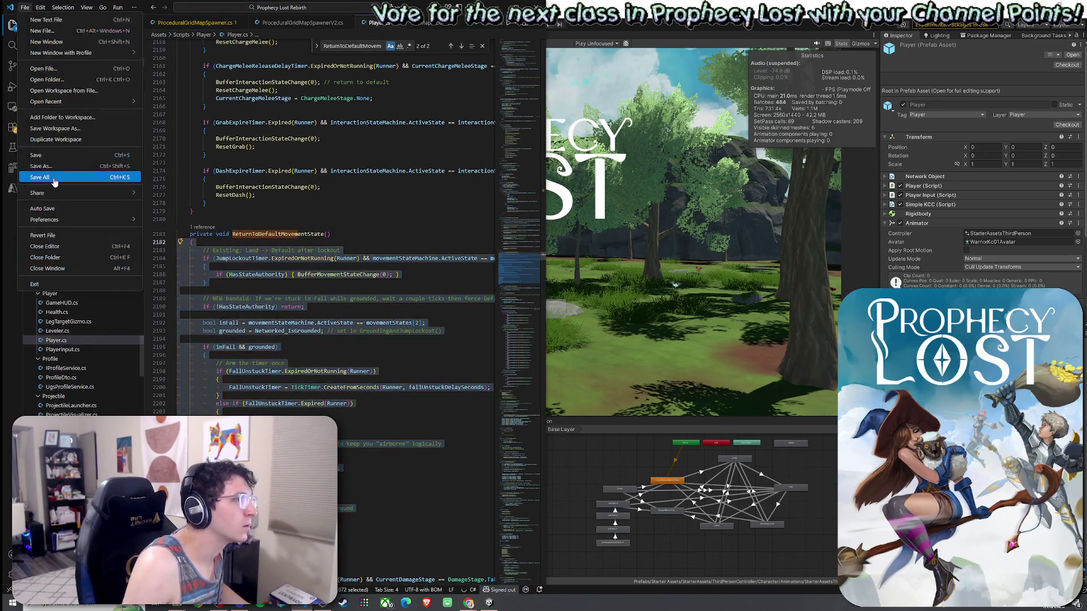
click(545, 104)
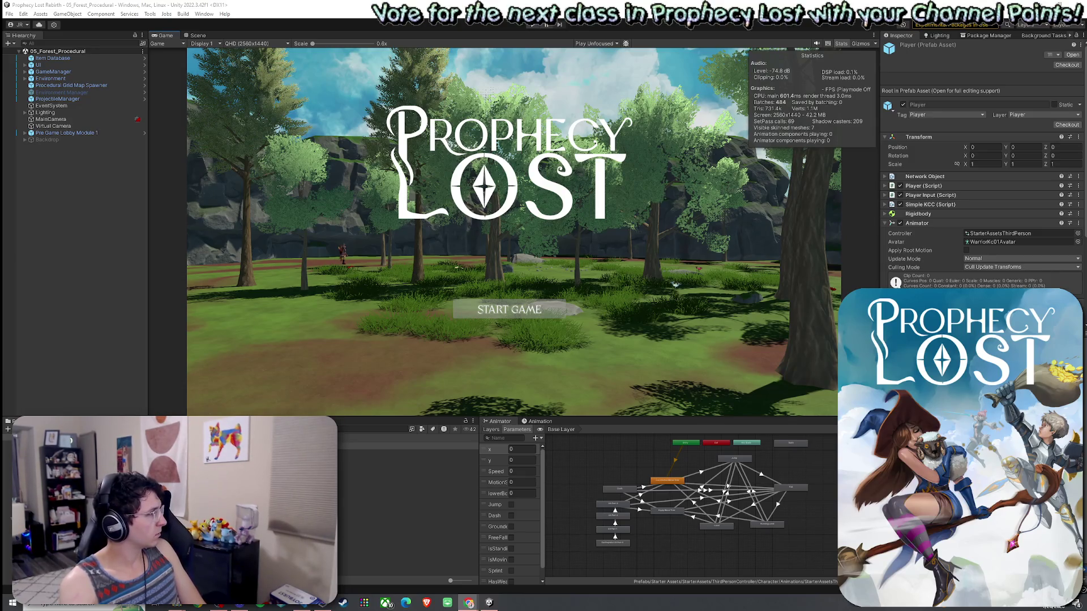
Enter play mode with the updated code and start a match from the Prophecy Lost title screen
click(26, 15)
click(545, 24)
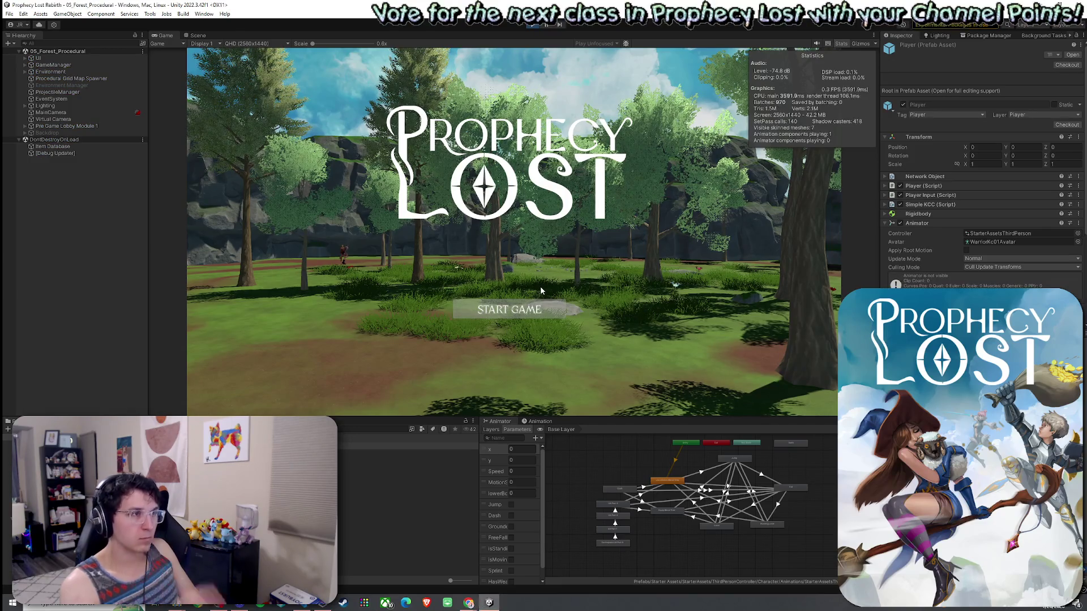
click(515, 311)
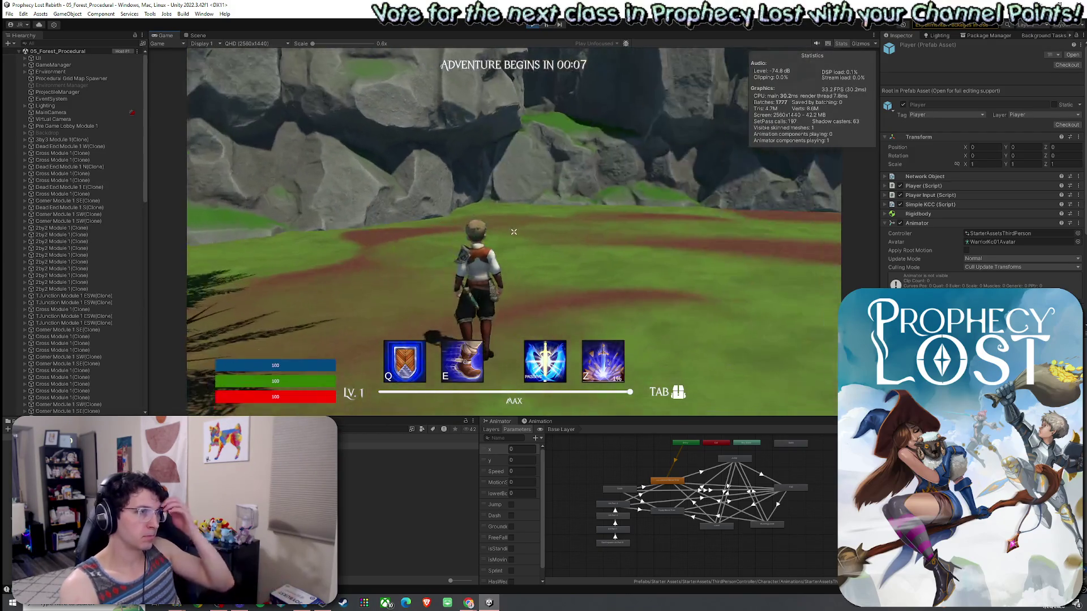
Run the character into the woods, toggle the inventory, and ready the sword
key(w)
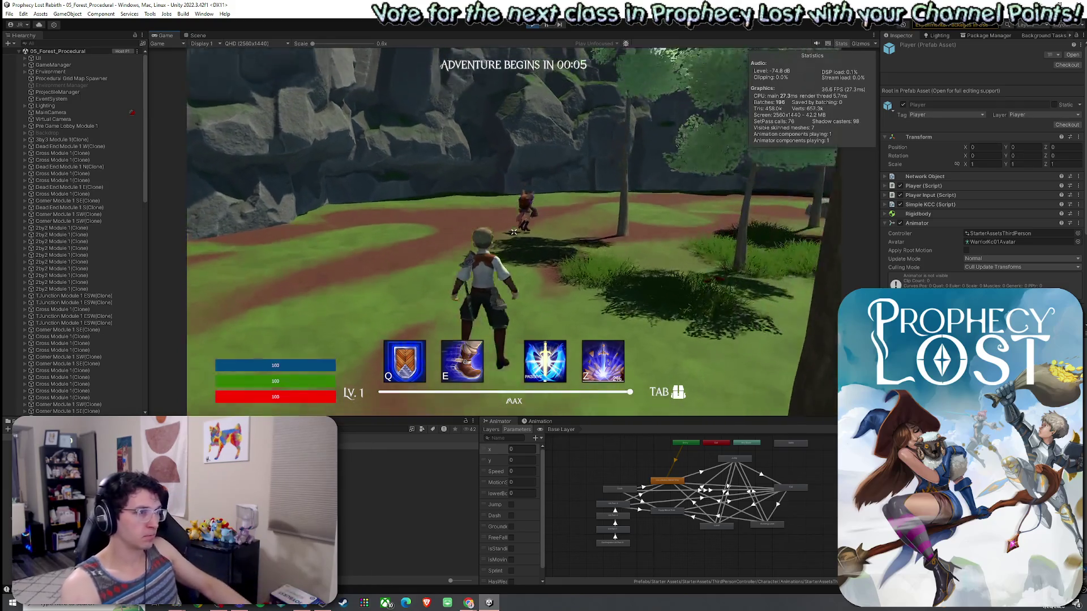
key(w)
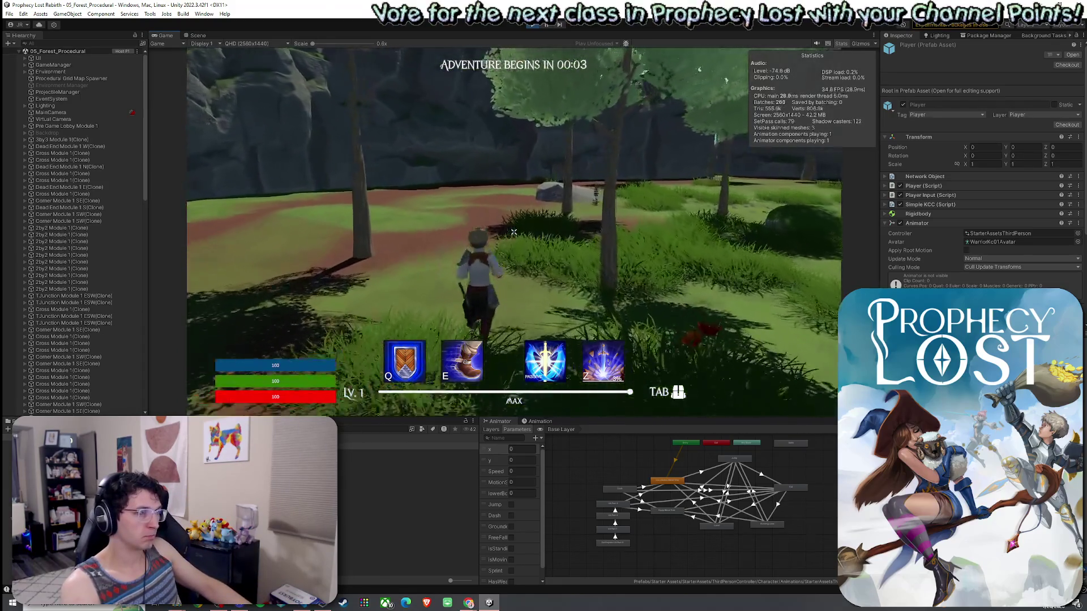
key(w)
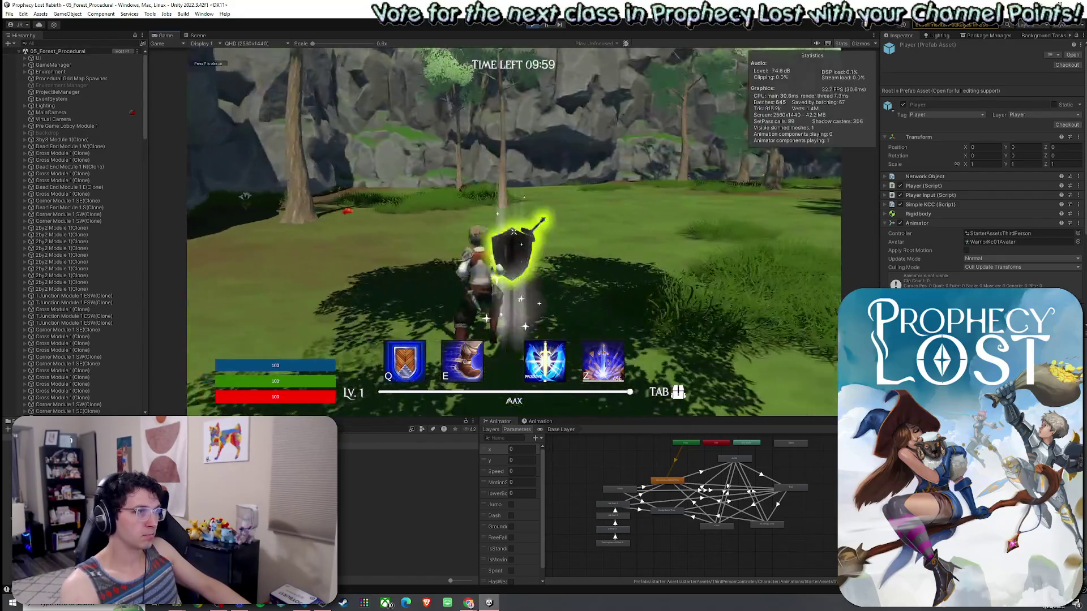
key(Tab)
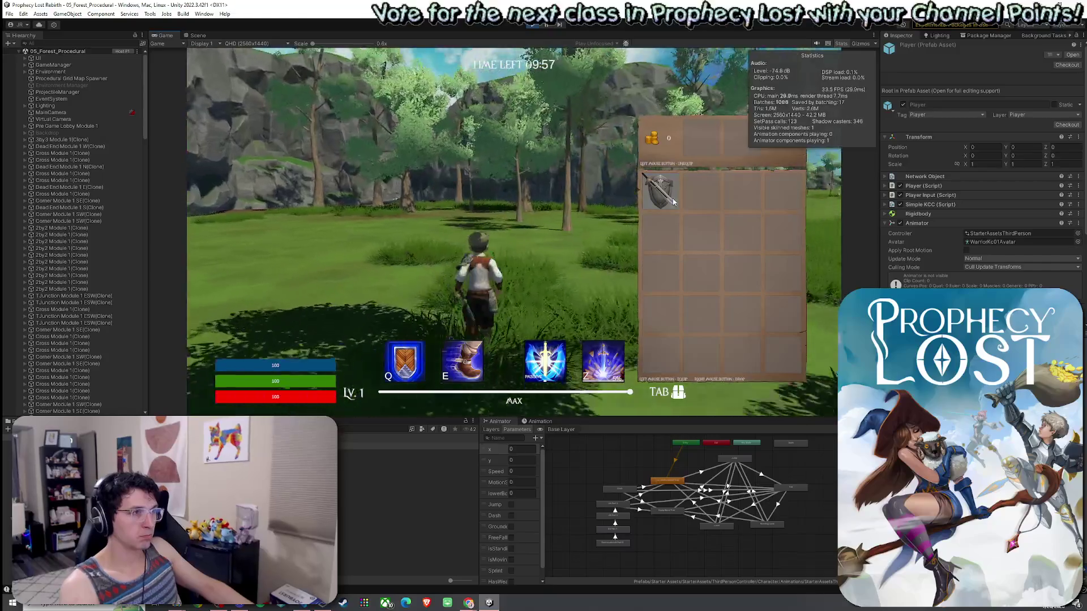
key(Tab)
key(Tab)
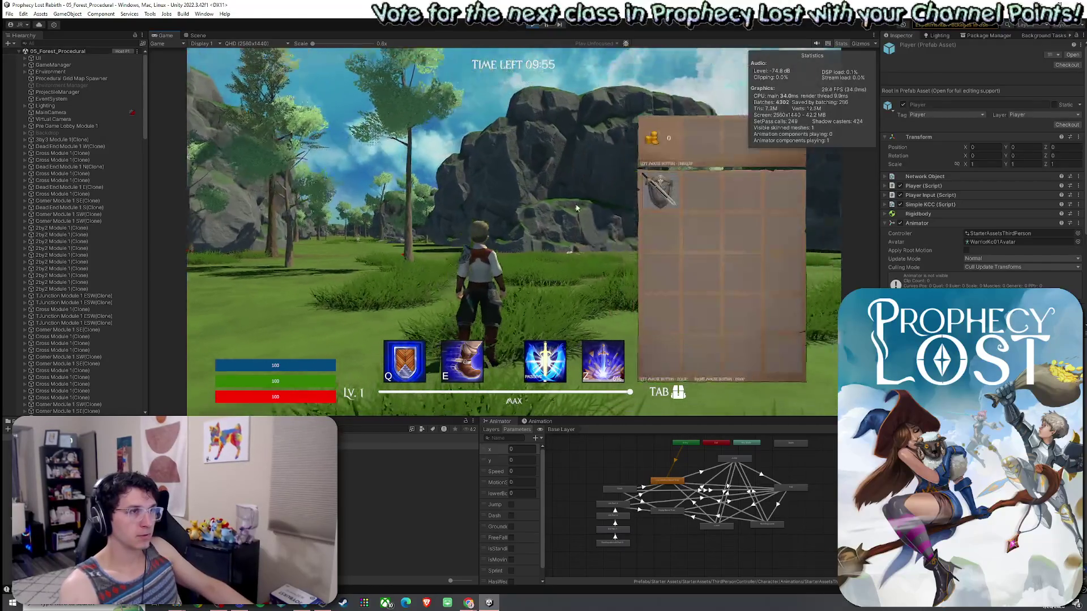
key(Tab)
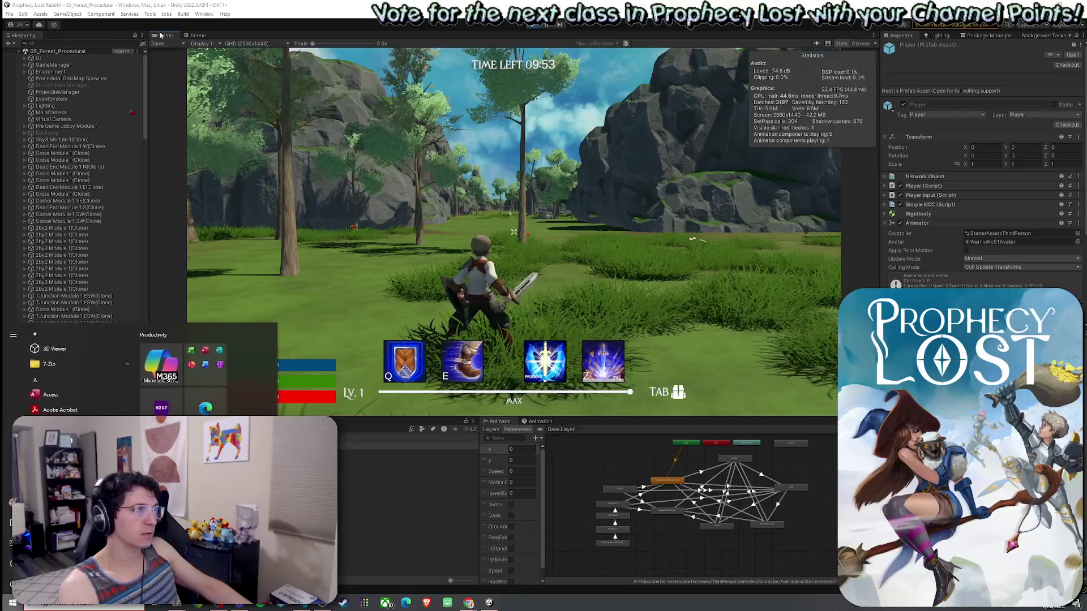
Maximize the Game view, restore the layout, re-enlarge it, then use the E ability and swing the sword
key(shift+space)
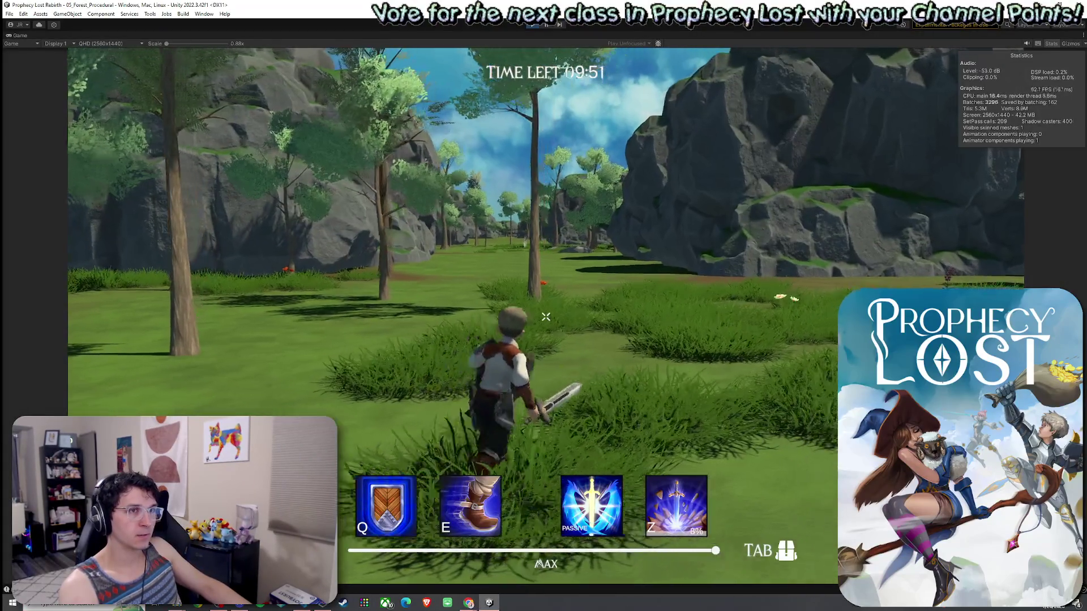
key(super)
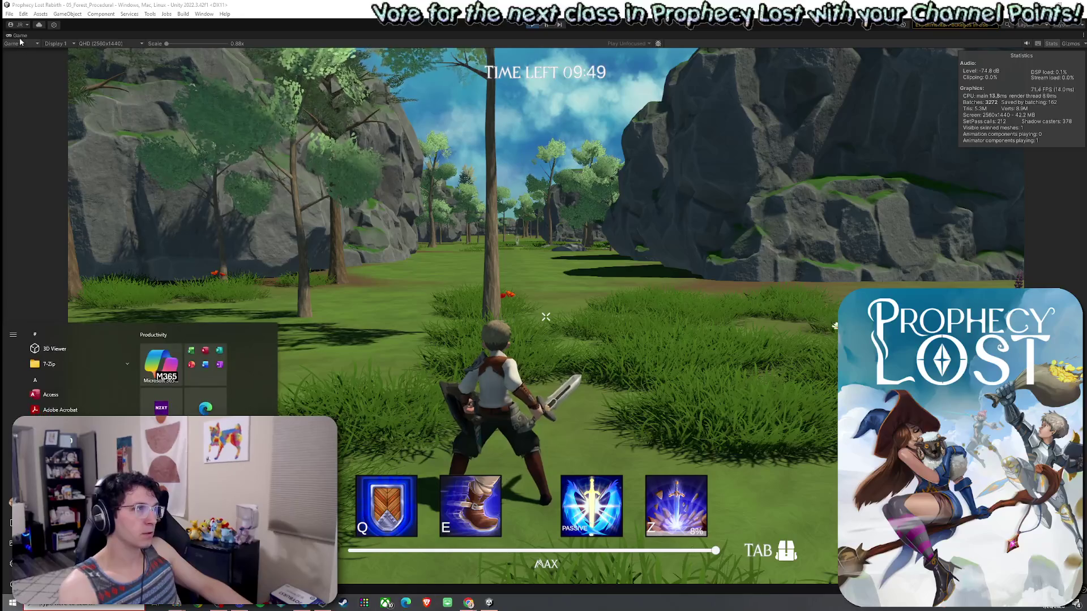
double_click(20, 36)
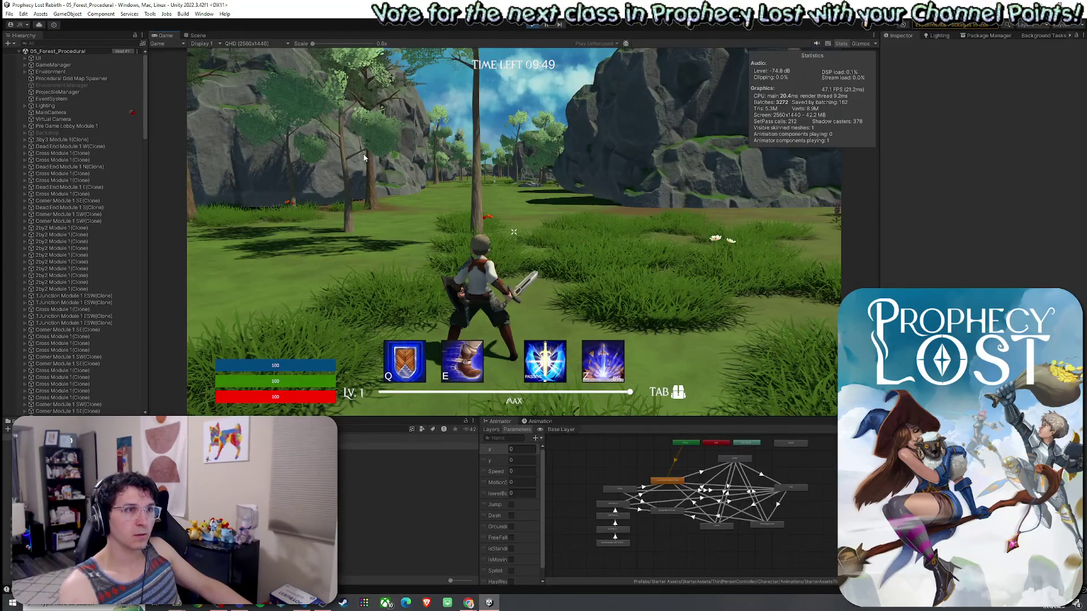
click(364, 158)
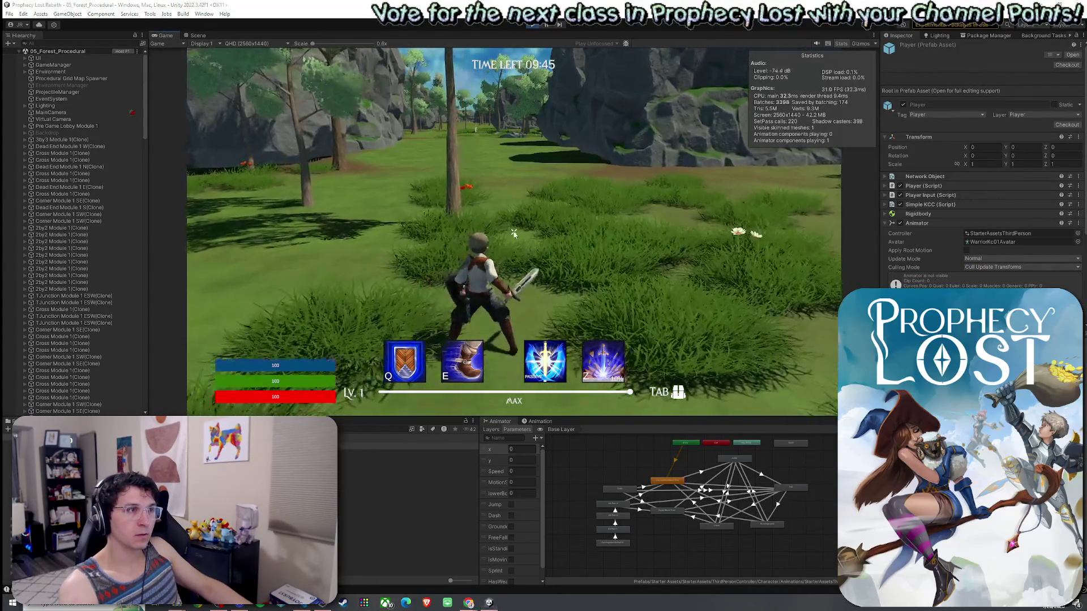
key(shift+space)
key(e)
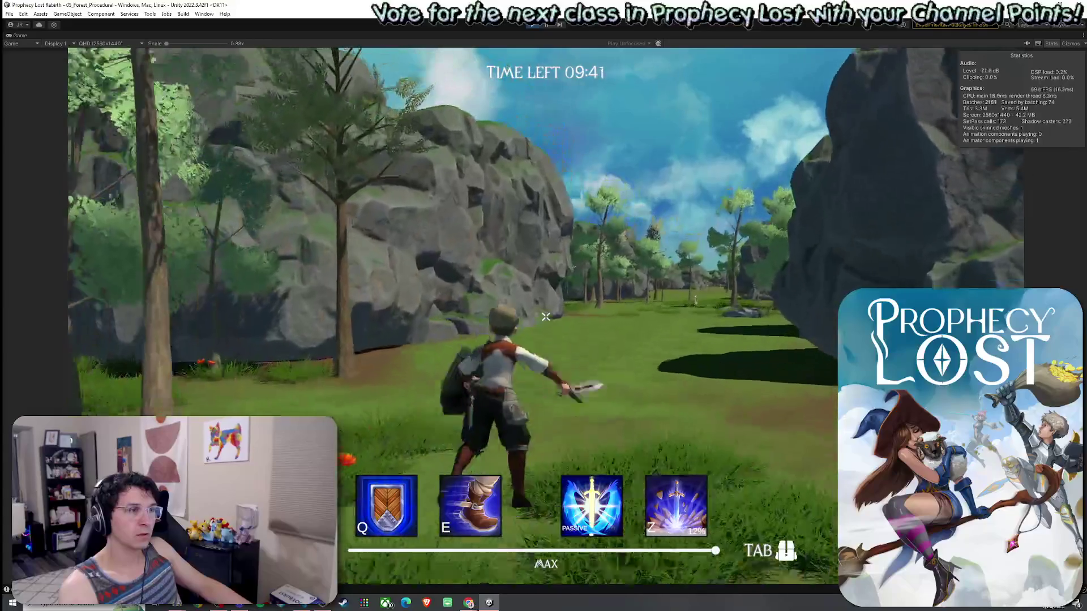
click(545, 317)
Run across the field toward the cliffs with a slash wave and boots dash, then stop the game
key(w)
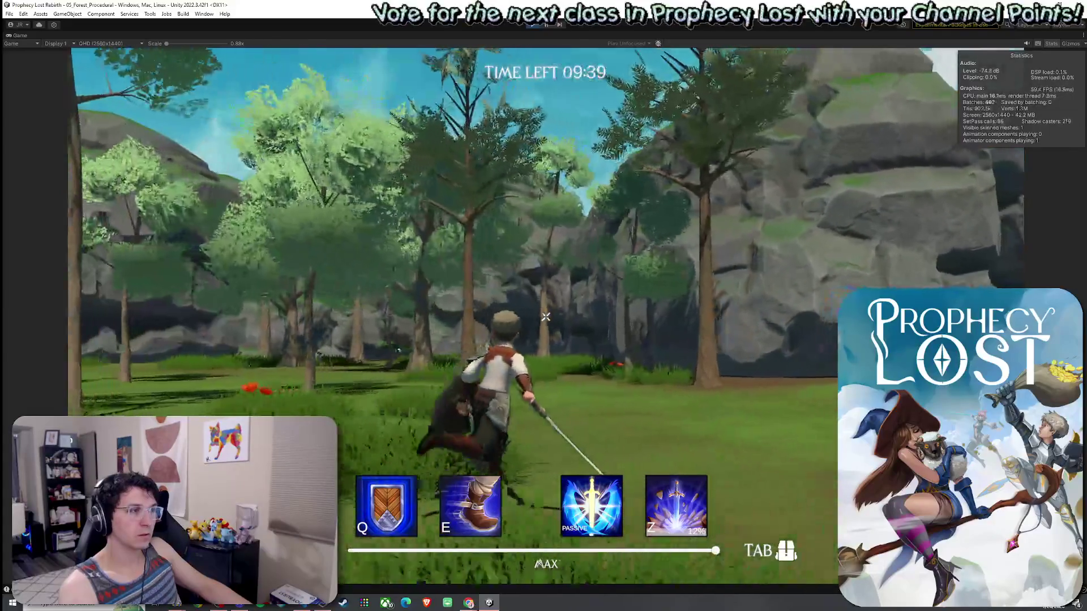
key(w)
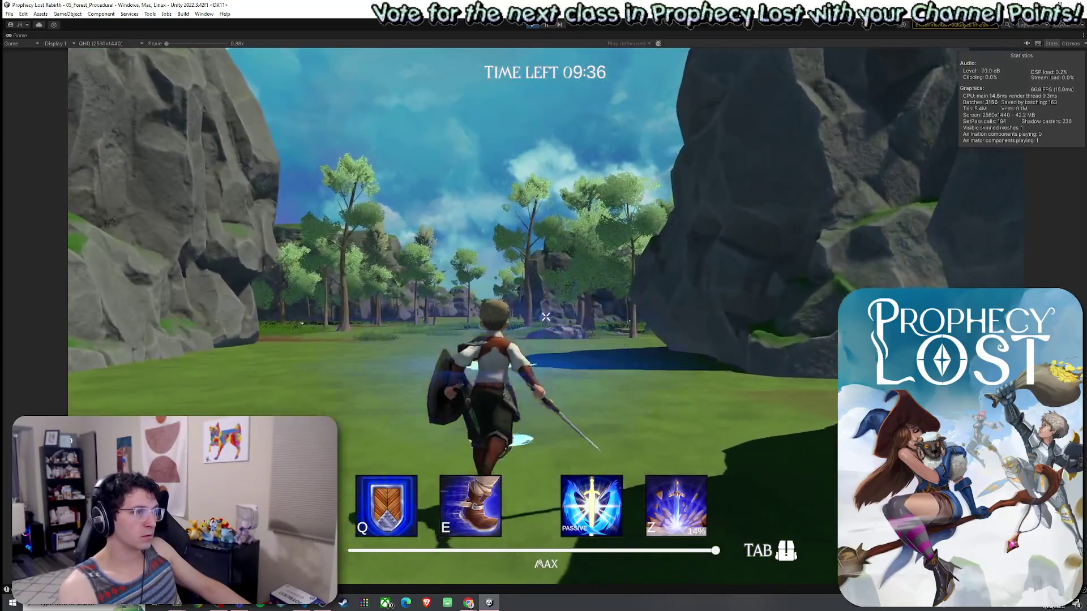
click(545, 317)
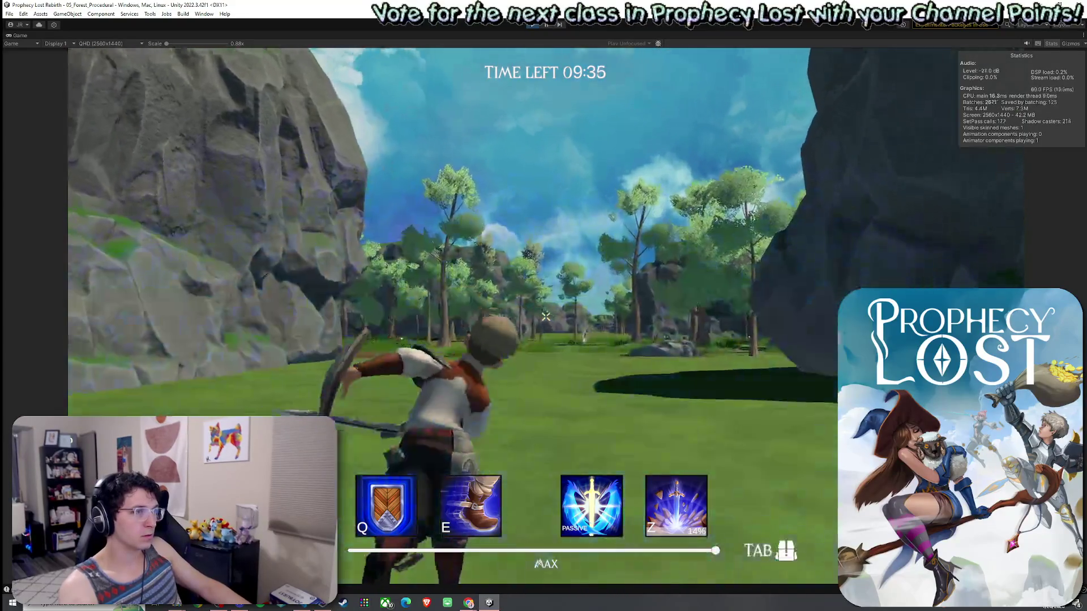
key(w)
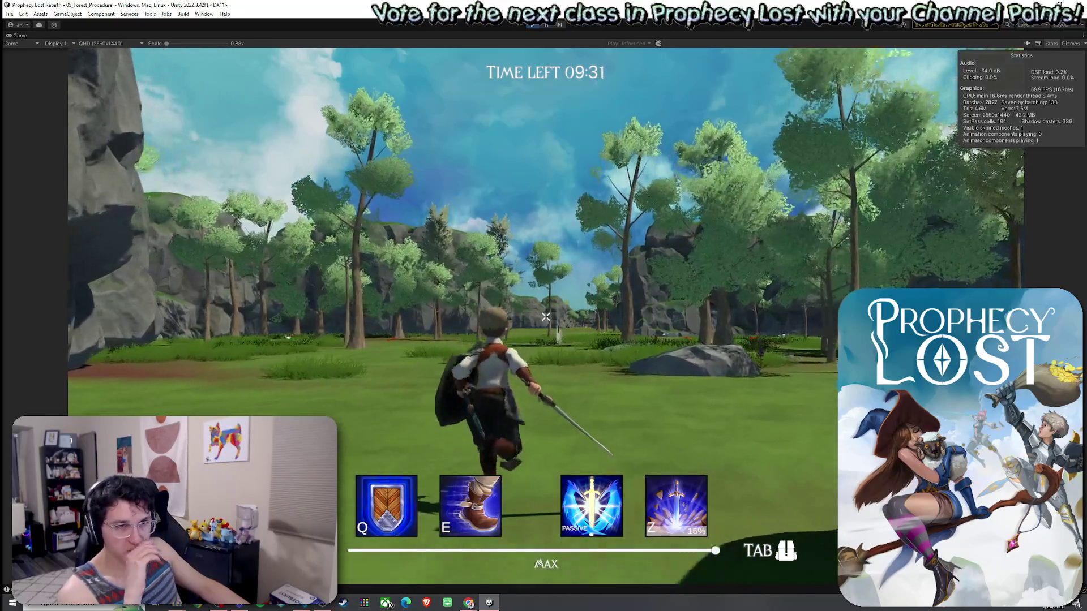
key(e)
key(w)
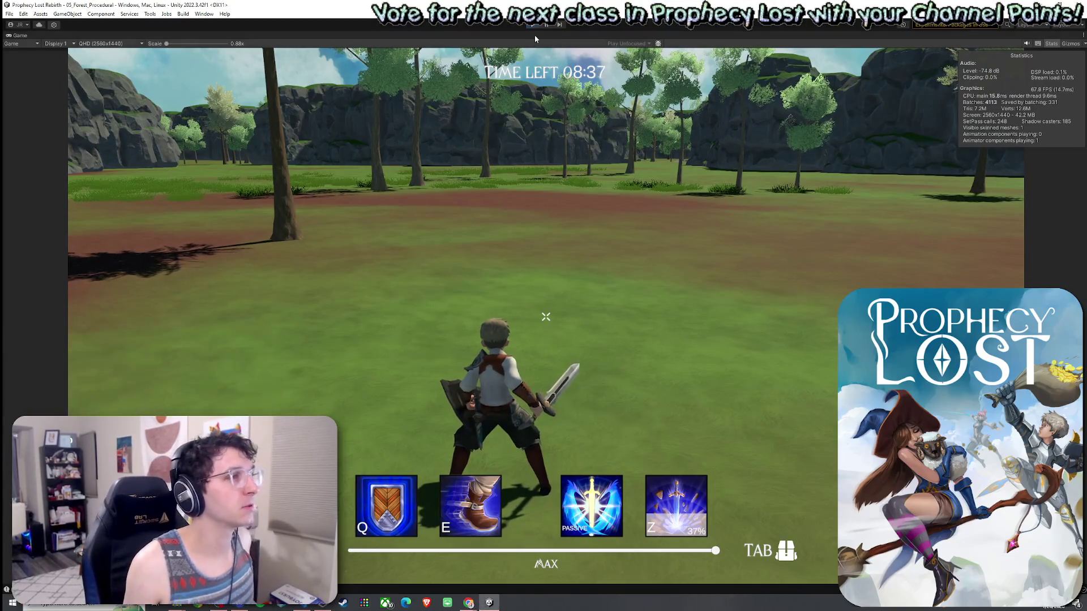
key(ctrl+p)
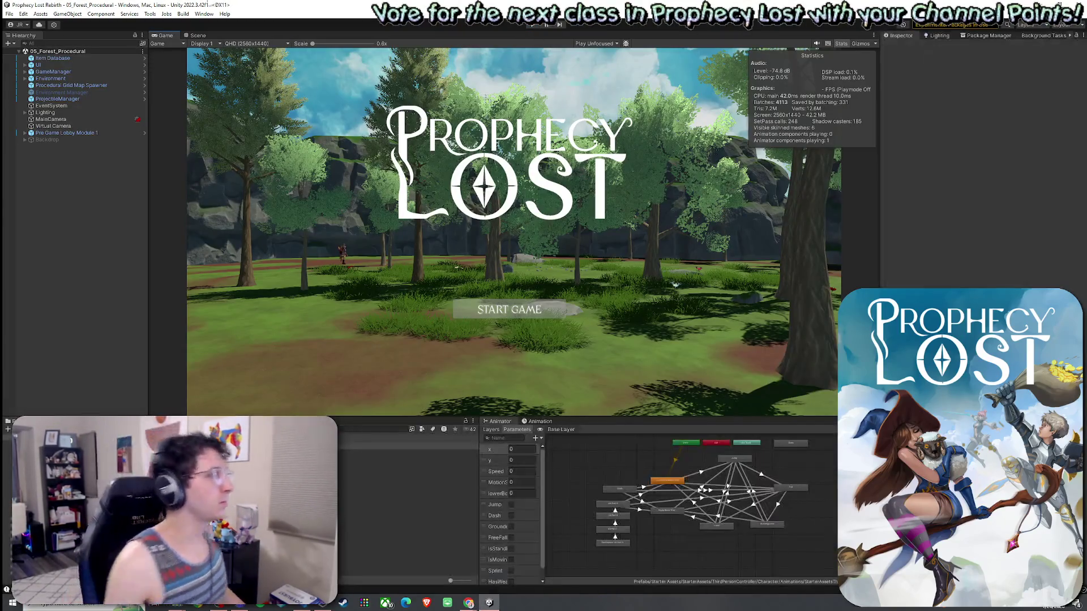
Save the scene and switch the Scene view to 3D
click(10, 13)
click(29, 54)
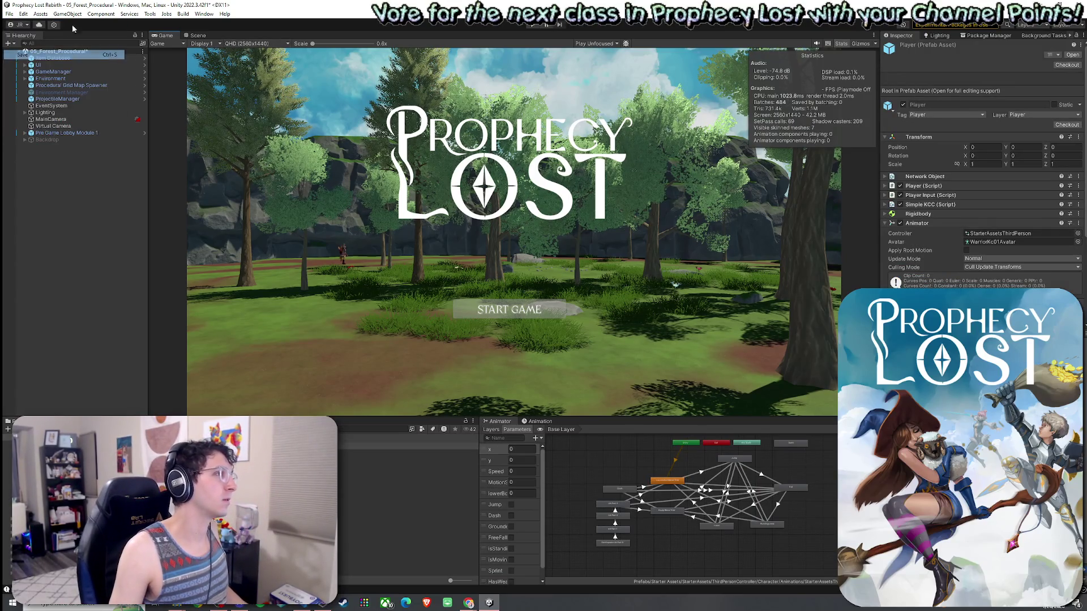
click(197, 36)
key(ctrl+s)
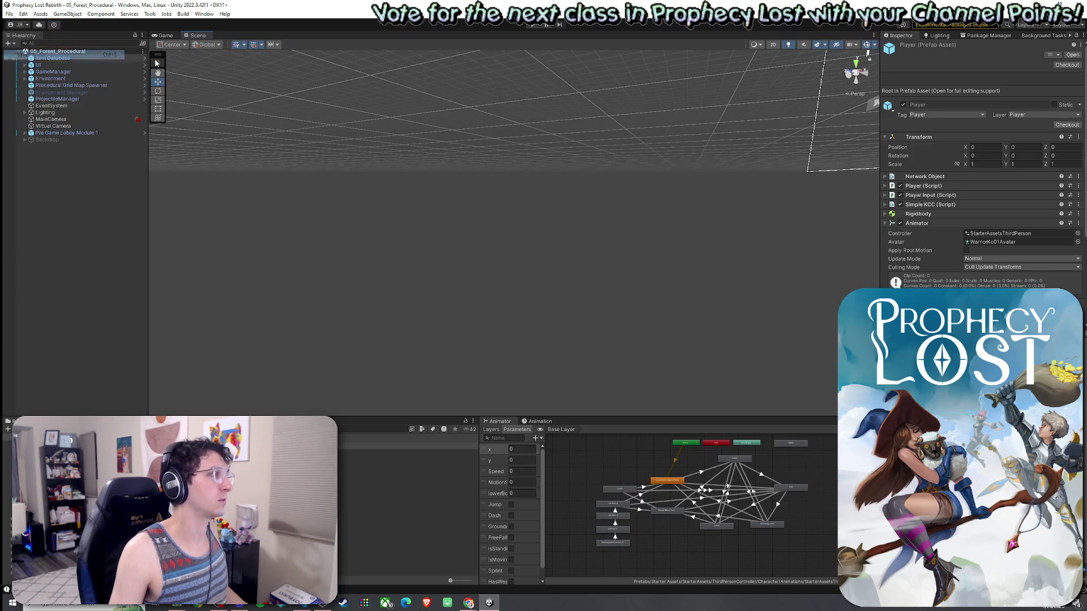
Frame the spawner and Pre Game Lobby Module 1, orbit overhead of the forest, and save the scene
double_click(66, 85)
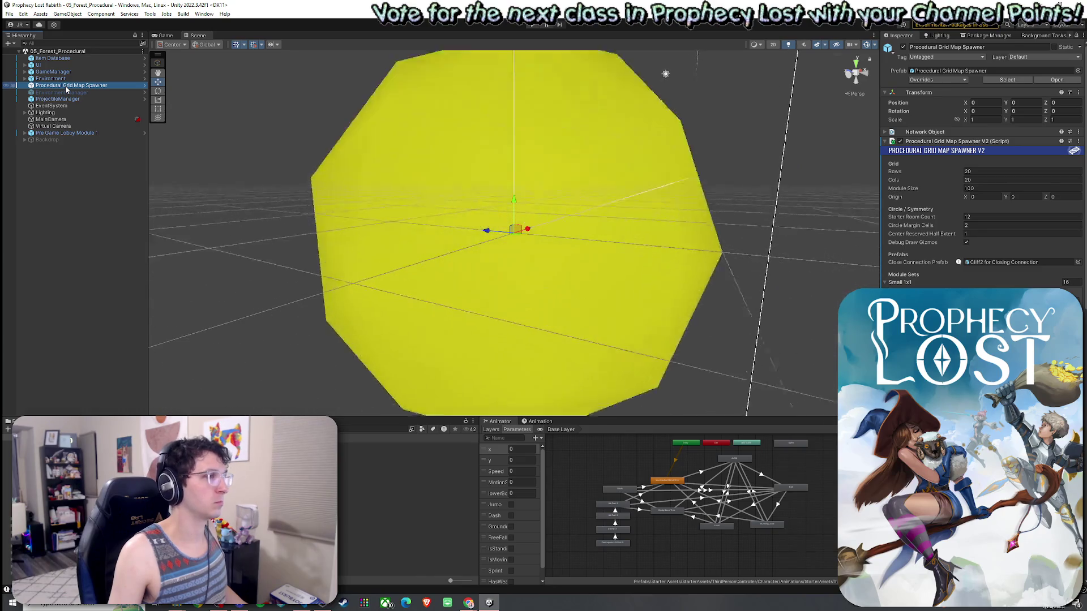
mouse_move(461, 187)
mouse_down()
mouse_move(671, 197)
mouse_move(134, 192)
mouse_up()
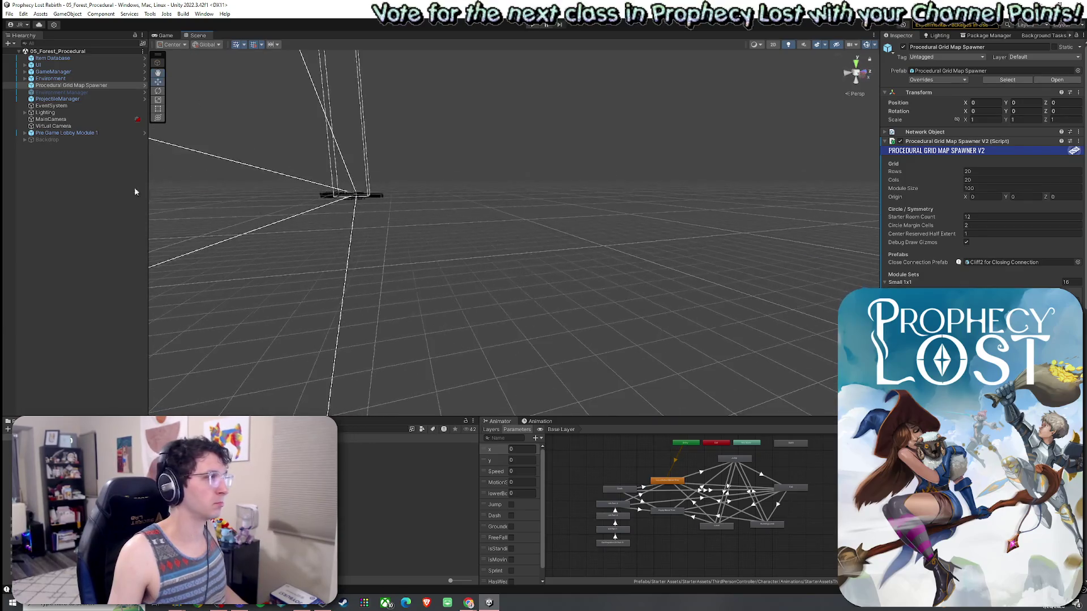
double_click(69, 132)
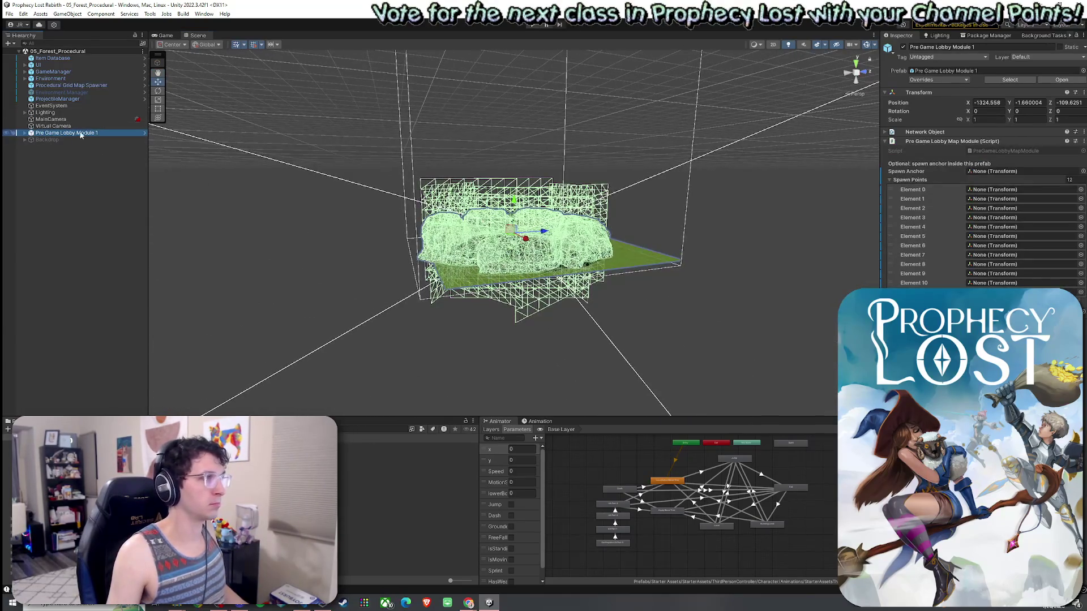
scroll(509, 238, up, 10)
mouse_move(649, 250)
mouse_down()
mouse_move(447, 260)
mouse_move(353, 220)
mouse_up()
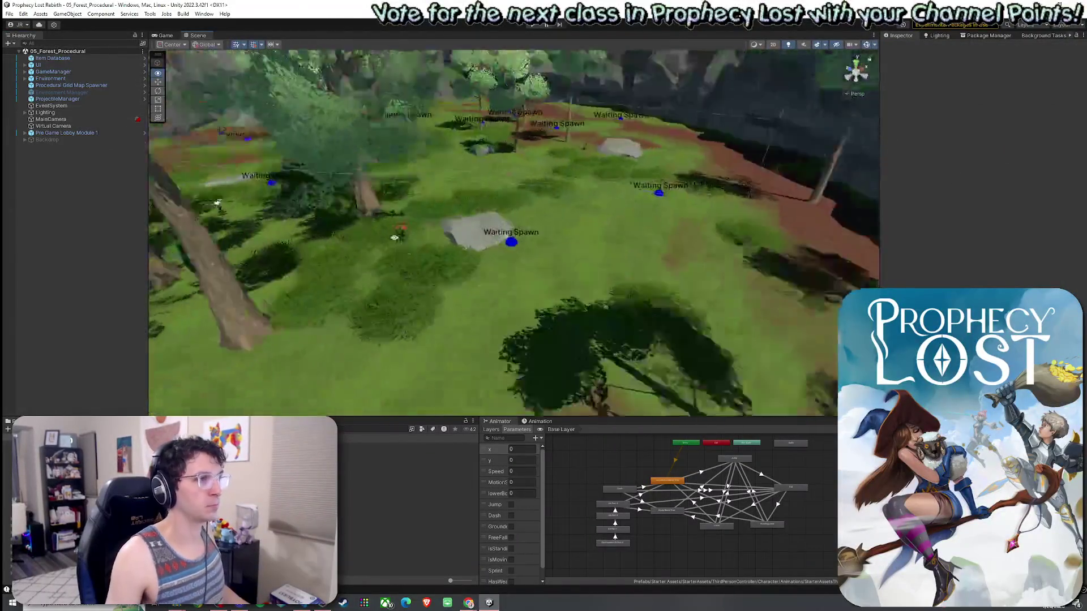
click(10, 15)
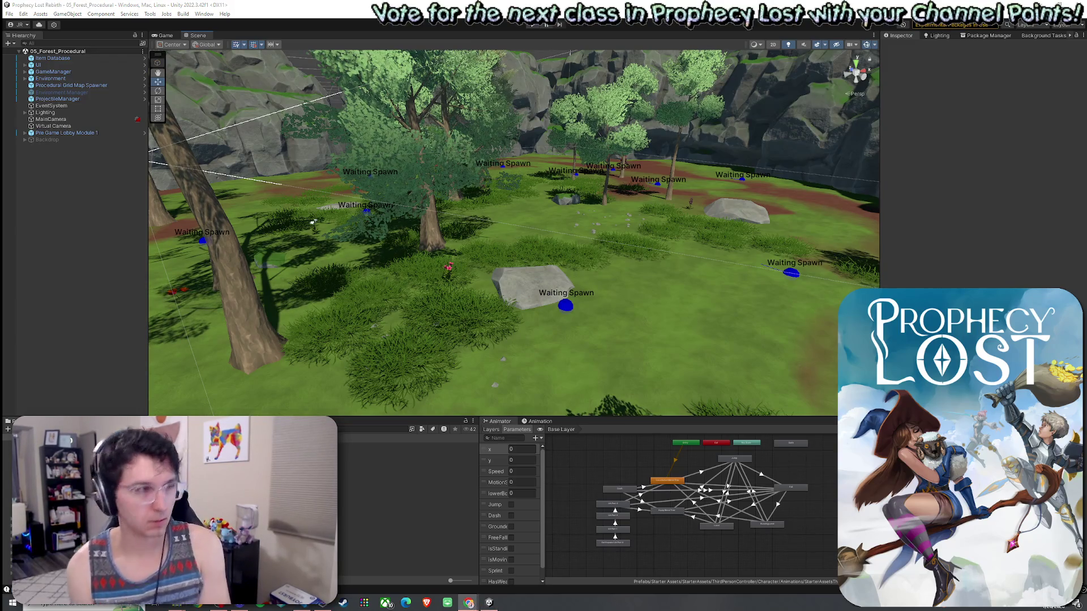
click(9, 14)
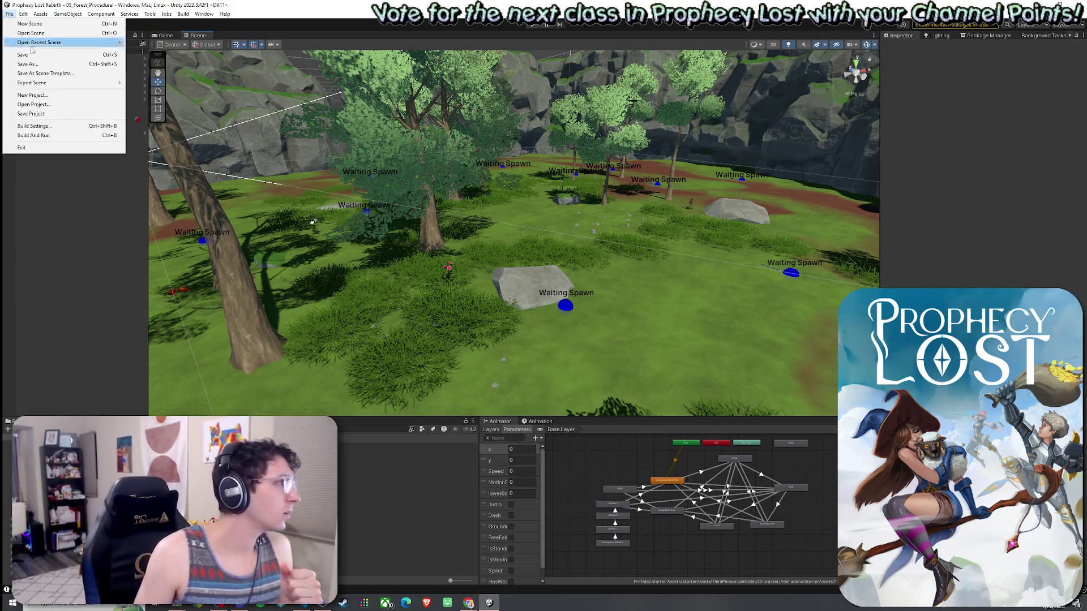
click(34, 57)
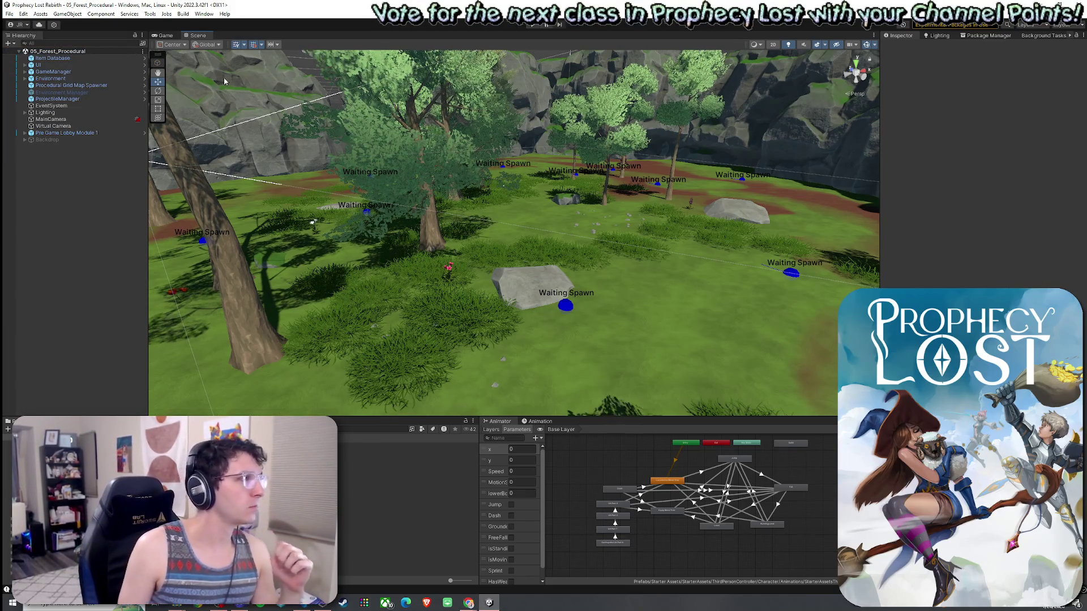
Enlarge the Game view taller and wider, set its scale back to 0.75x, and enter play mode
click(166, 35)
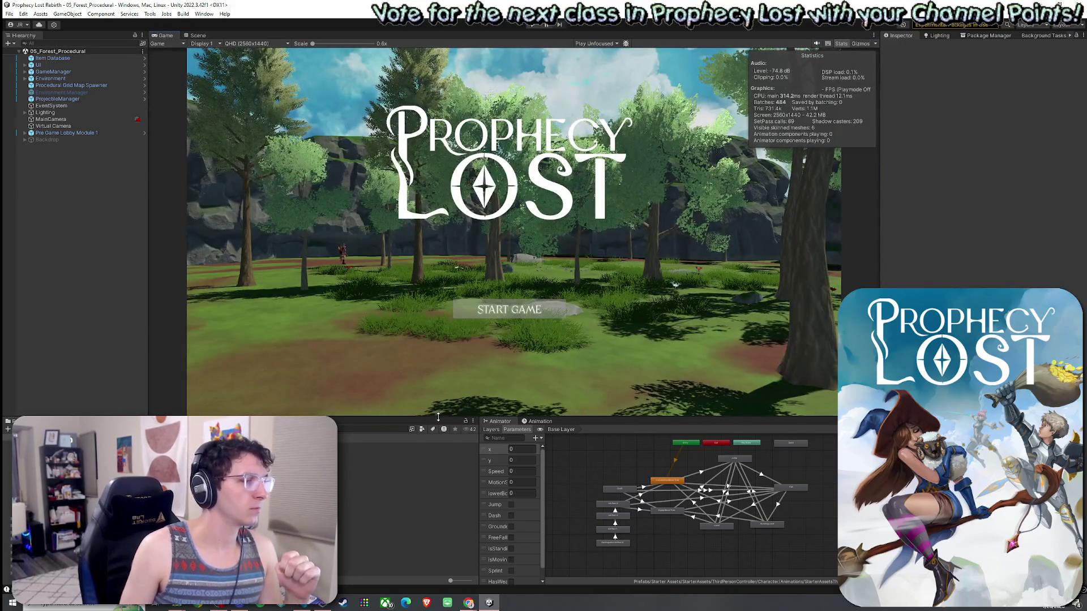
drag(454, 417, 454, 507)
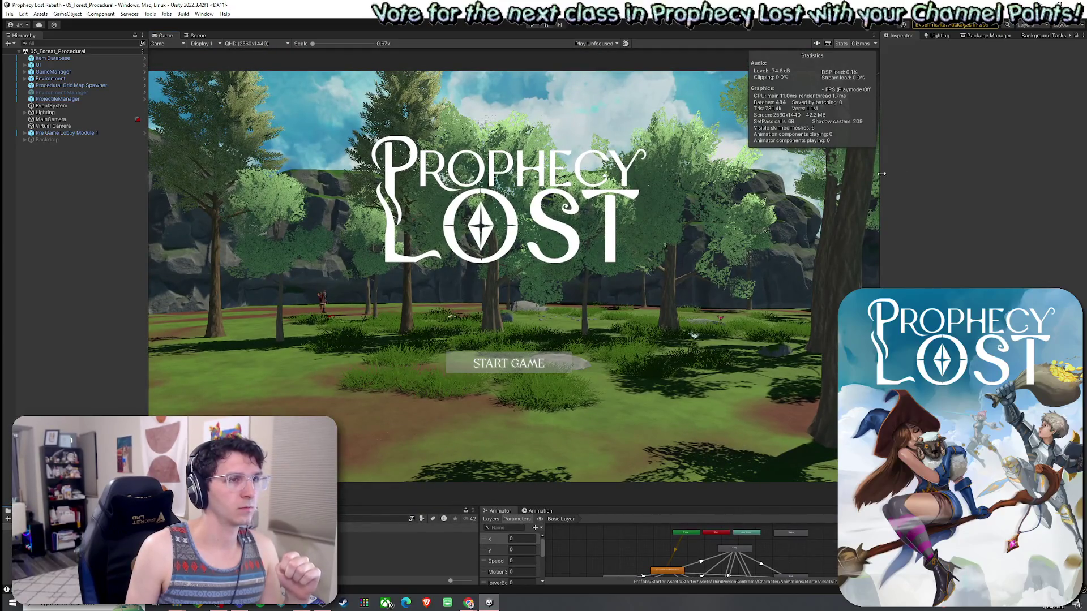
drag(881, 174, 977, 174)
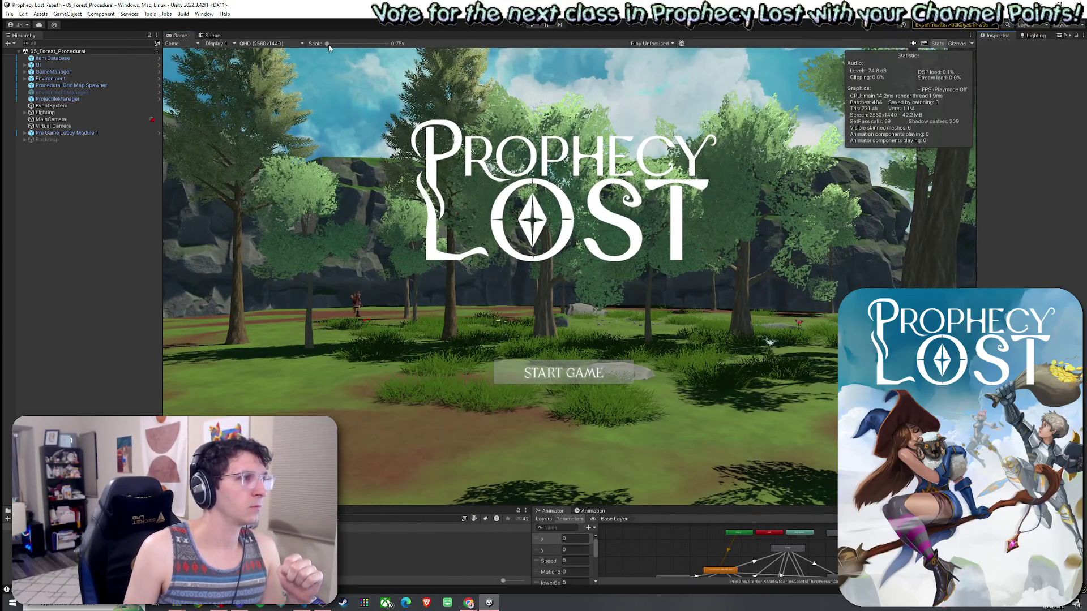
drag(327, 44, 437, 52)
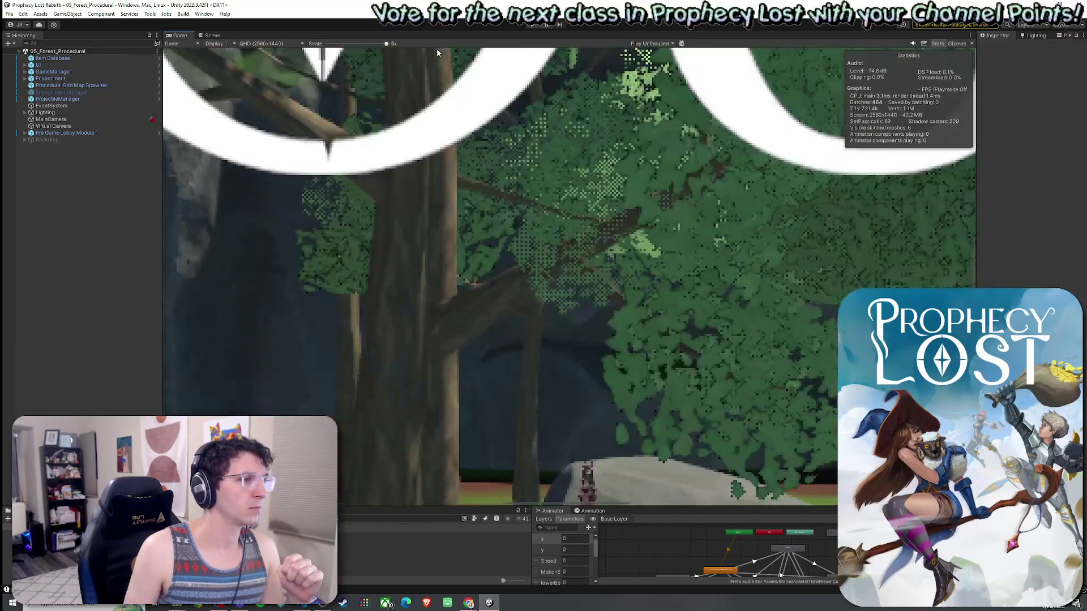
scroll(436, 49, down, 5)
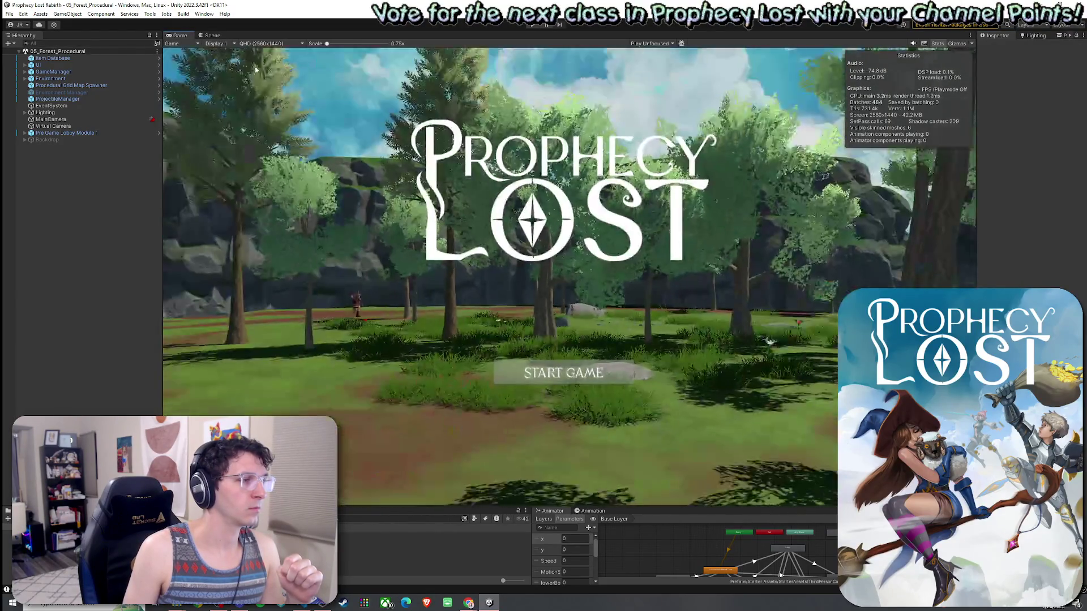
click(532, 24)
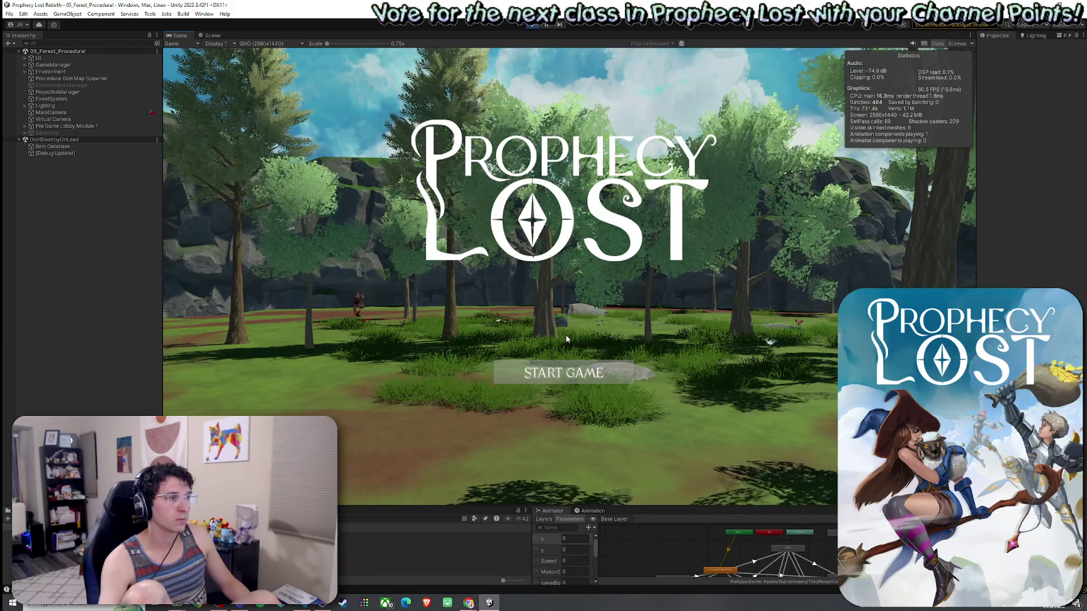
Start a match, run the character through the forest, and use the E and Q shield abilities
click(563, 372)
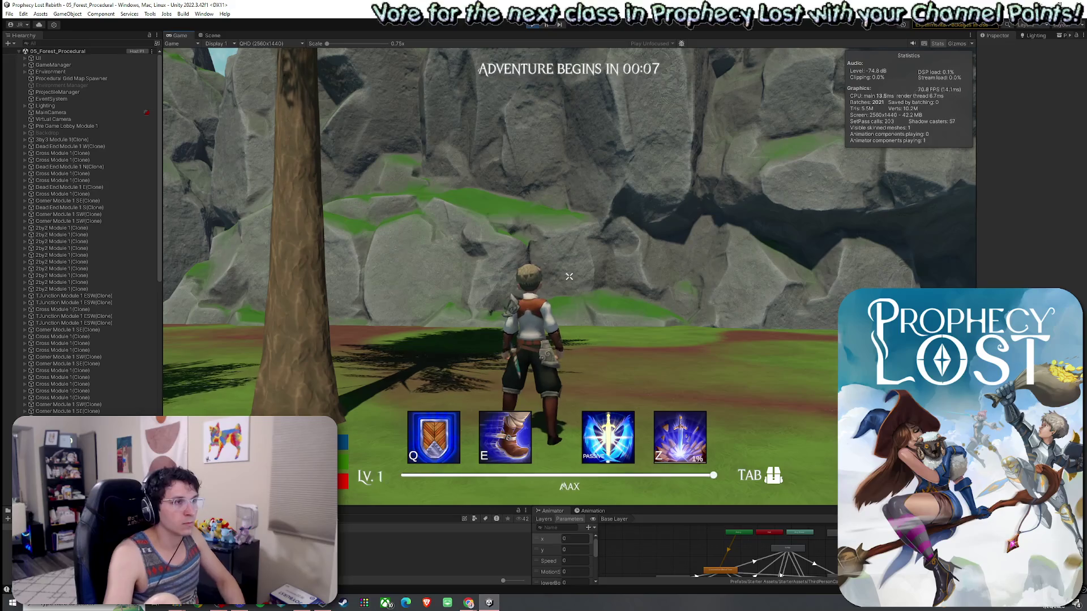
key(w)
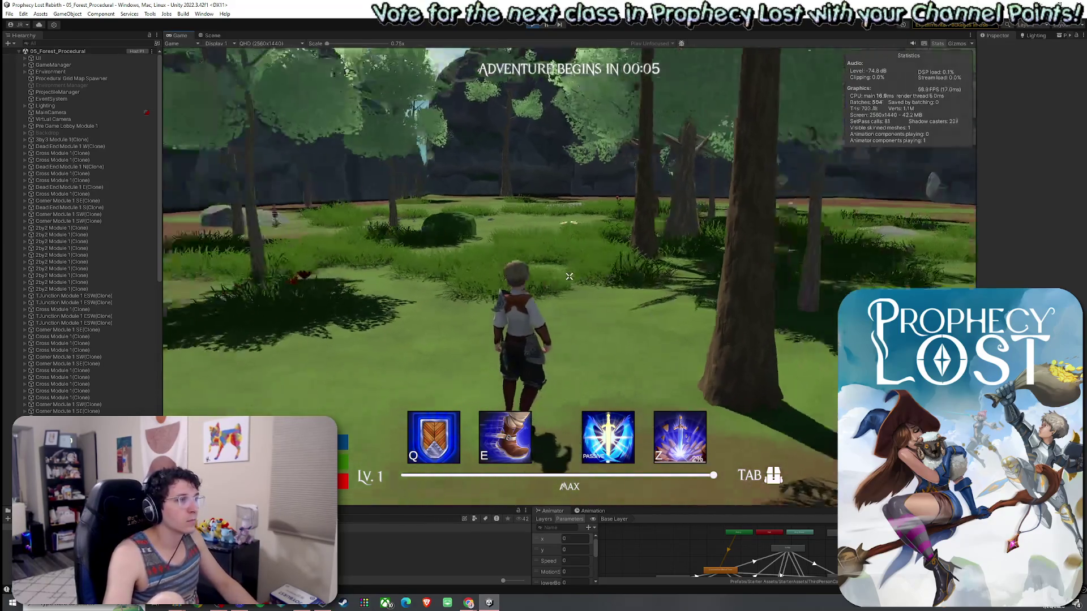
key(w)
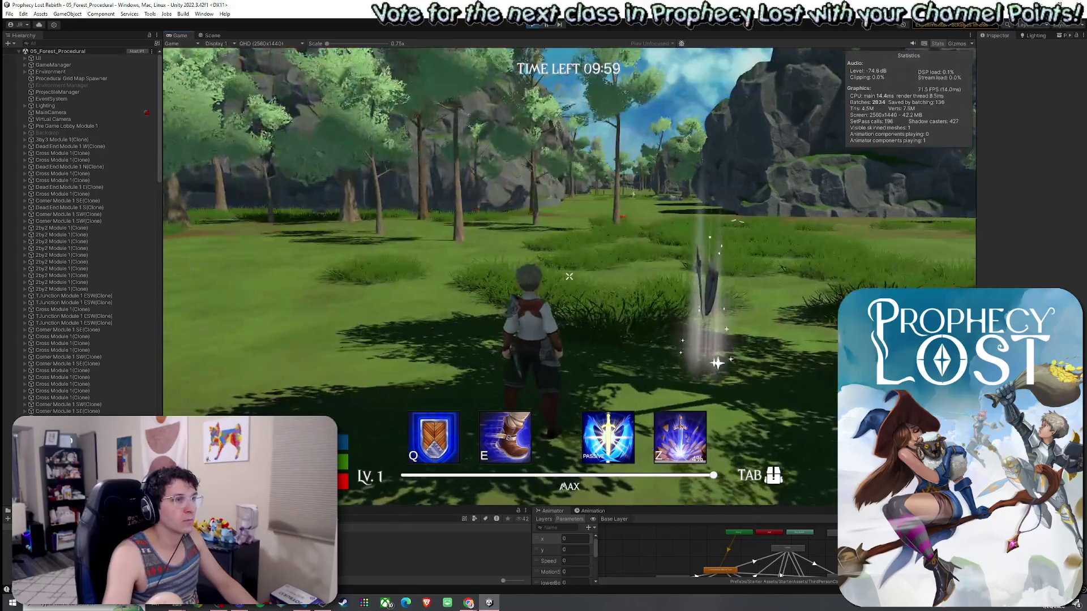
key(w)
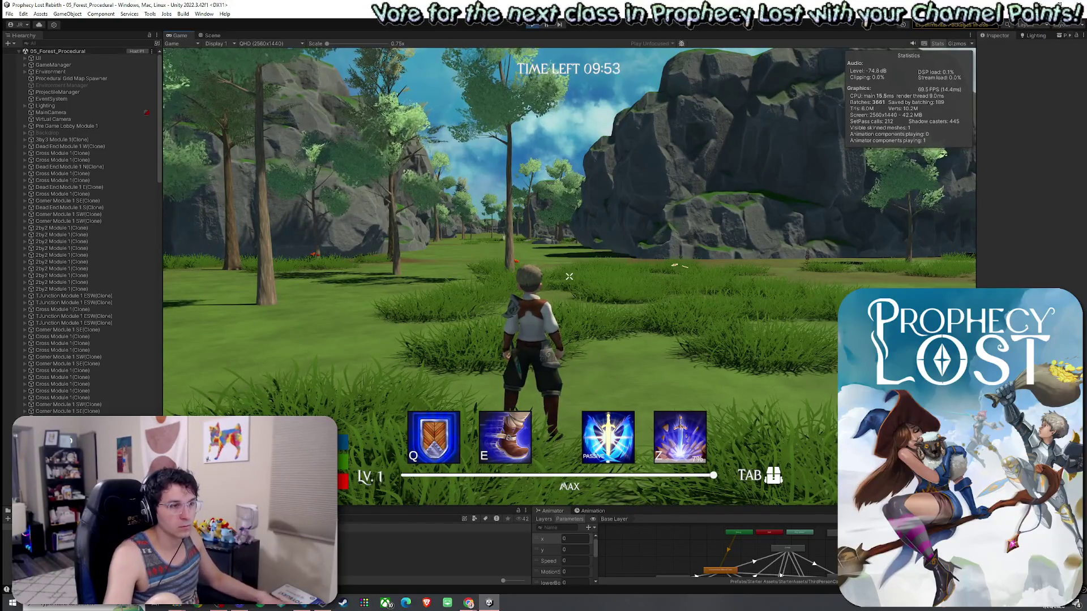
key(w)
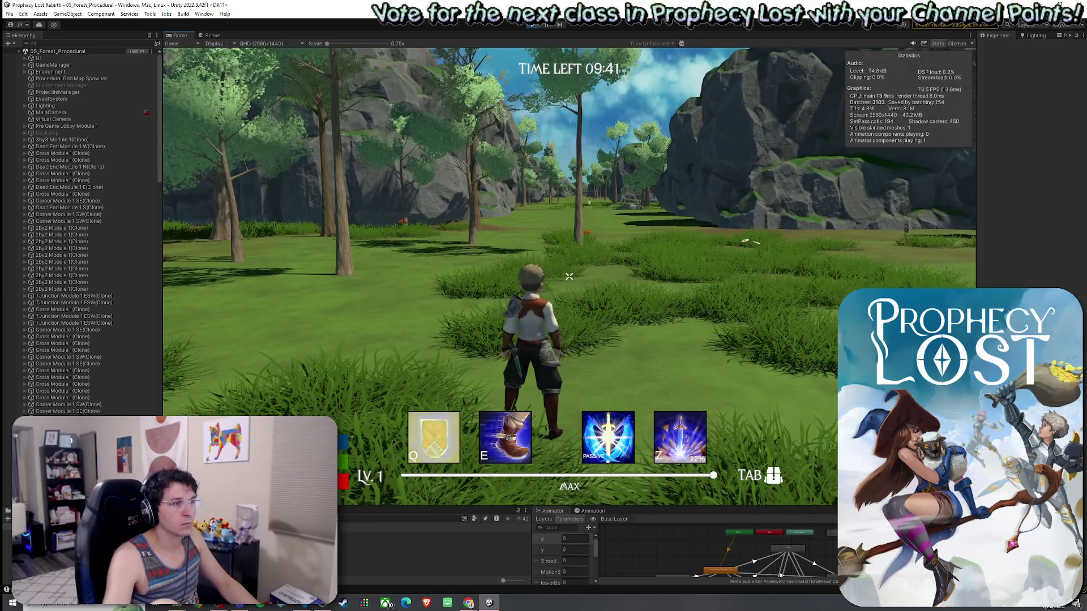
key(e)
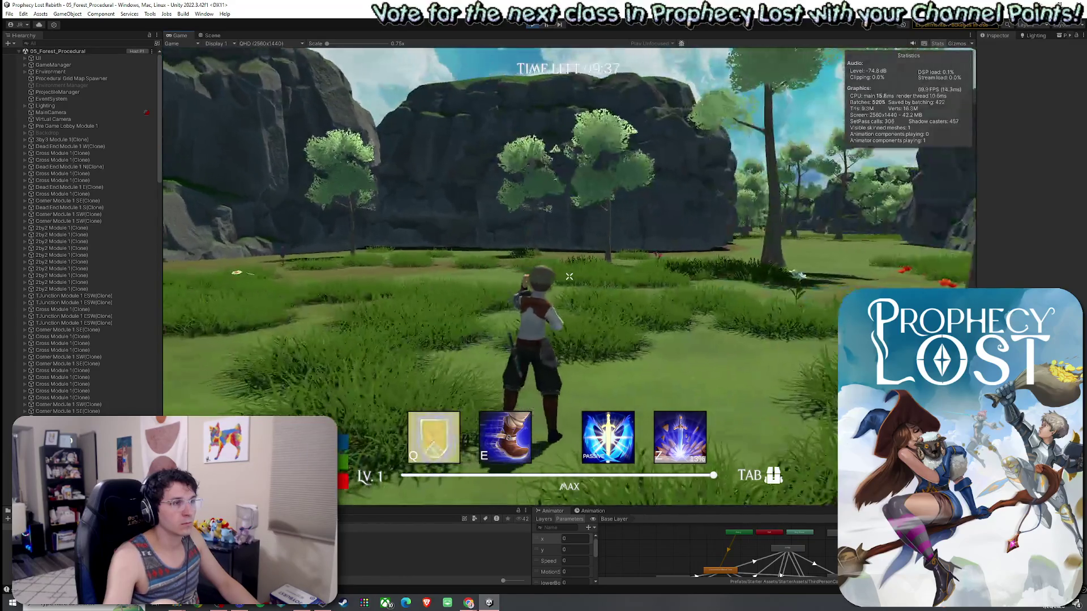
key(q)
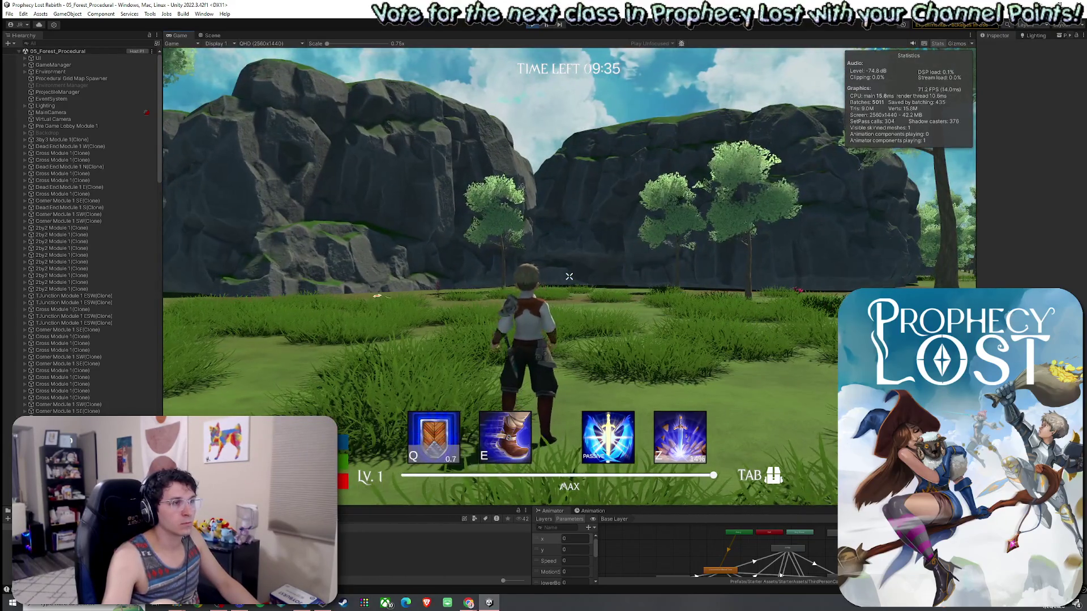
Run the character past the rocks and across the clearing into the open forest
scroll(569, 276, up, 2)
key(w)
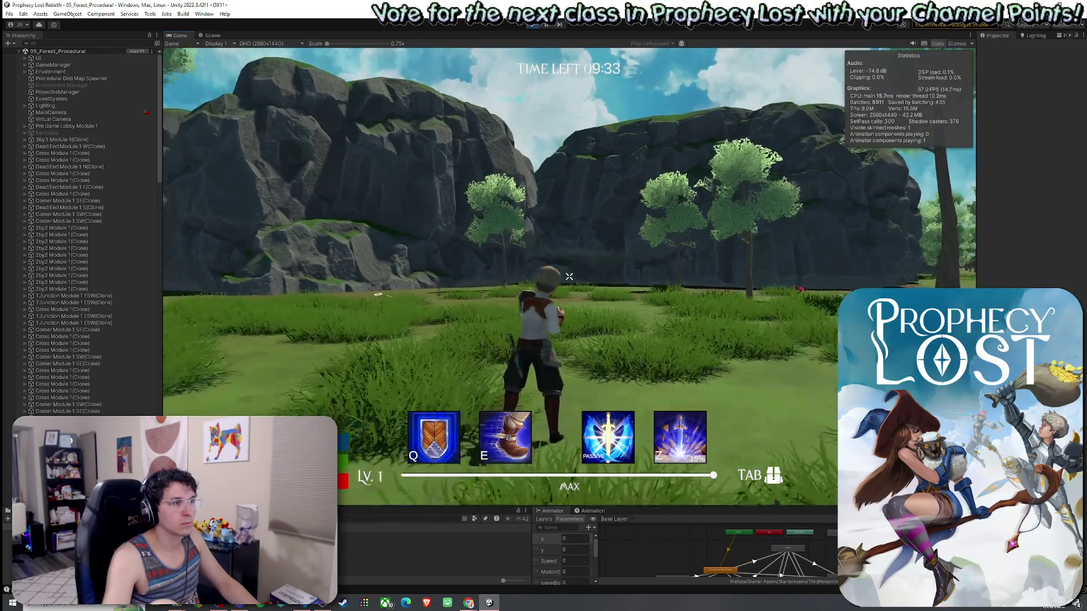
mouse_move(569, 276)
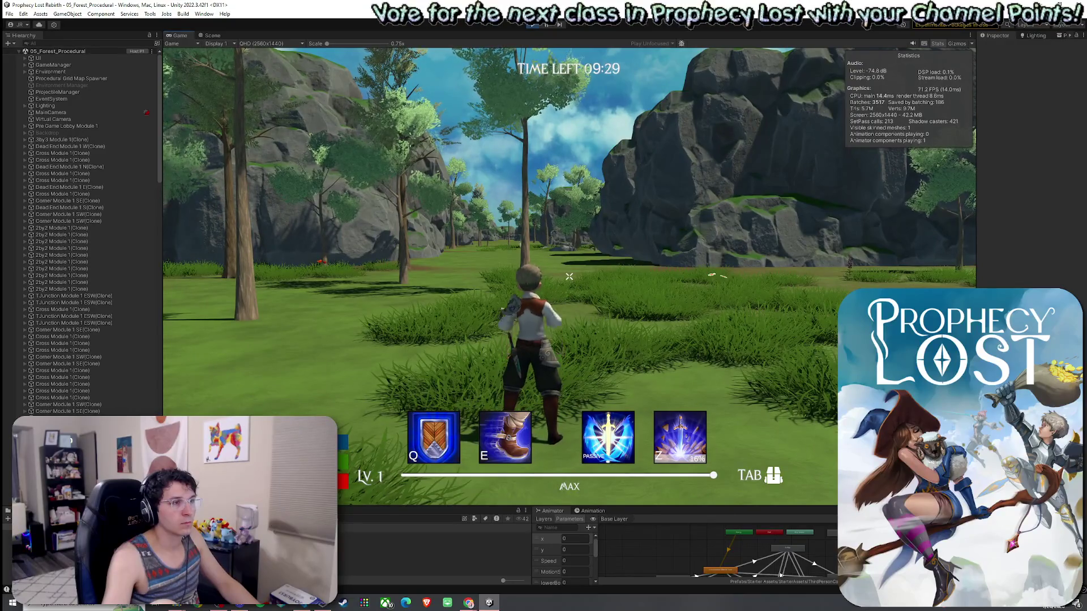
key(w)
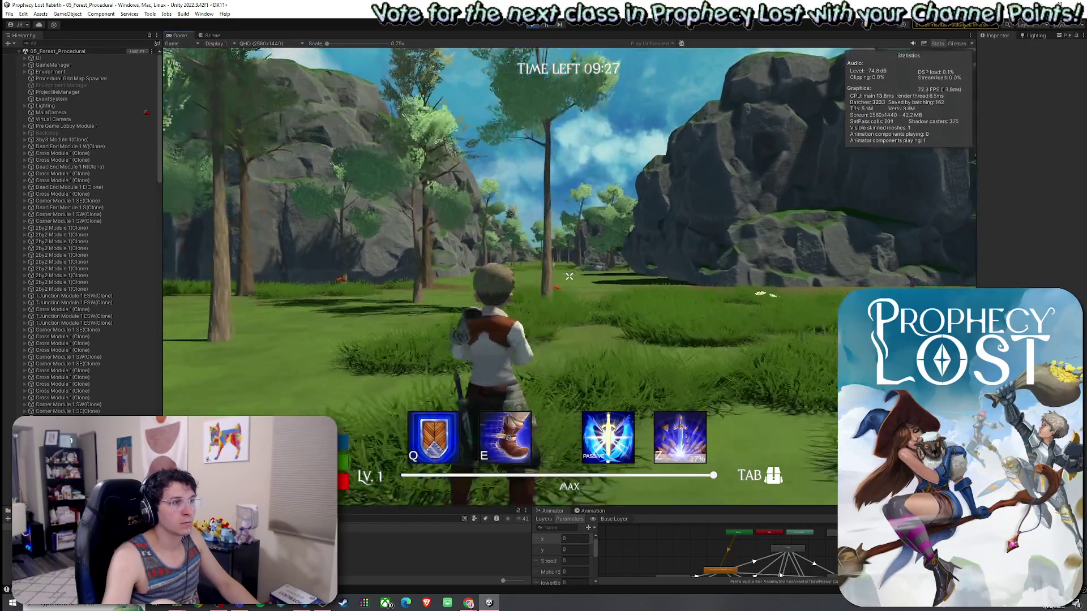
key(w)
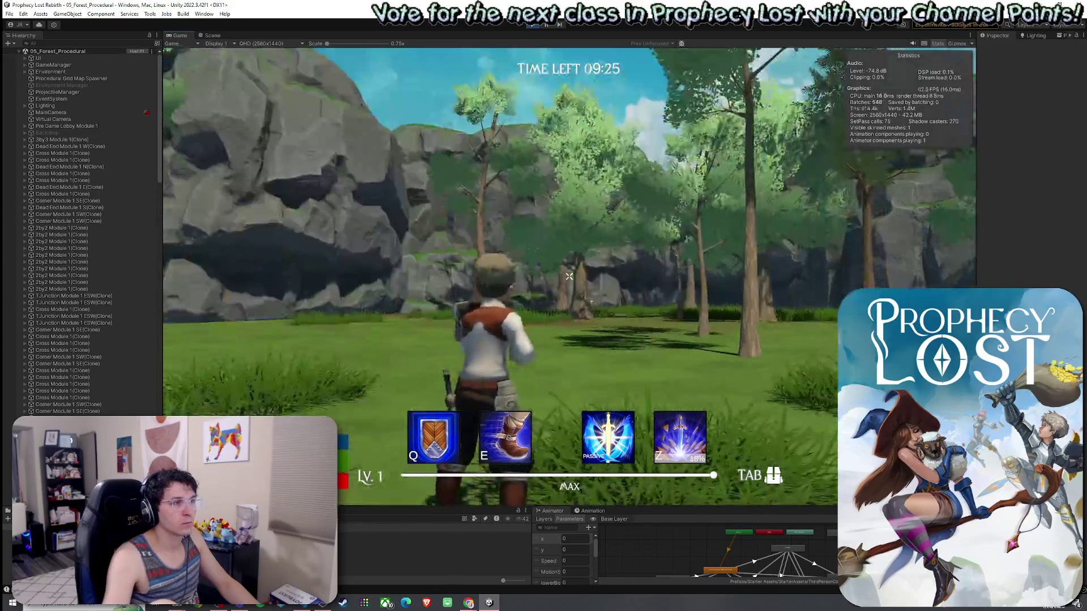
key(w)
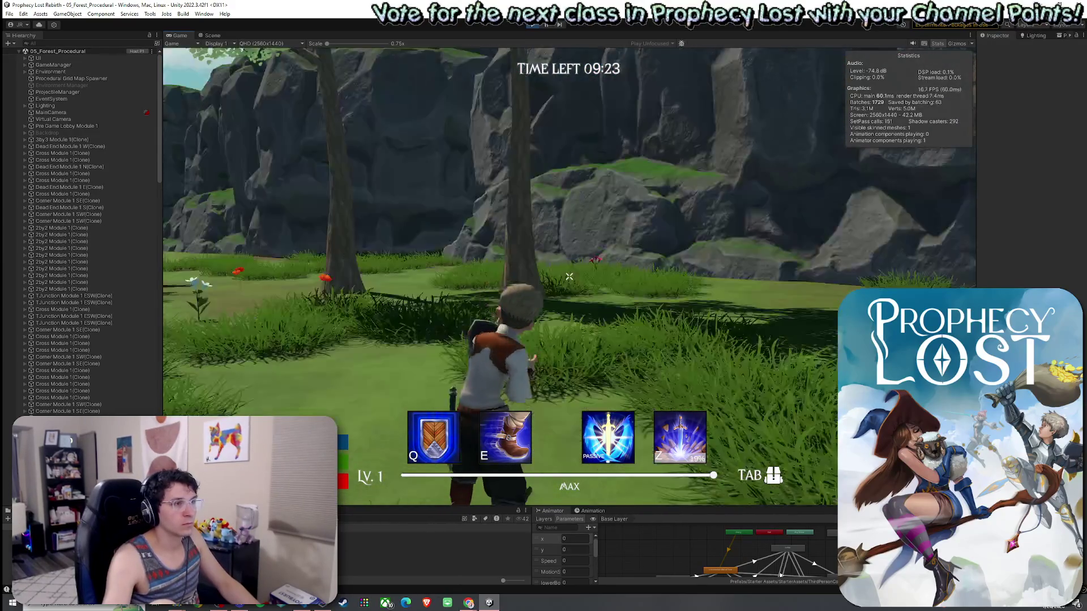
key(w)
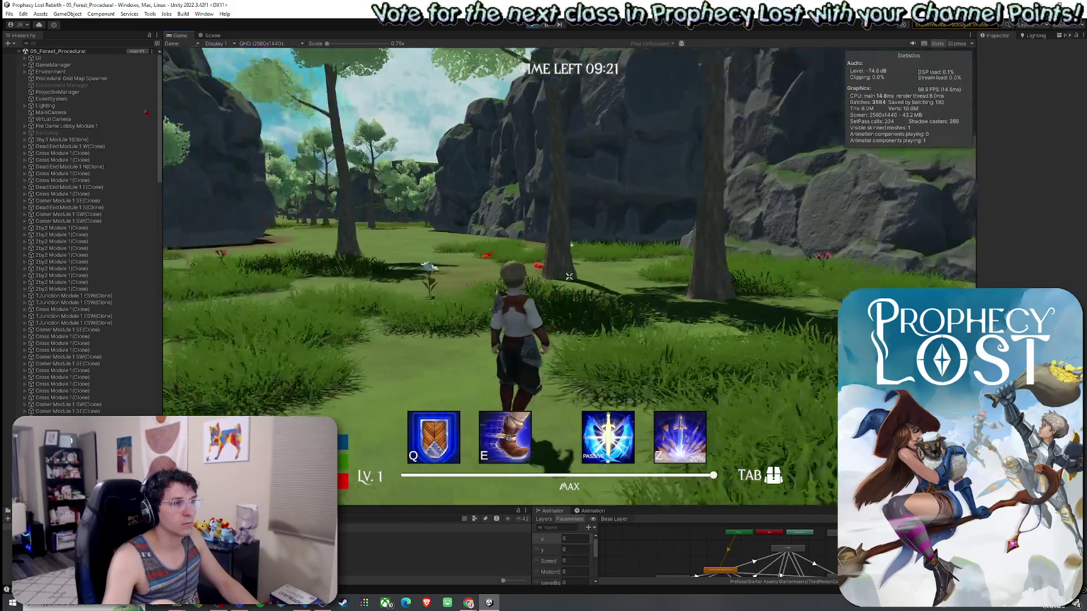
key(w)
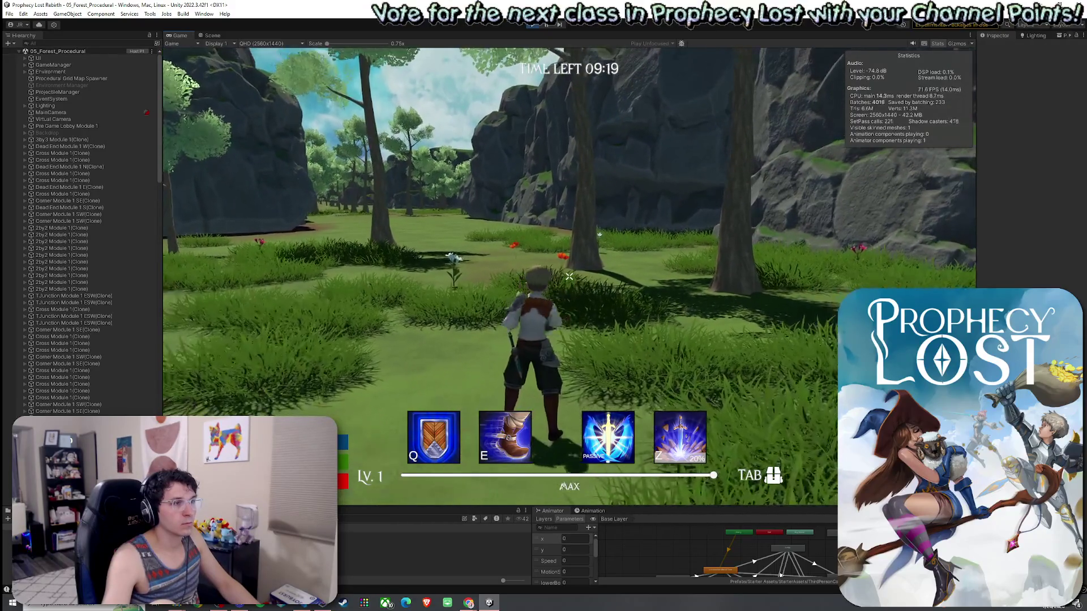
key(w)
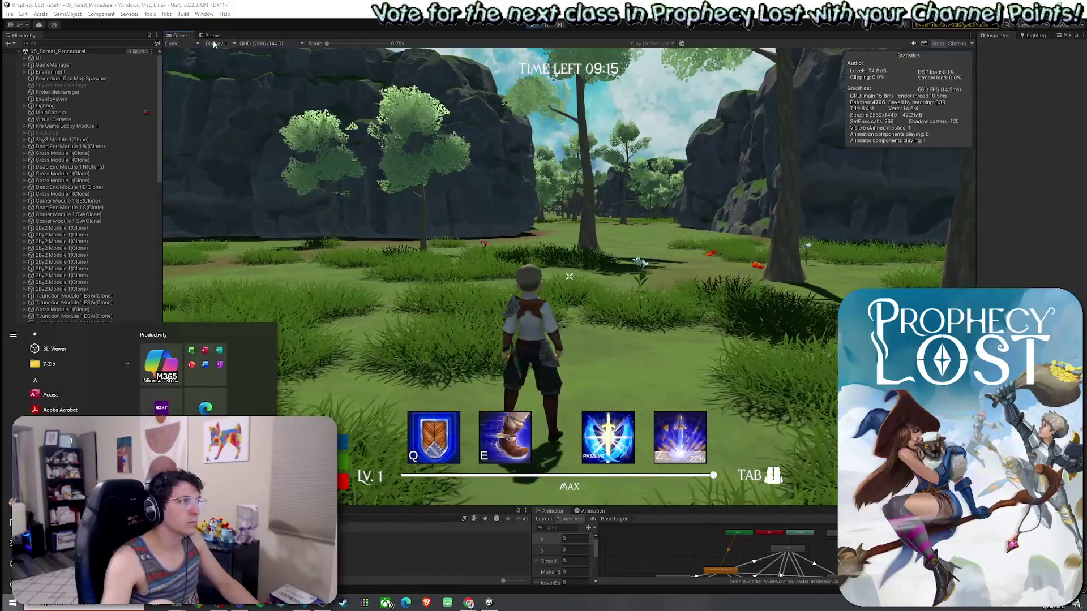
Switch to the Scene view and orbit out to a far view of the generated level
click(213, 35)
drag(420, 193, 351, 175)
mouse_move(677, 417)
mouse_down()
mouse_move(858, 276)
mouse_move(820, 306)
mouse_move(946, 275)
mouse_move(817, 381)
mouse_move(875, 249)
mouse_move(791, 262)
mouse_move(593, 355)
mouse_move(633, 286)
mouse_move(547, 301)
mouse_move(719, 332)
mouse_move(529, 303)
mouse_move(275, 308)
mouse_move(143, 300)
mouse_move(137, 289)
mouse_move(977, 228)
mouse_move(769, 269)
mouse_move(828, 306)
mouse_move(838, 265)
mouse_move(760, 281)
mouse_move(781, 255)
mouse_move(800, 259)
mouse_move(691, 250)
mouse_move(621, 318)
mouse_move(577, 333)
mouse_move(538, 323)
mouse_move(684, 311)
mouse_move(669, 331)
mouse_move(571, 321)
mouse_move(388, 358)
mouse_move(355, 359)
mouse_move(336, 344)
mouse_move(329, 318)
mouse_move(358, 333)
mouse_move(611, 226)
mouse_move(553, 223)
mouse_move(275, 340)
mouse_move(362, 374)
mouse_up()
Select Dead End Module 1 N(Clone) and its South Close Point, then stop play mode
click(587, 310)
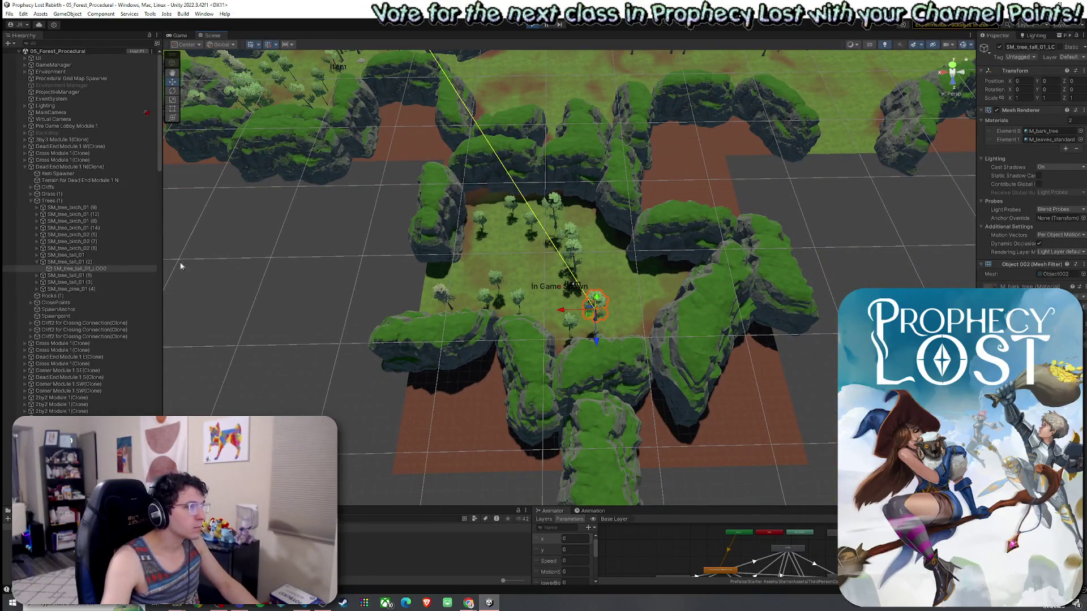
click(524, 284)
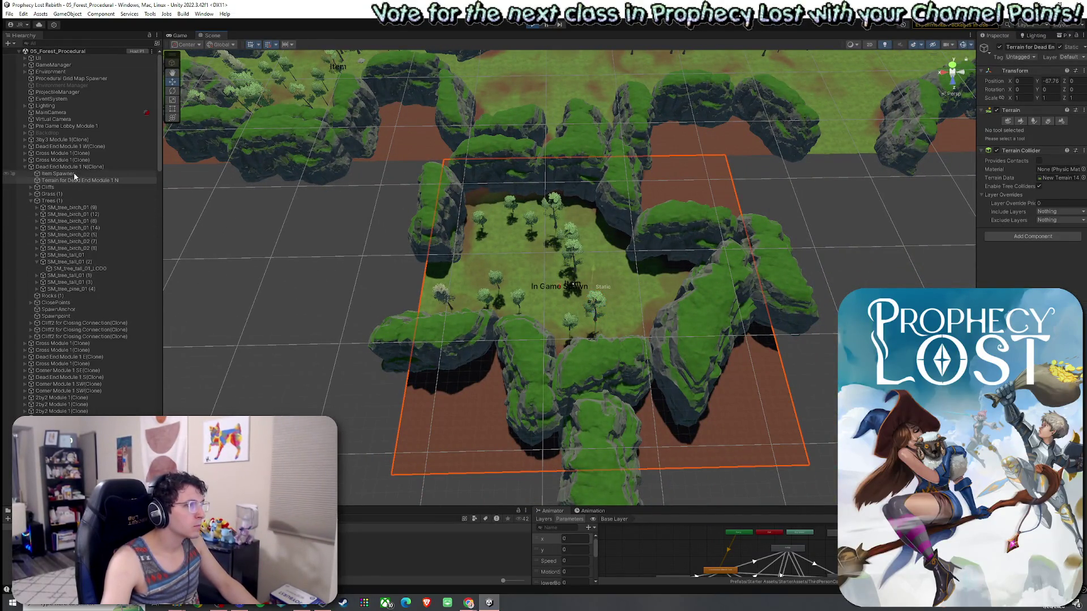
click(26, 168)
key(Left)
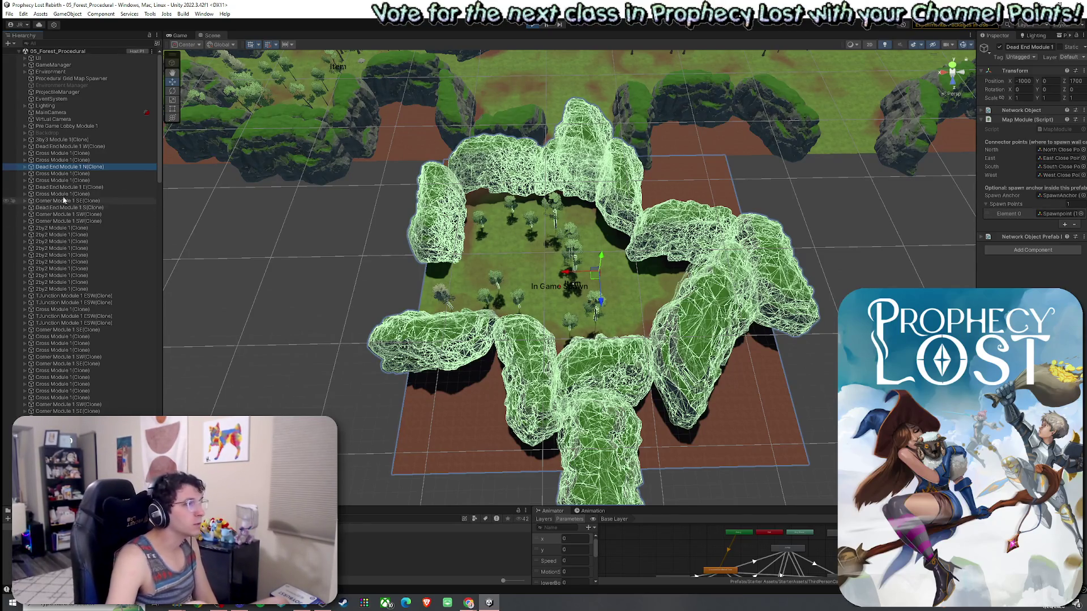
click(25, 168)
click(65, 229)
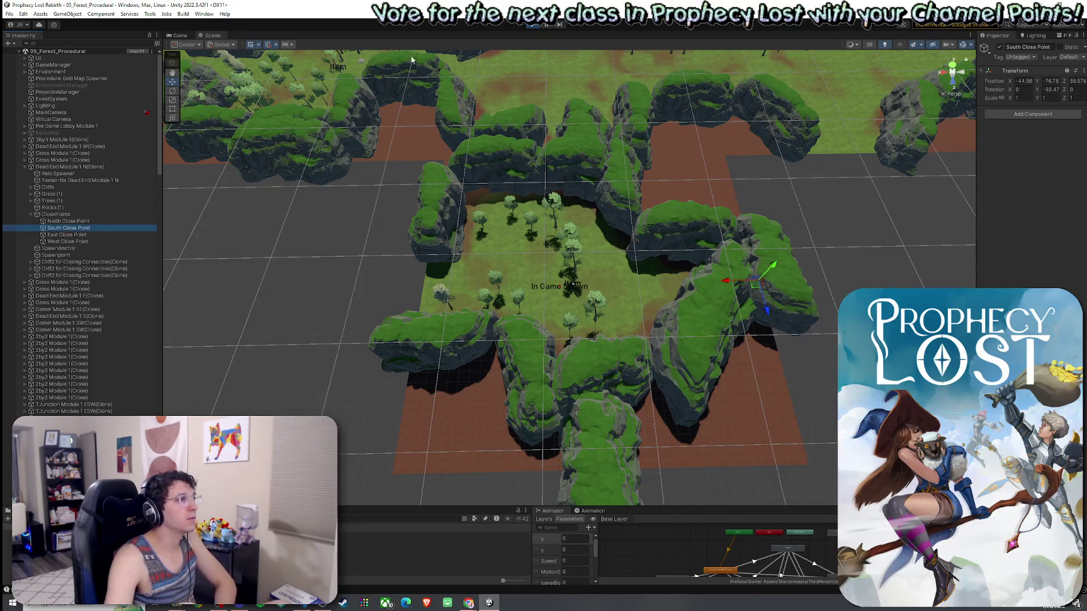
click(533, 25)
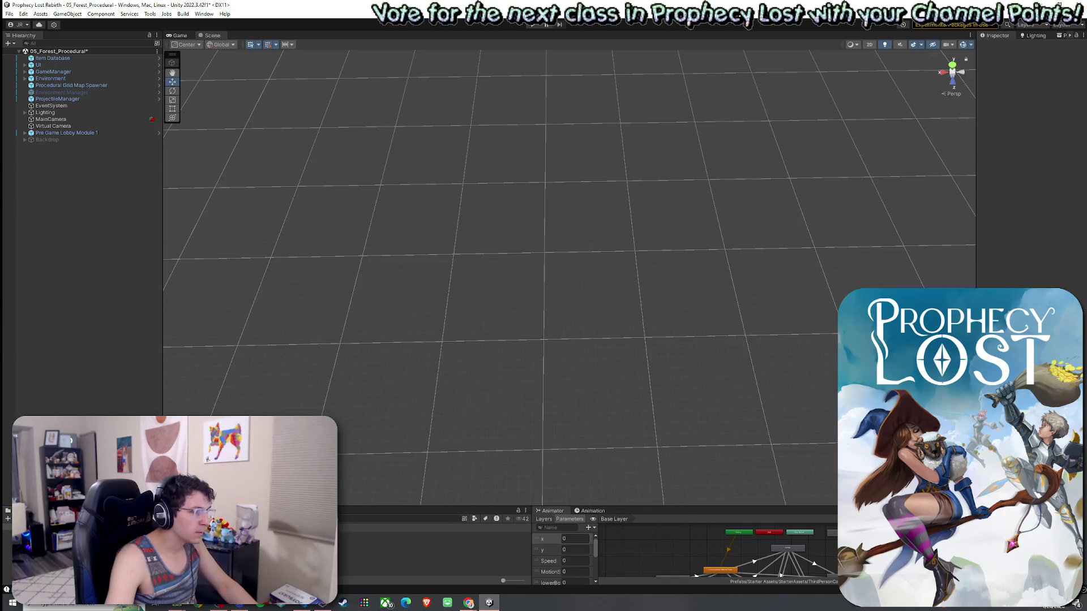
Open the Dead End Module 1 N prefab and widen the Inspector panel
click(366, 520)
text(Dead End N)
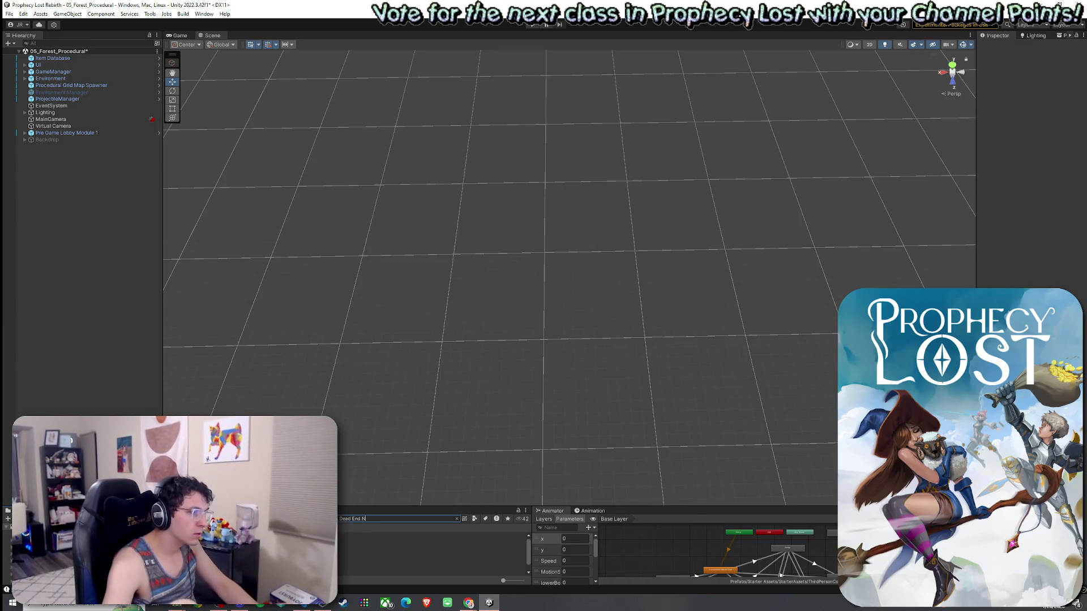
double_click(362, 542)
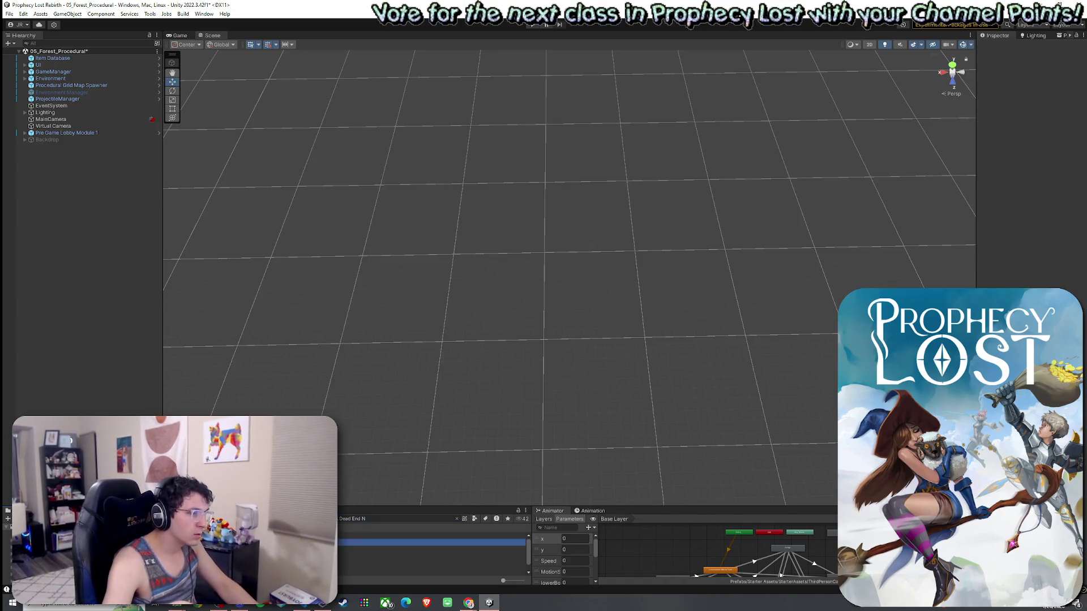
click(68, 117)
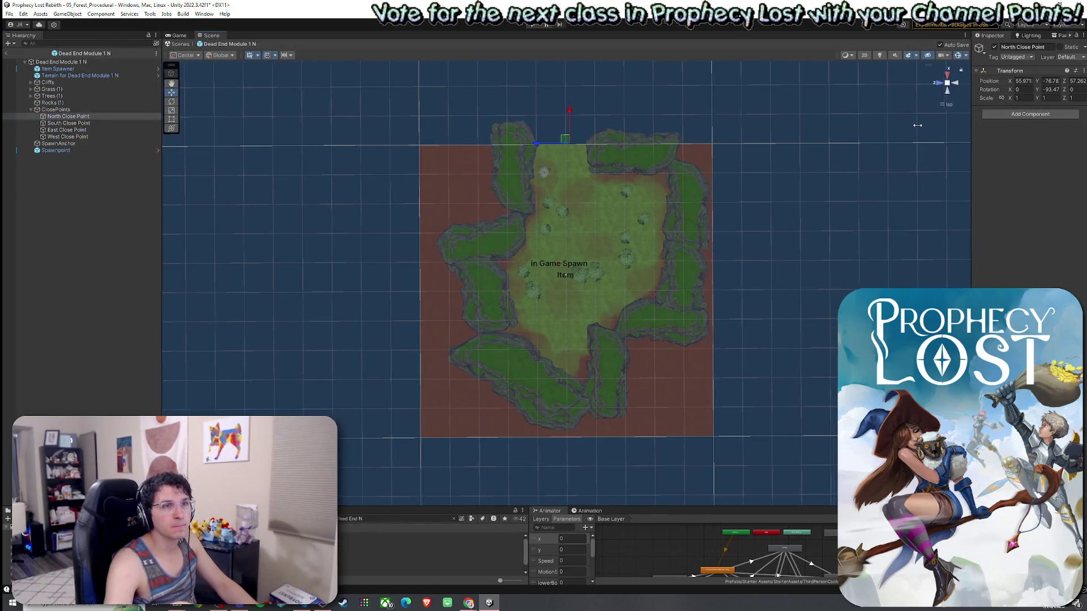
drag(971, 129, 847, 129)
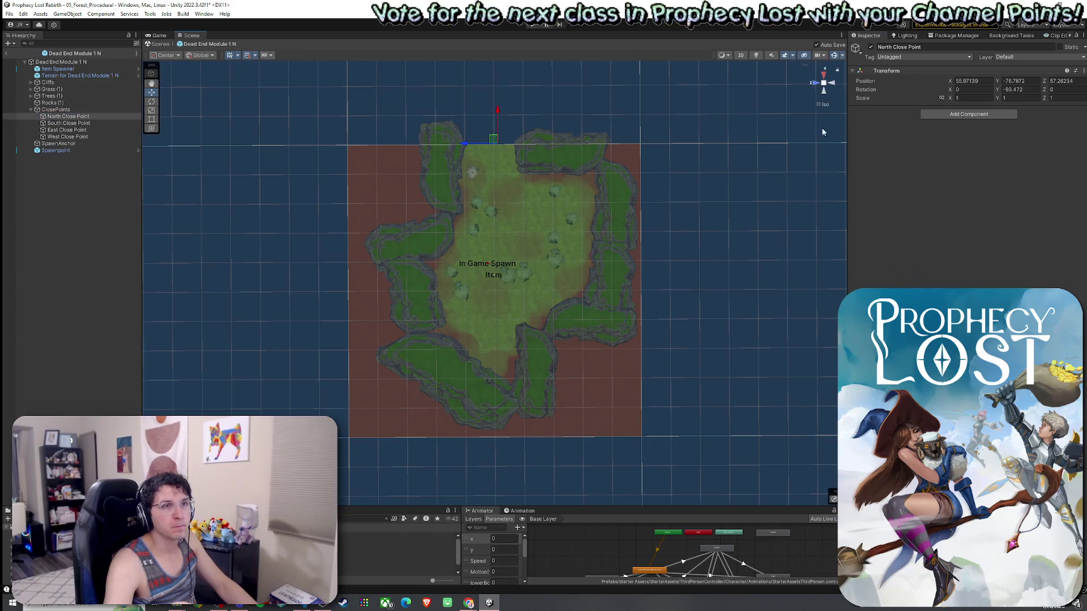
Try shifting the South Close Point, then undo the move
click(69, 124)
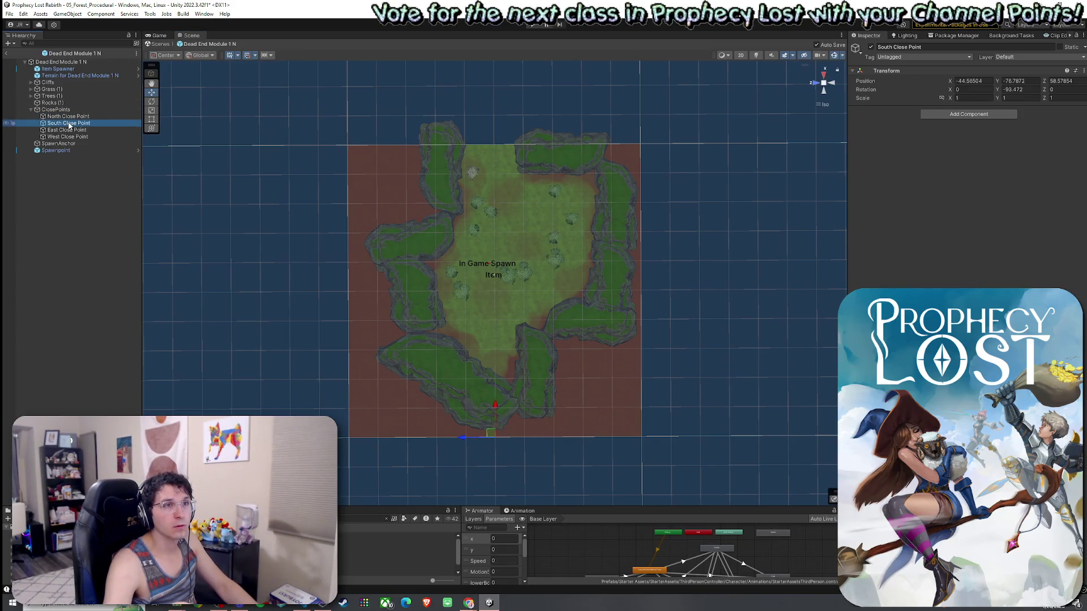
click(70, 117)
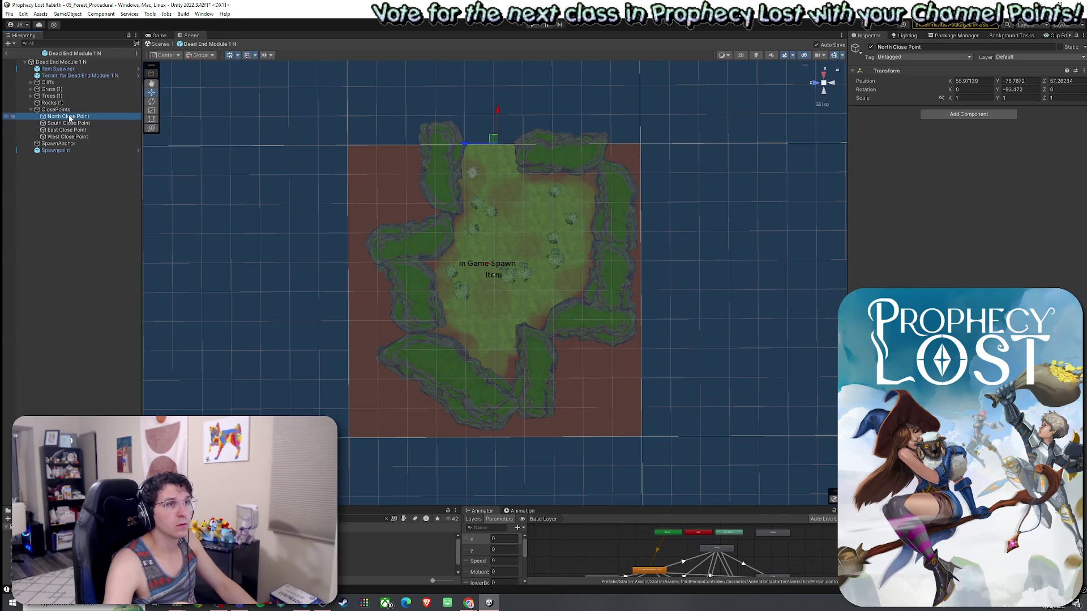
click(71, 124)
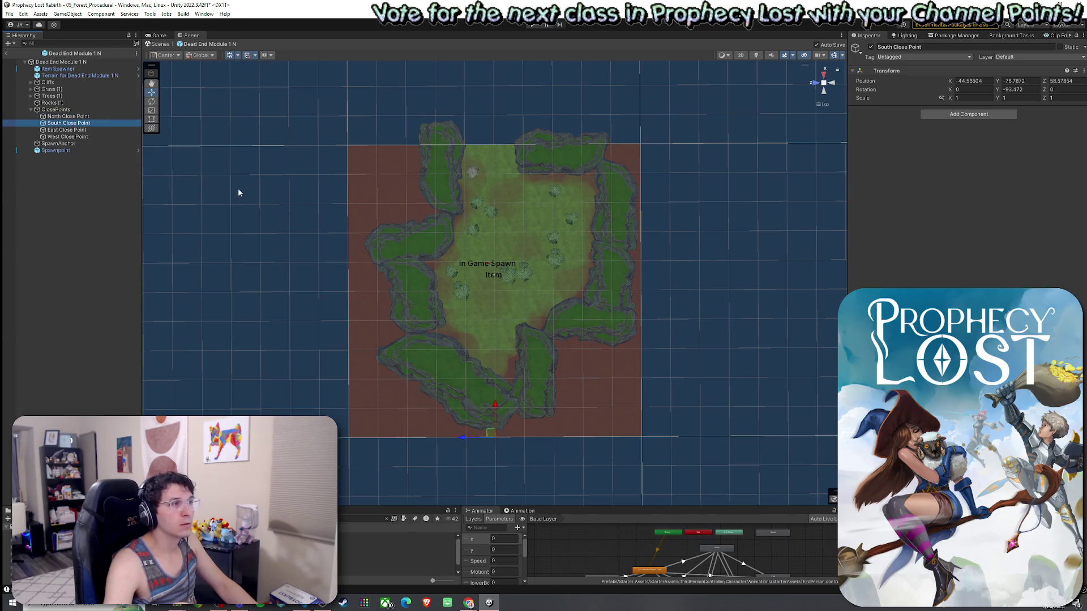
drag(496, 410, 506, 383)
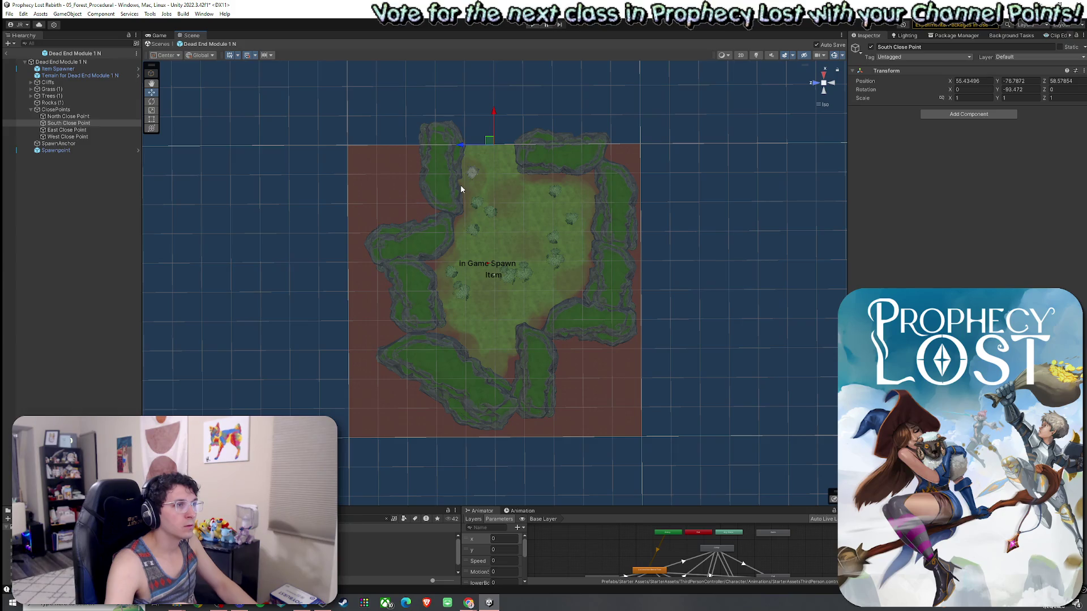
key(ctrl+z)
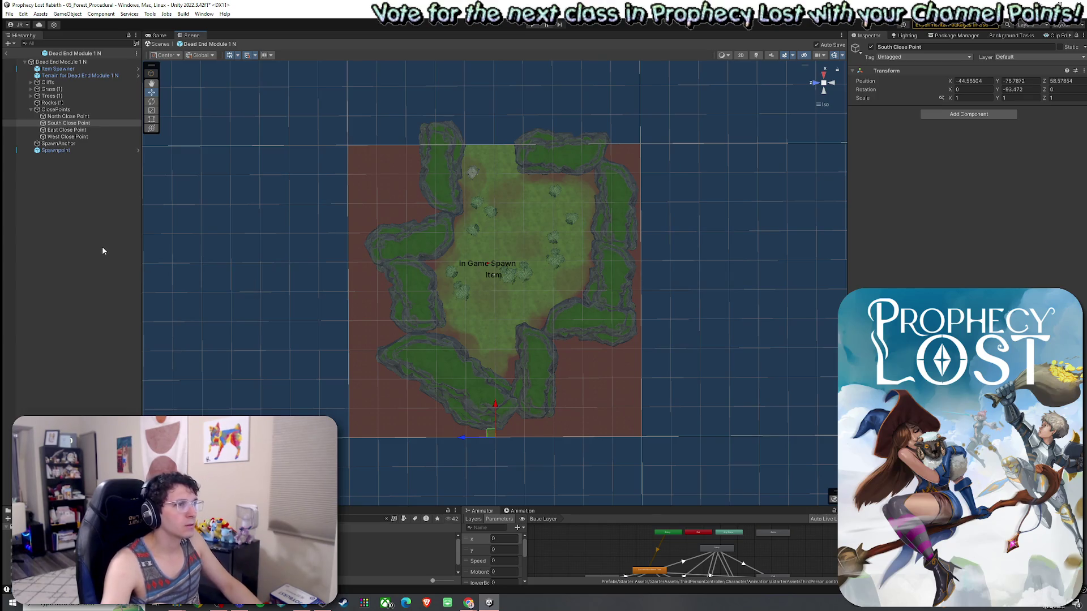
Move the South Close Point to the terrain's top edge and the North Close Point to the bottom
click(90, 116)
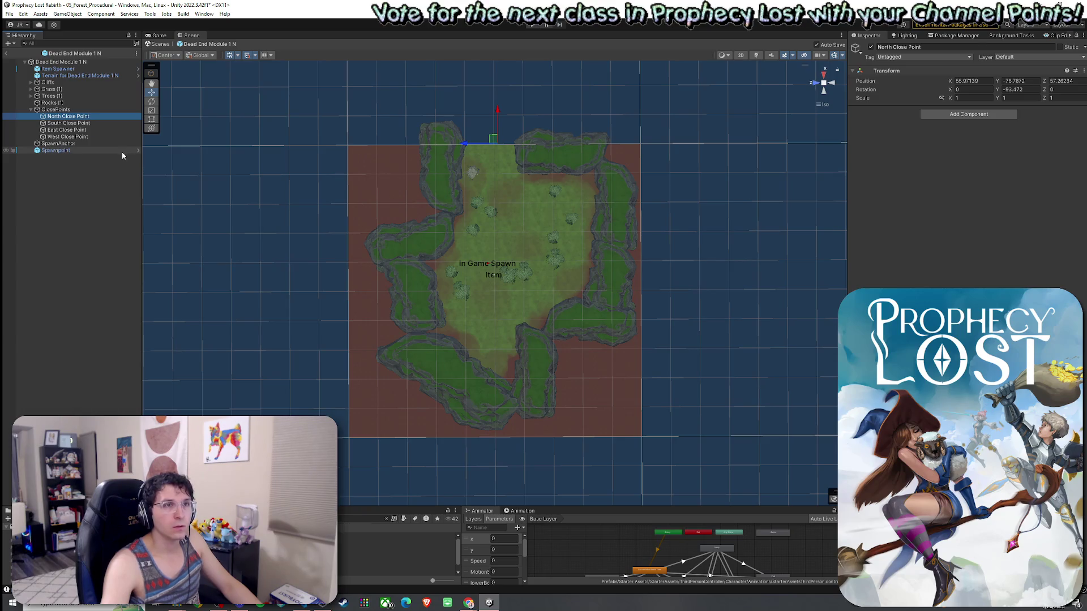
click(58, 124)
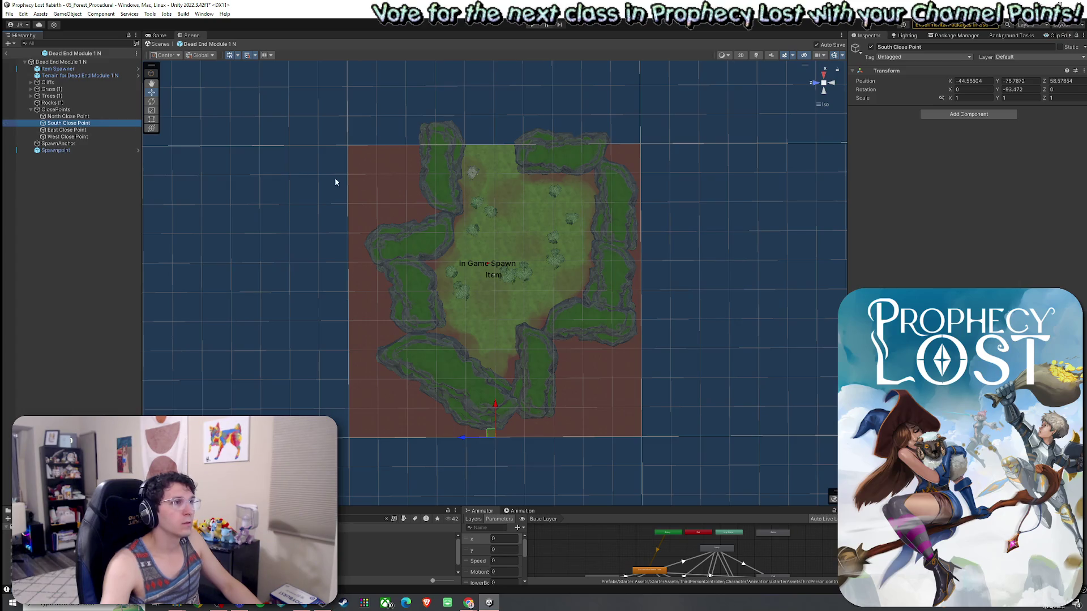
drag(497, 408, 509, 132)
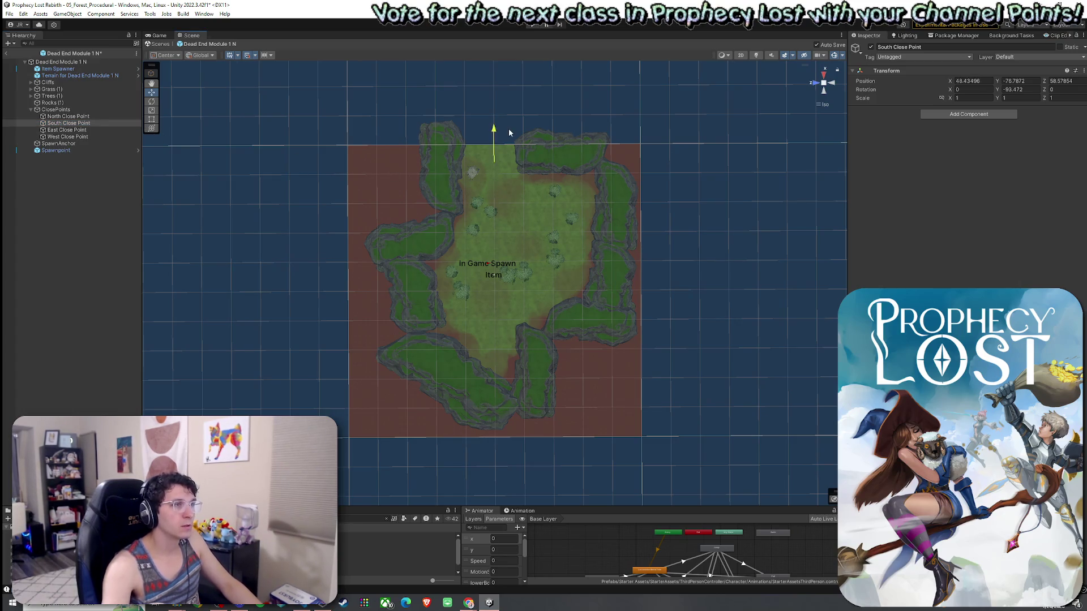
click(80, 116)
drag(499, 112, 503, 260)
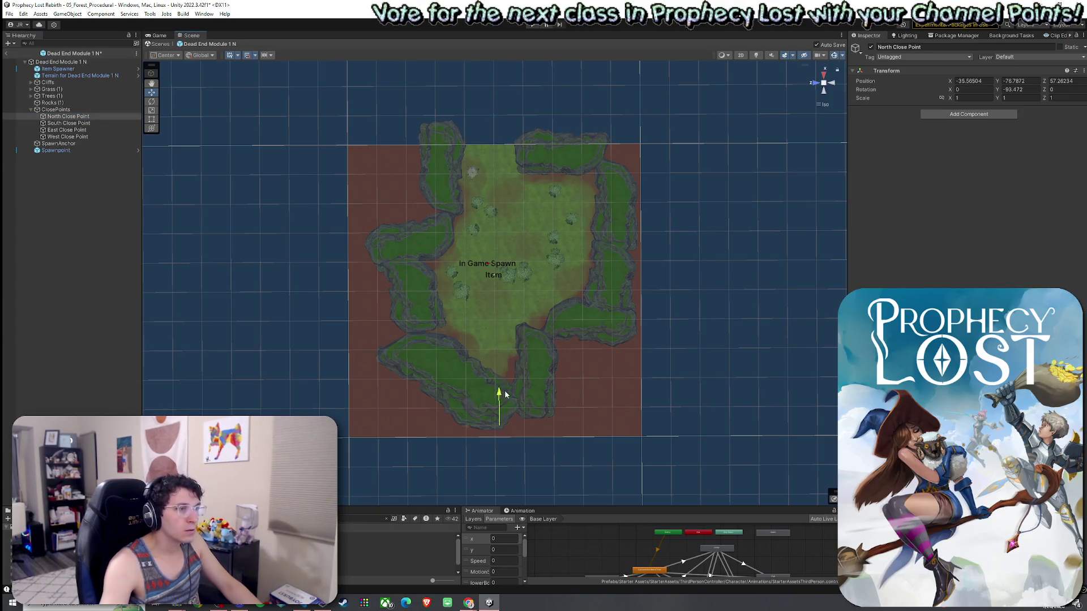
drag(482, 435, 478, 436)
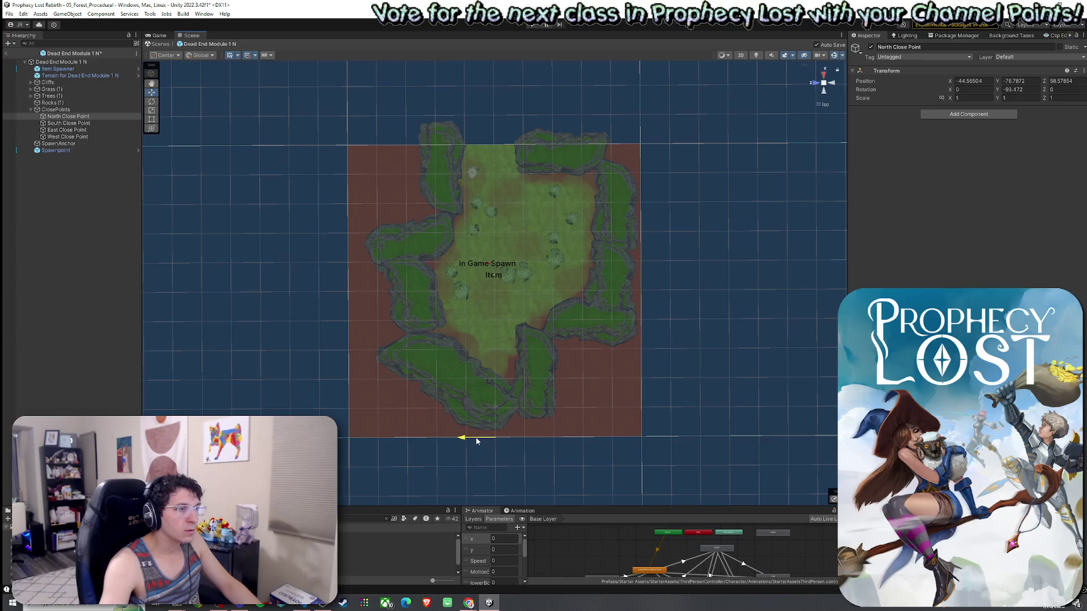
click(73, 123)
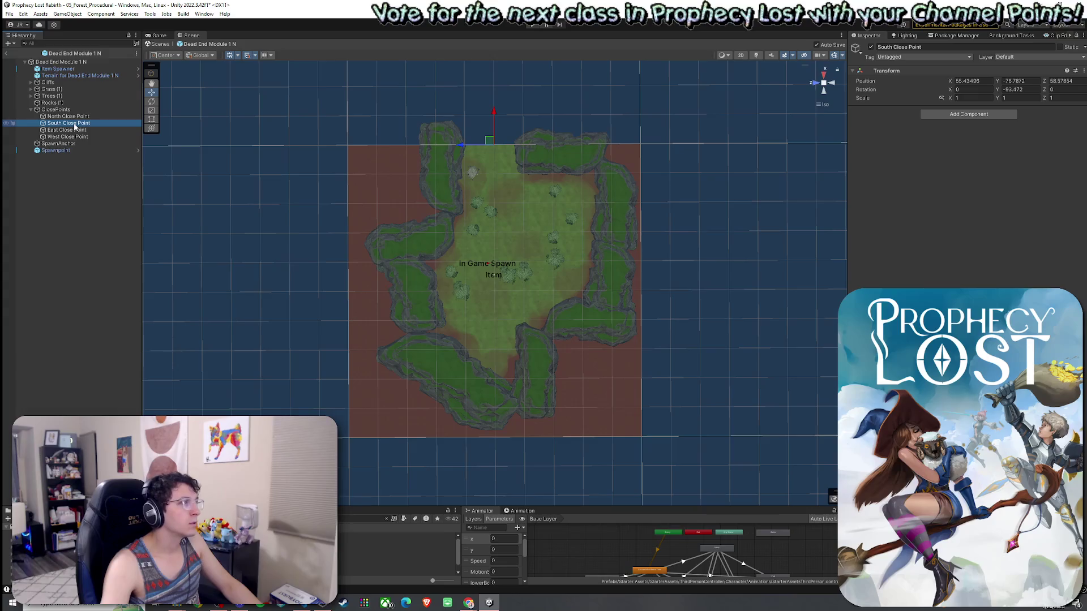
Check the East, West and North close points, then collapse the ClosePoints group
click(75, 131)
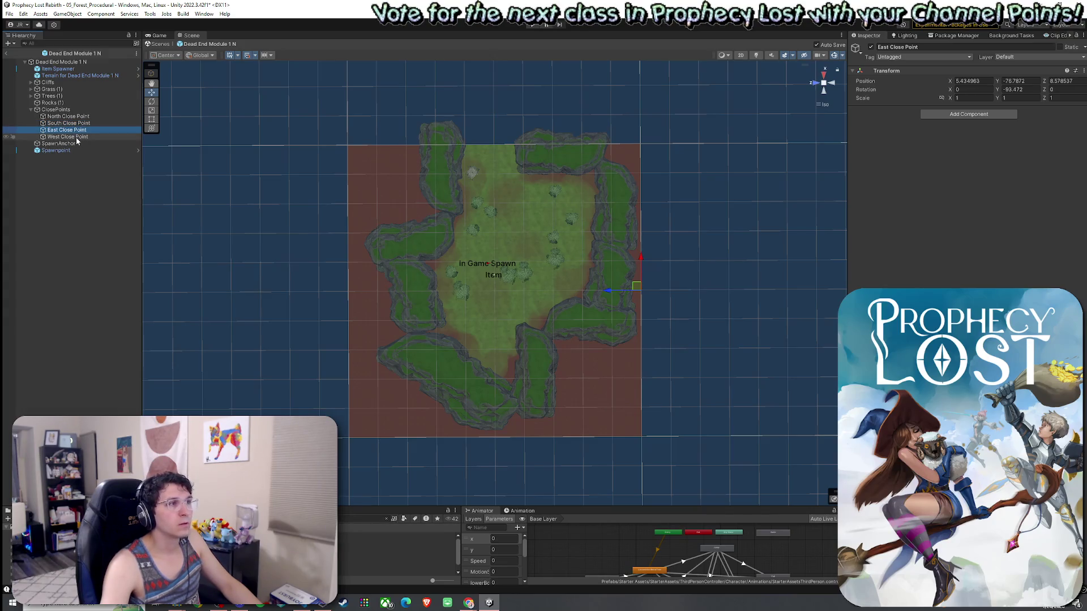
click(77, 137)
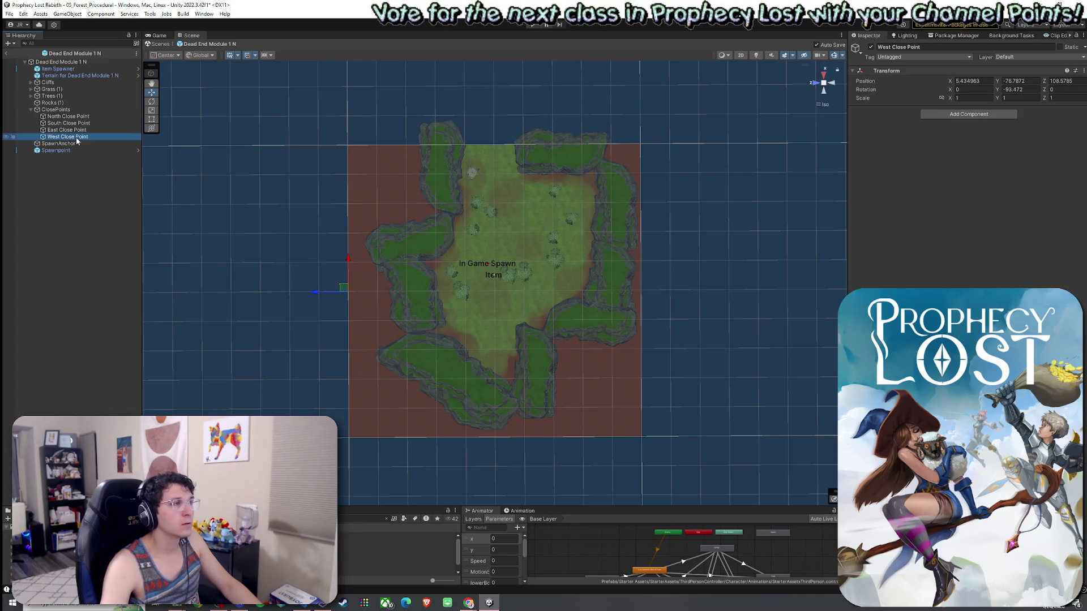
click(73, 137)
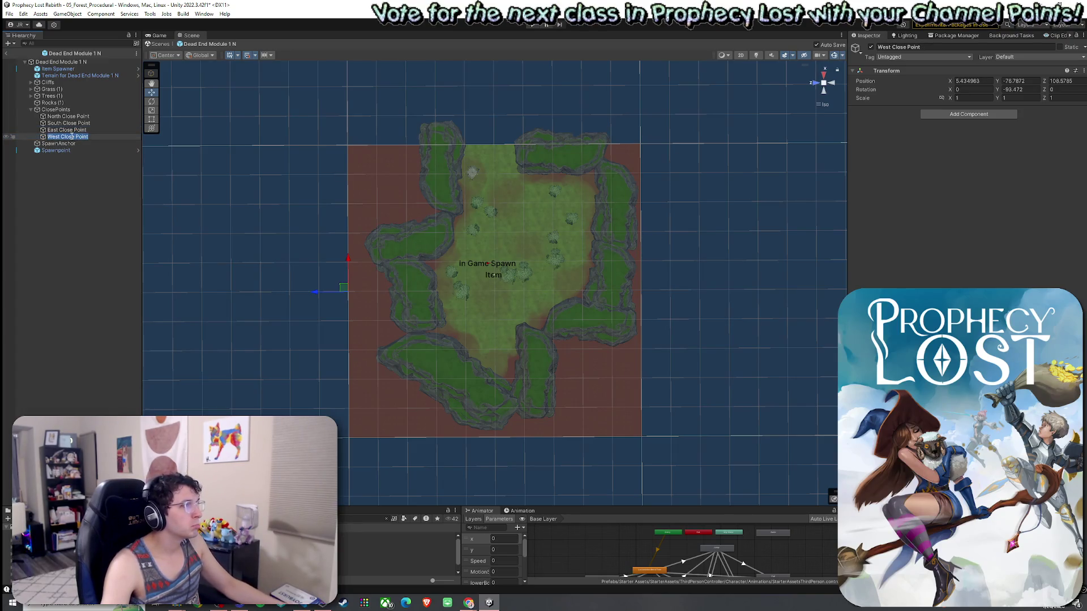
click(69, 131)
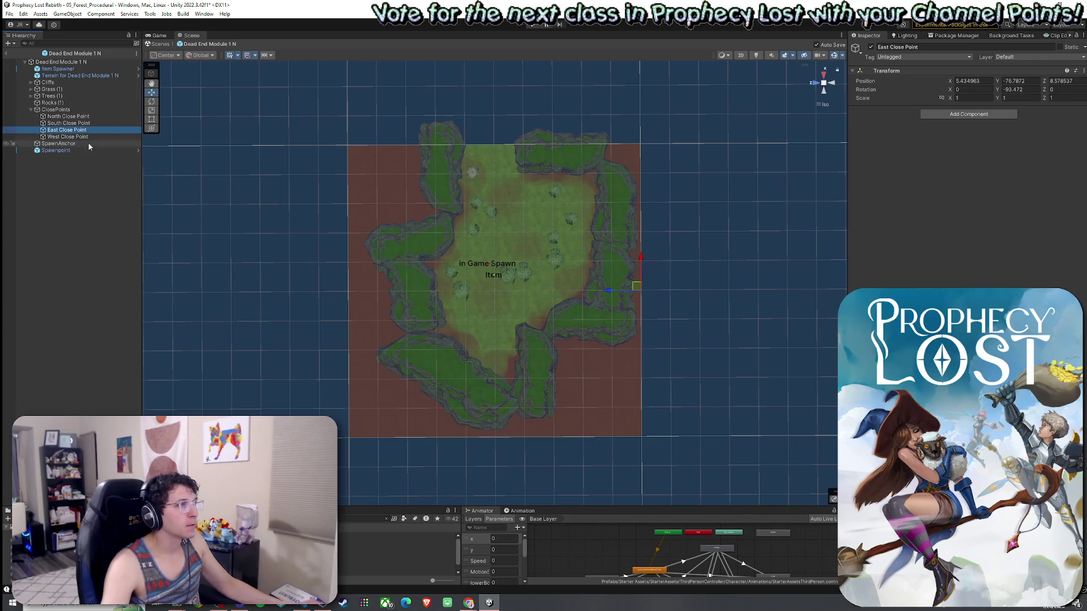
click(89, 116)
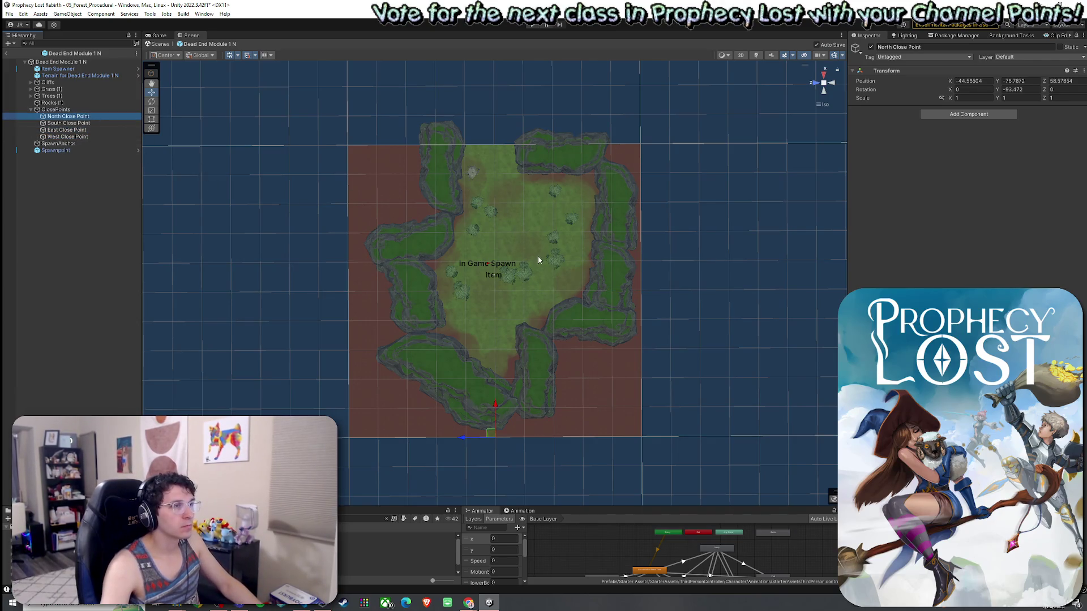
click(31, 109)
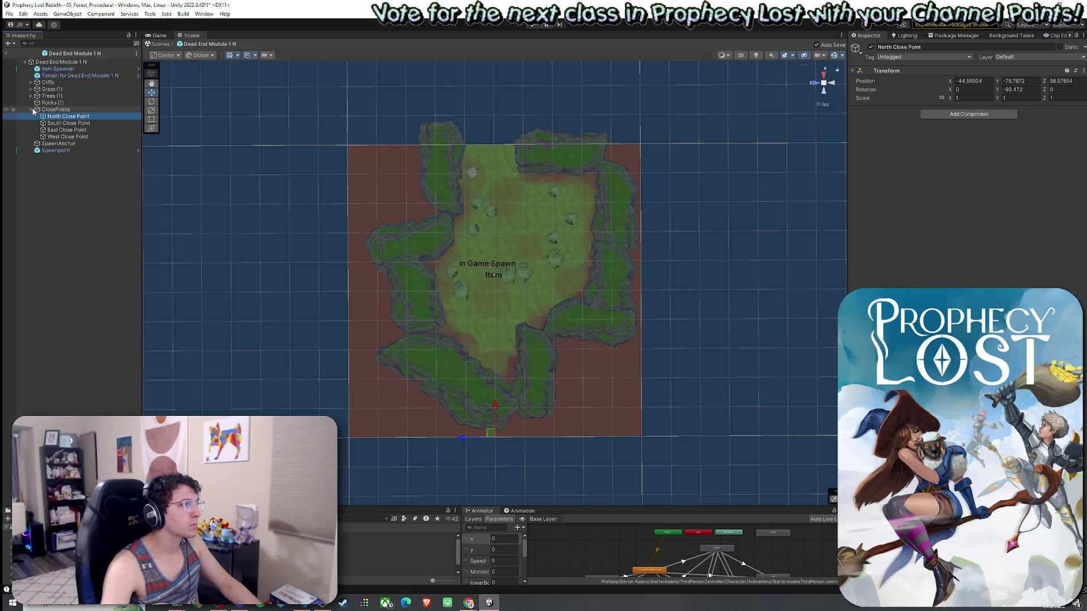
Select Item Spawner through Spawnpoint except Terrain and ClosePoints, and rotate them around the centre
click(59, 69)
shift+click(70, 123)
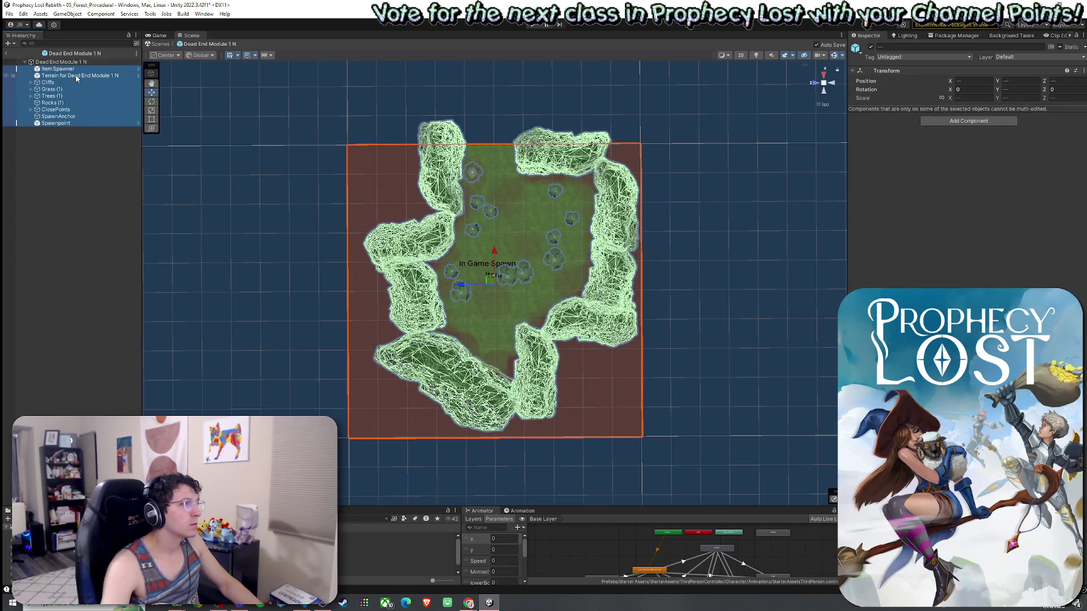
ctrl+click(76, 78)
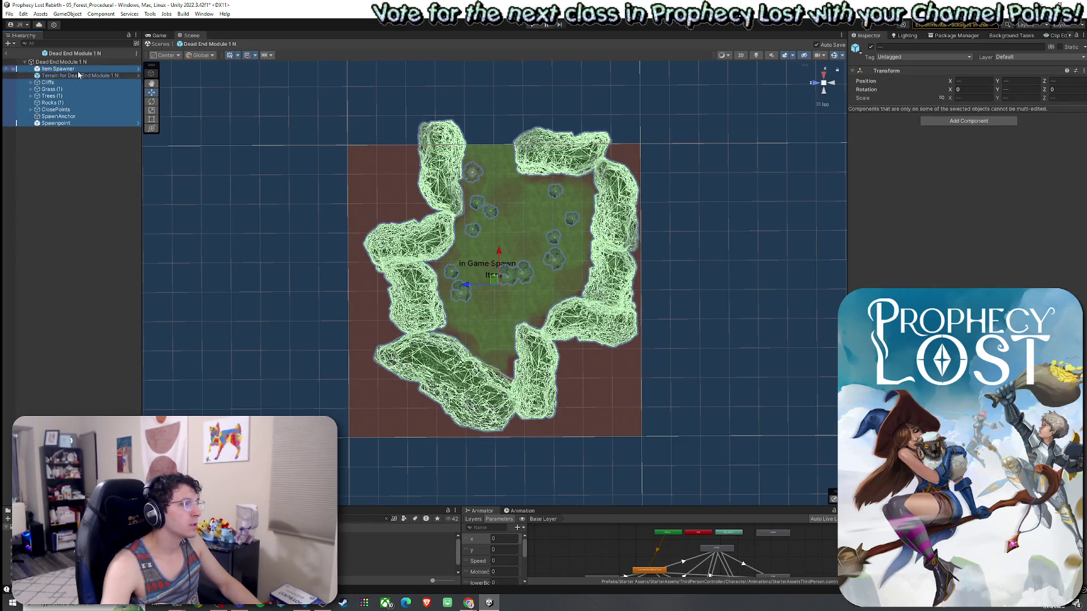
ctrl+click(66, 110)
key(e)
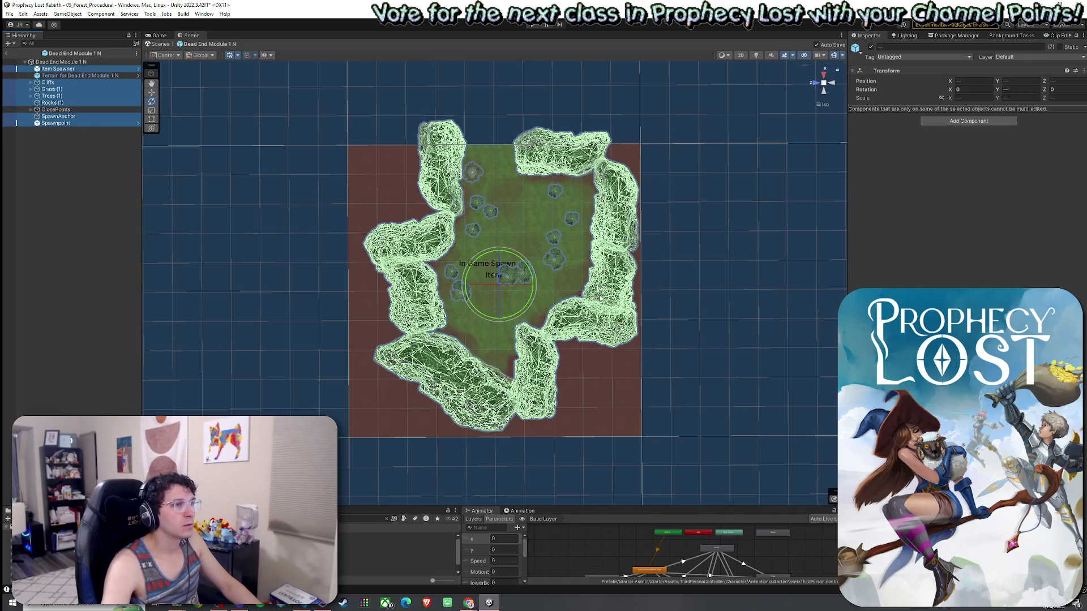
mouse_move(529, 300)
mouse_down()
mouse_move(320, 381)
mouse_move(267, 388)
mouse_up()
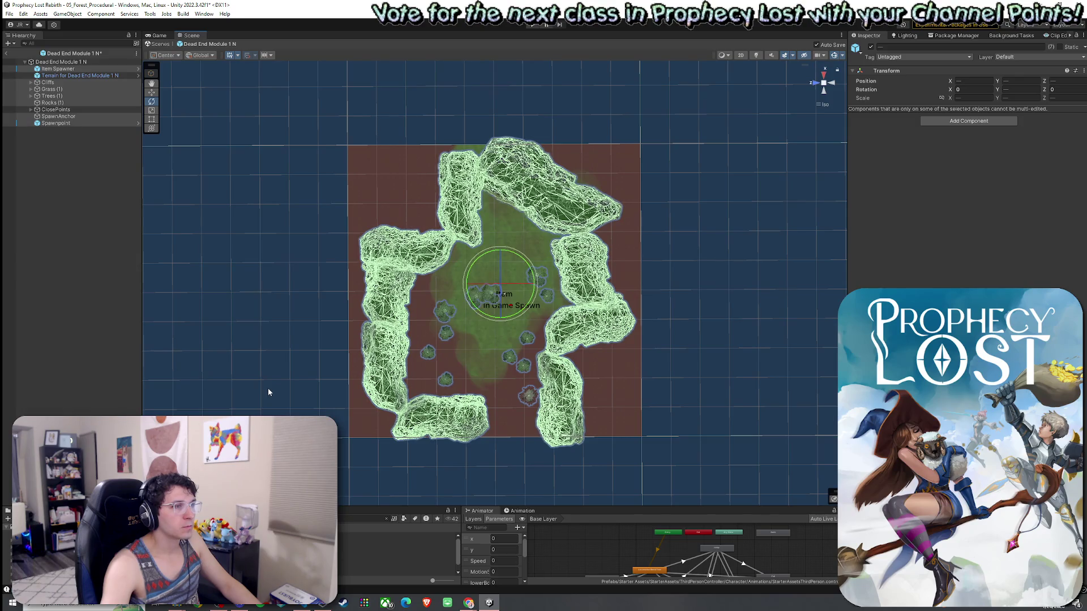
click(639, 219)
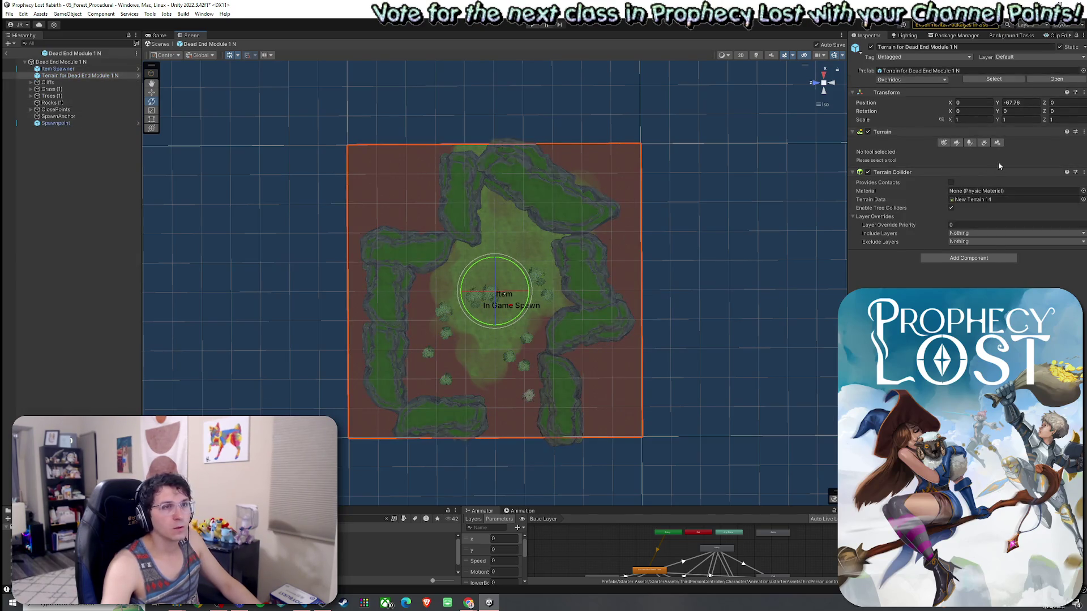
Paint the Grass Wheat layer over the dirt near the bottom and left edges
click(956, 142)
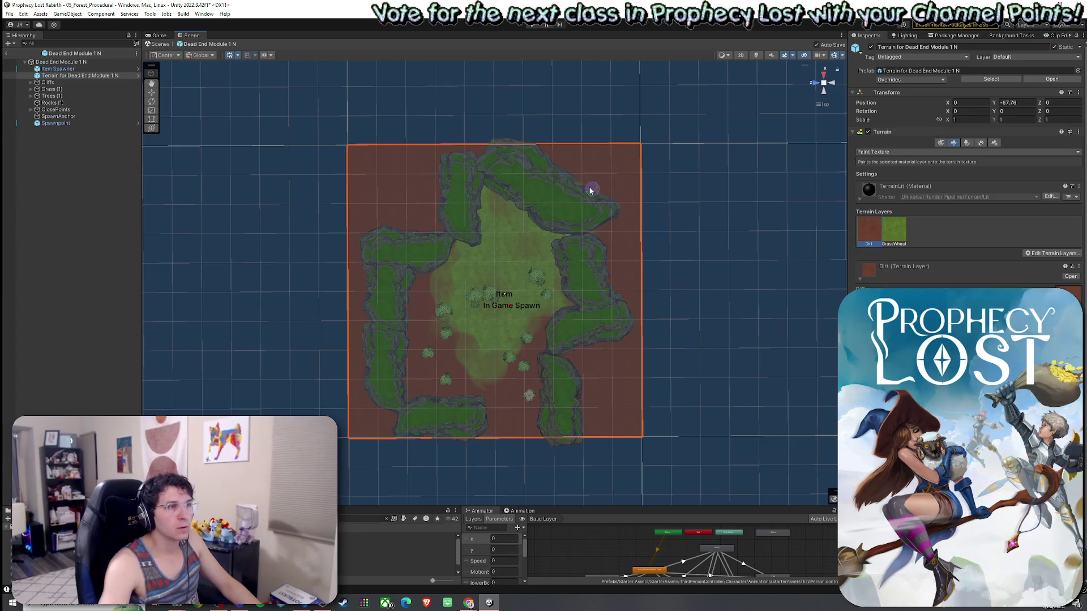
click(895, 231)
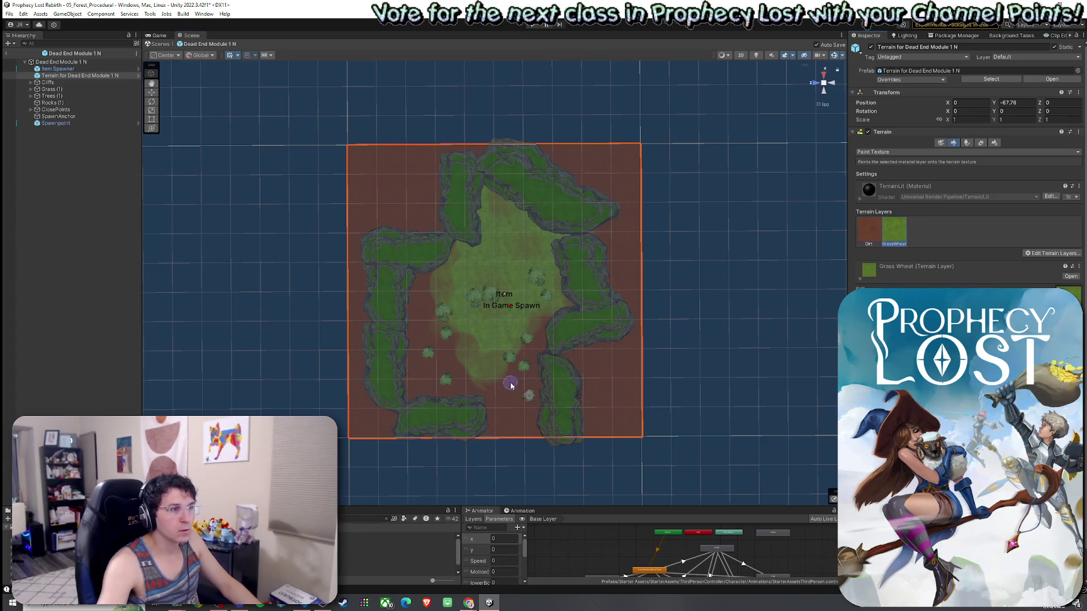
mouse_move(509, 375)
mouse_down()
mouse_move(500, 442)
mouse_move(505, 424)
mouse_move(480, 388)
mouse_move(515, 357)
mouse_move(436, 386)
mouse_move(419, 358)
mouse_move(423, 309)
mouse_move(449, 364)
mouse_move(506, 379)
mouse_up()
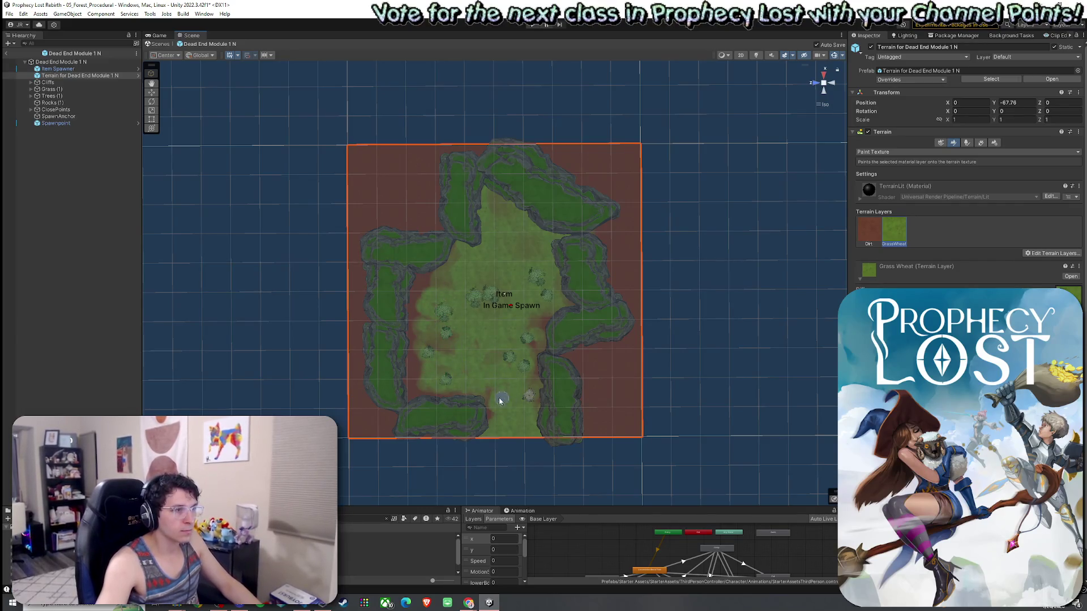
drag(422, 348, 429, 284)
drag(424, 366, 426, 379)
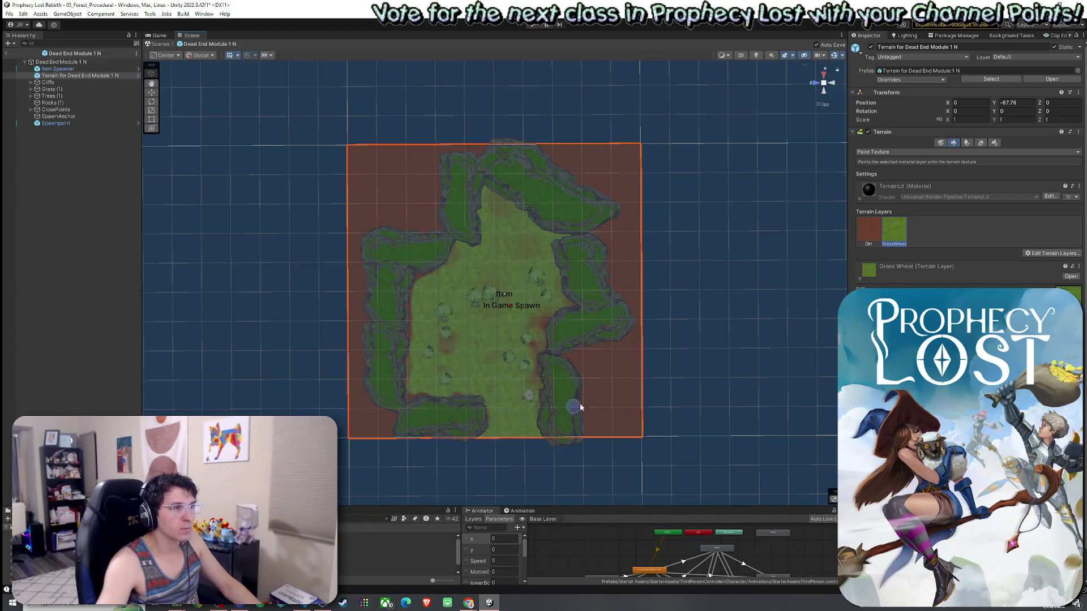
click(9, 13)
key(Escape)
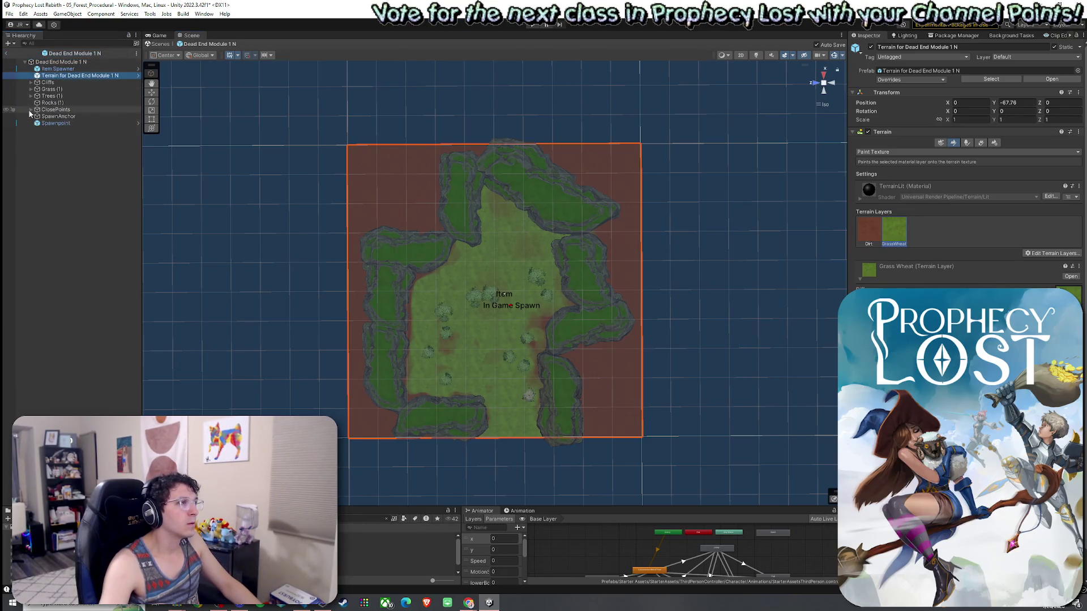
Expand ClosePoints and review Dead End Module 1 N's North, South, East and West close points
click(31, 109)
click(68, 116)
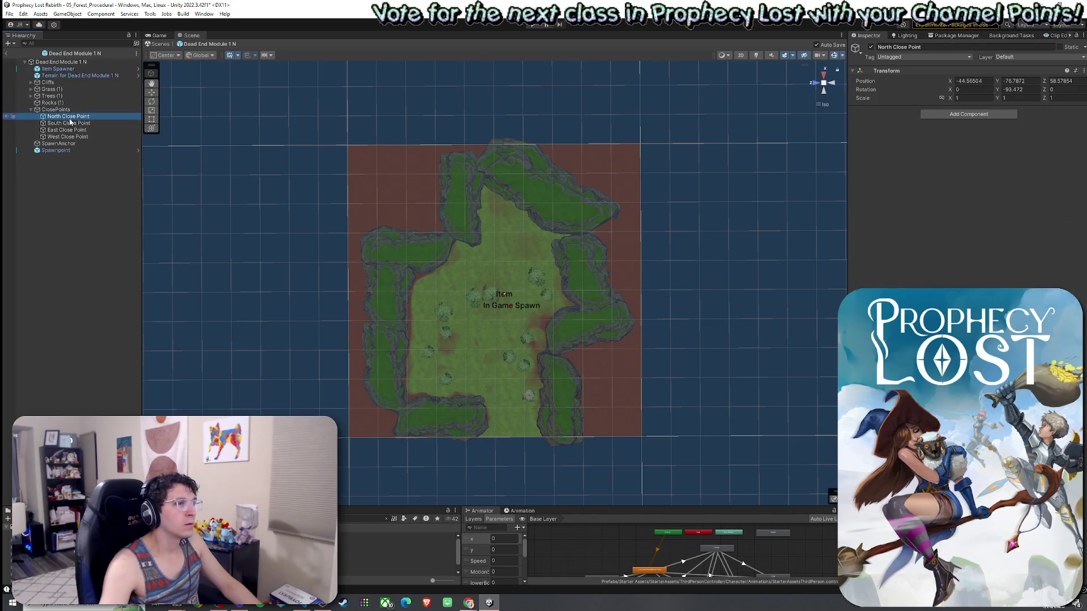
drag(371, 227, 819, 228)
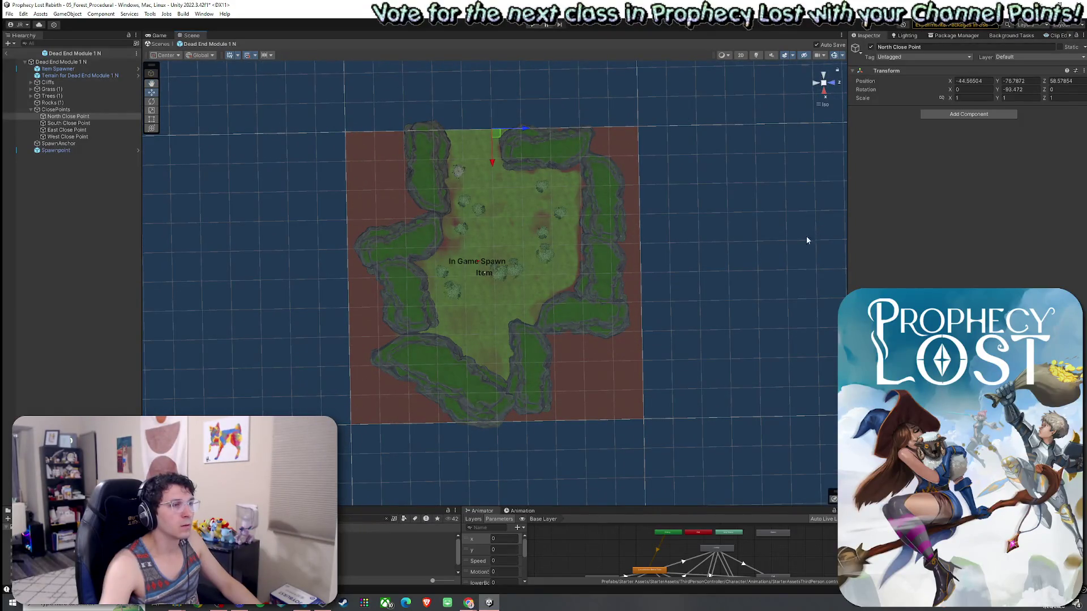
click(90, 123)
click(68, 130)
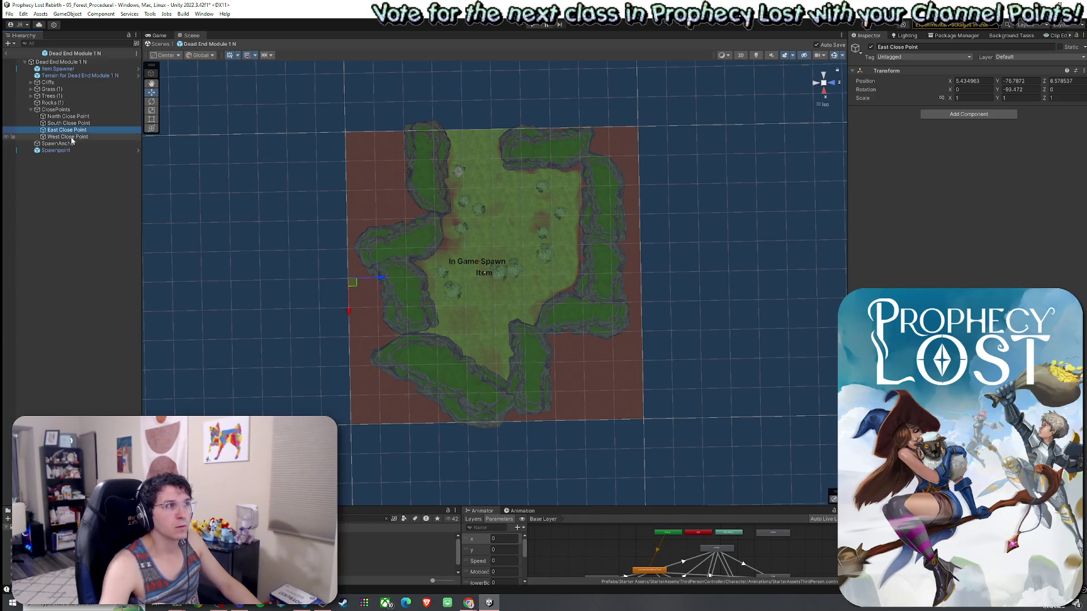
click(69, 137)
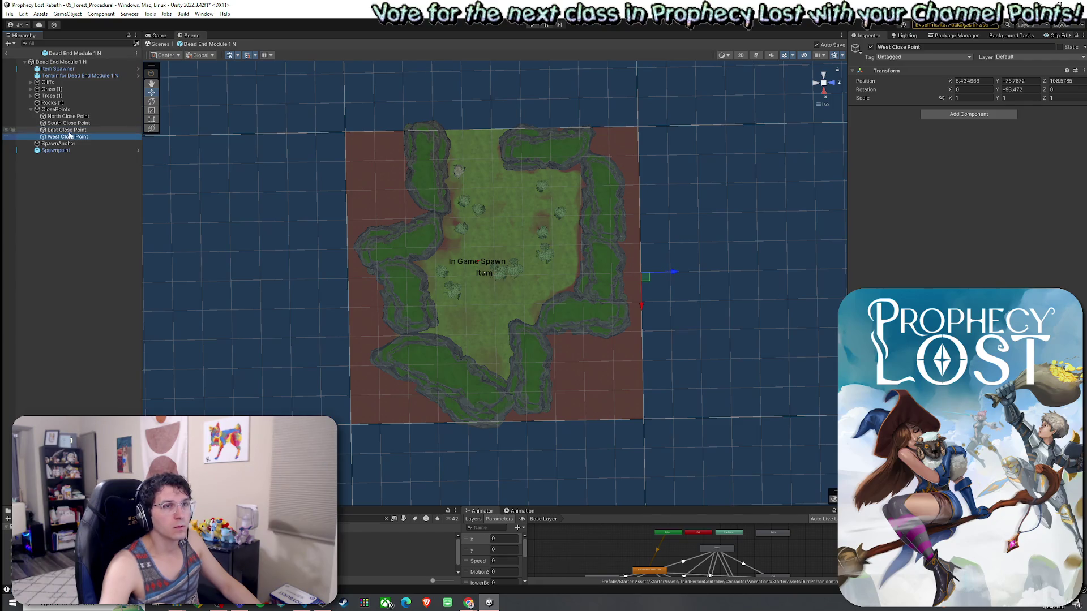
click(65, 130)
Exit to the 05_Forest_Procedural scene, play the game in the Game view, and maximize YouTube
click(6, 52)
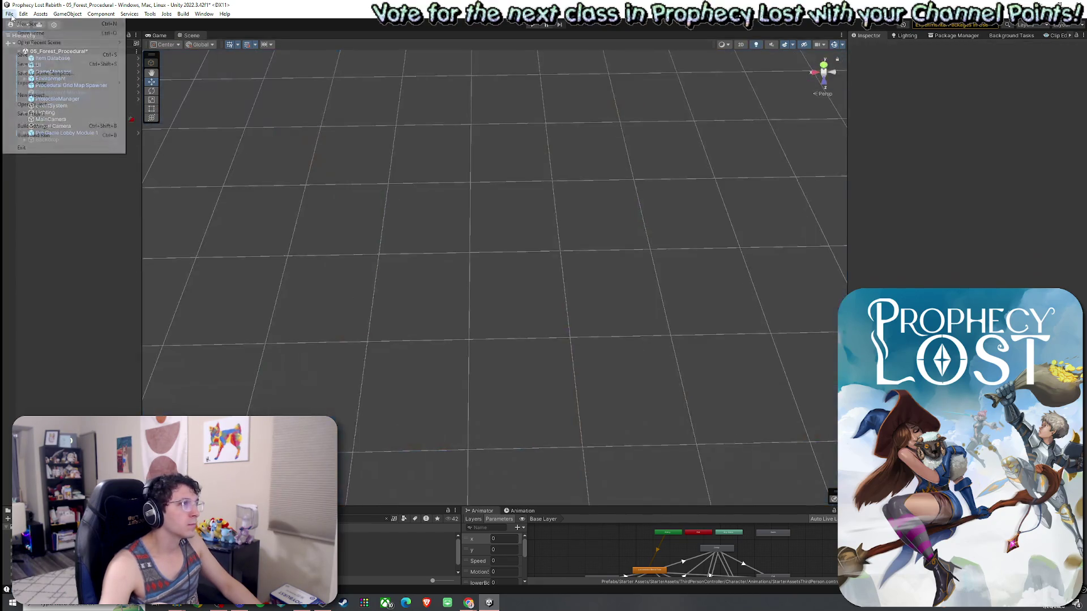
click(9, 14)
click(155, 38)
click(155, 37)
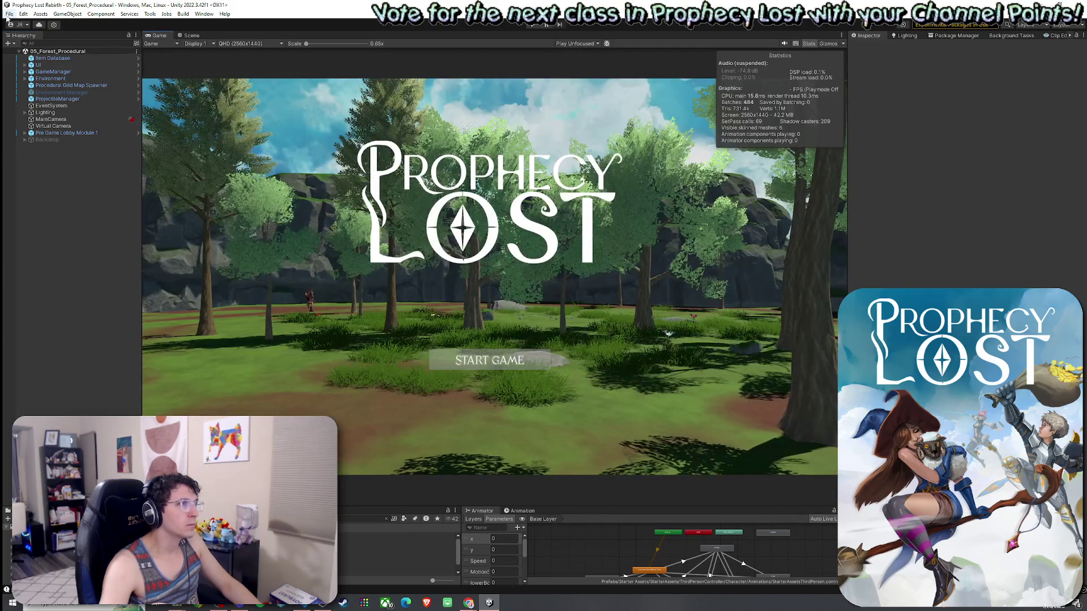
click(533, 25)
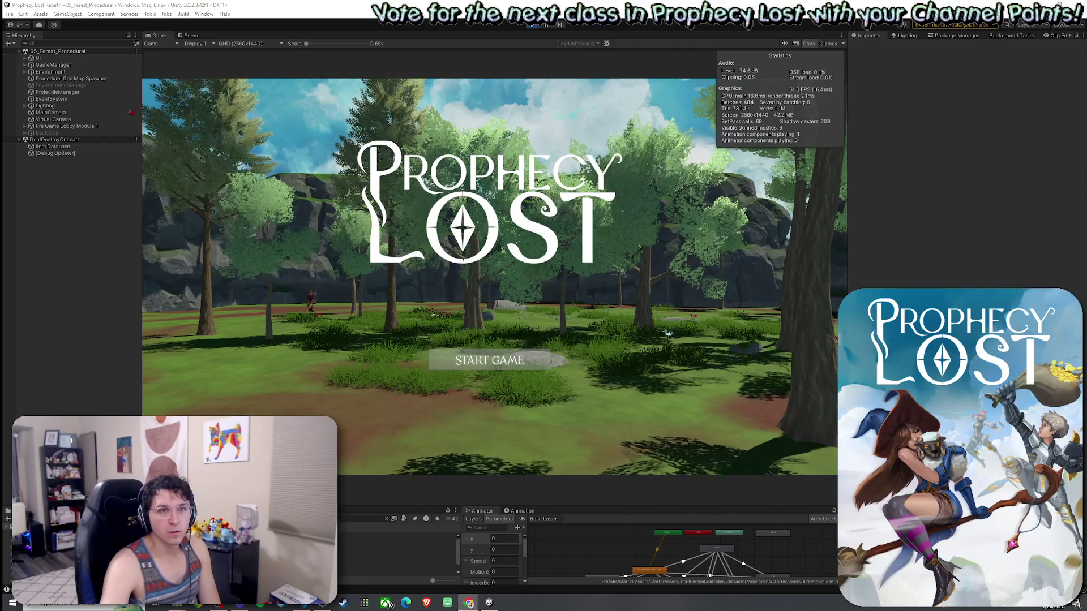
key(super+Up)
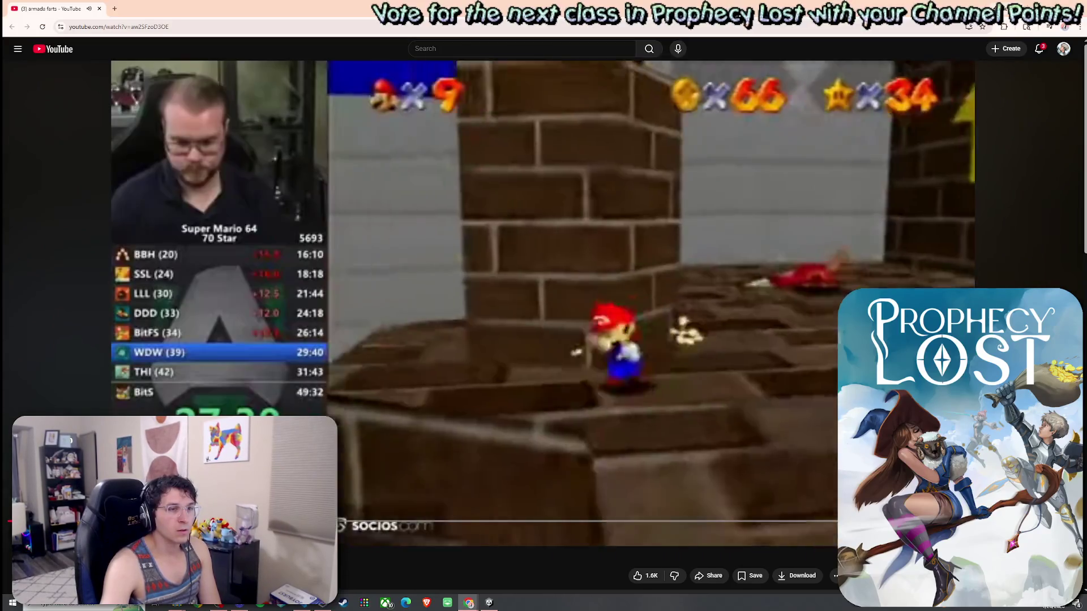
Pause and resume the Super Mario 64 speedrun, pausing again once the star is collected
click(721, 444)
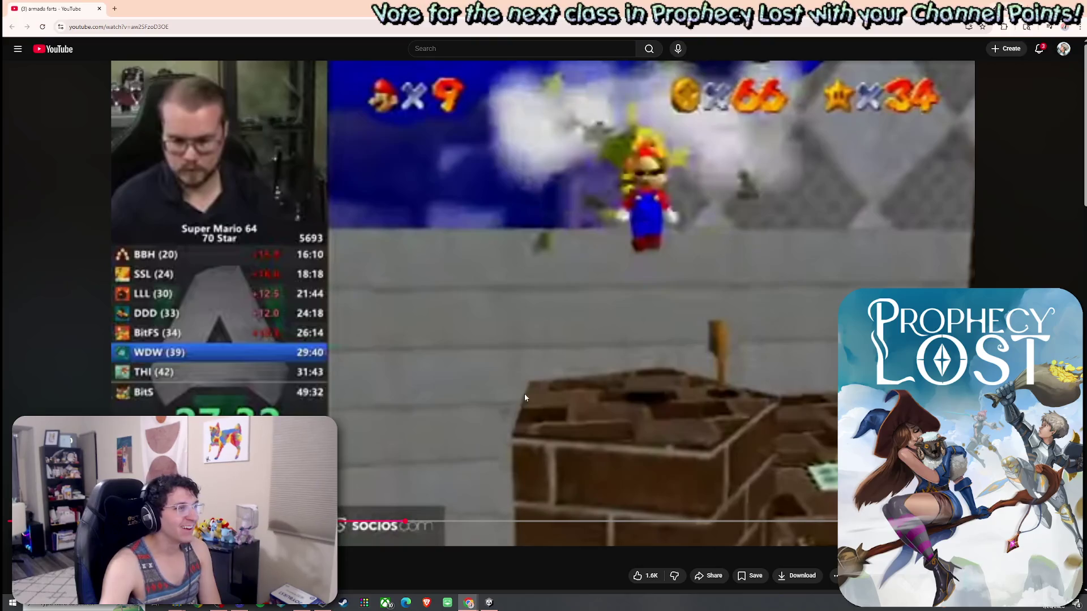
click(708, 454)
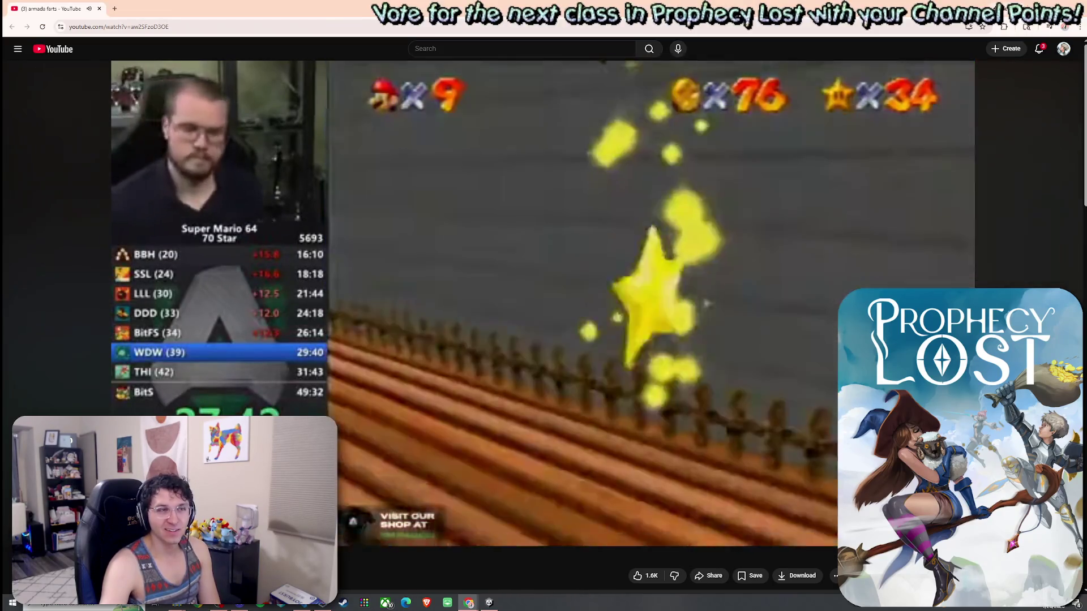
click(538, 421)
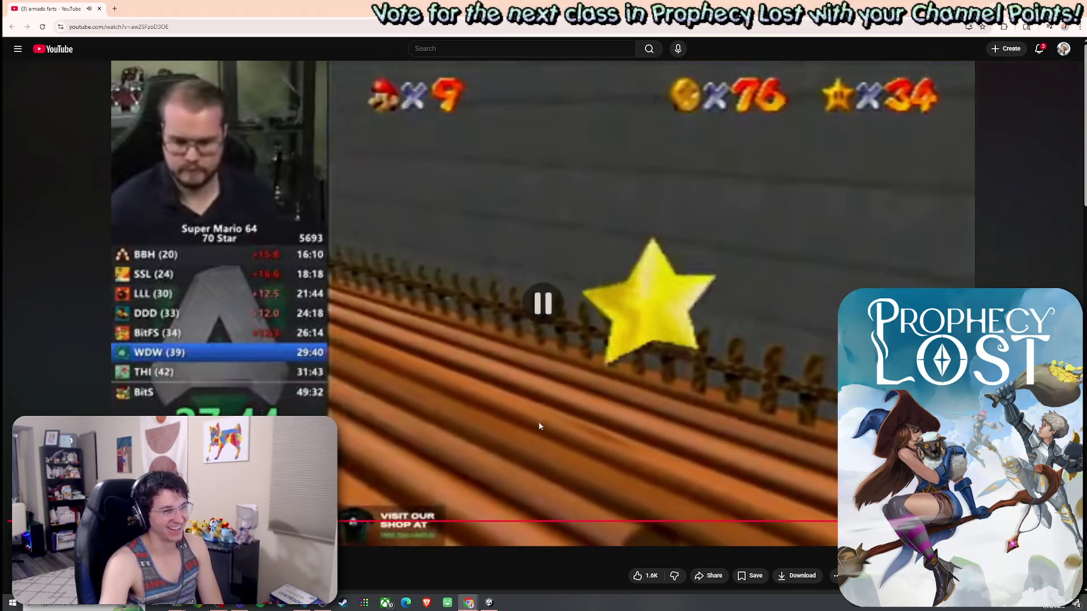
Start a game, walk to the Traveling Merchant, then orbit the Scene view over the forest
key(alt+Tab)
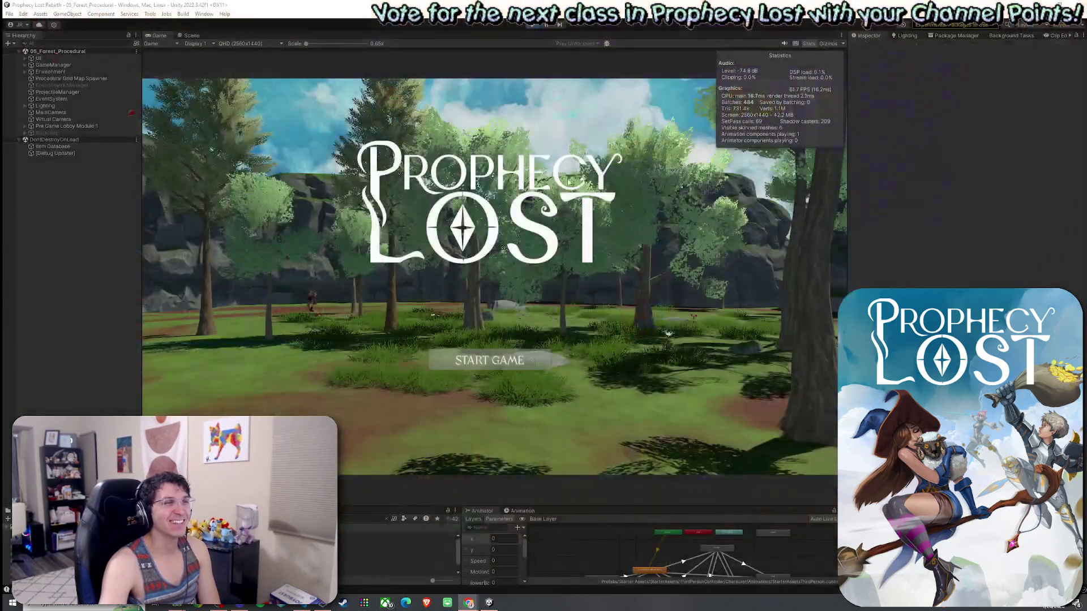
click(474, 353)
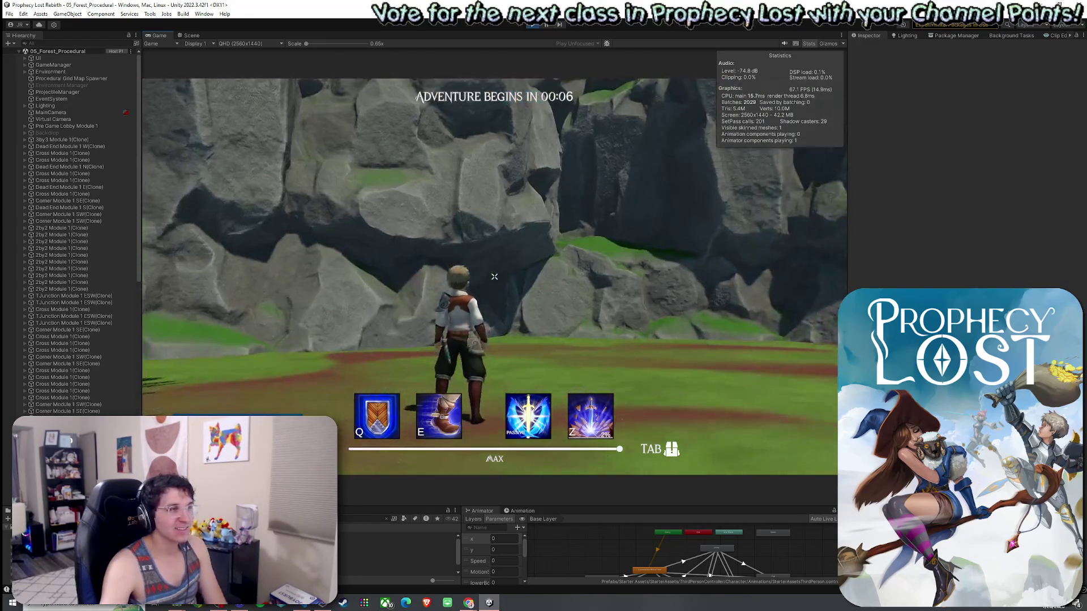
key(w)
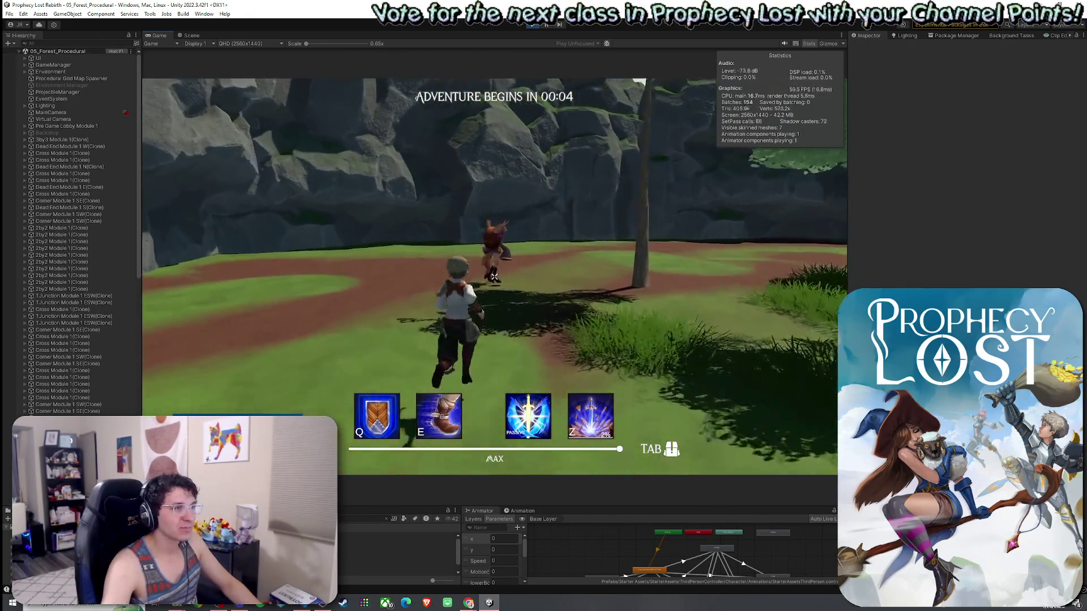
key(f)
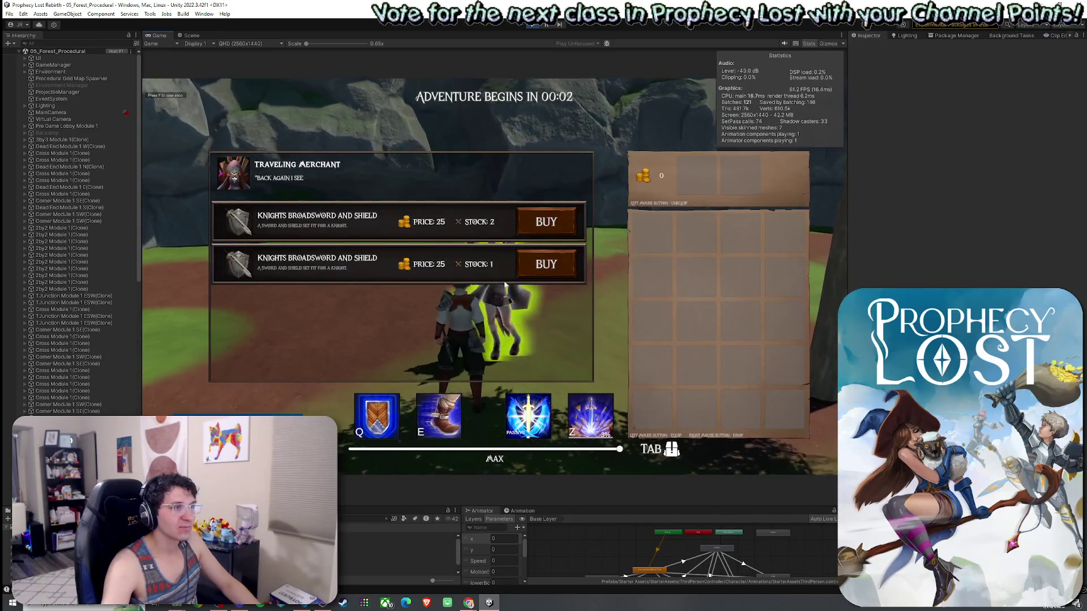
key(Escape)
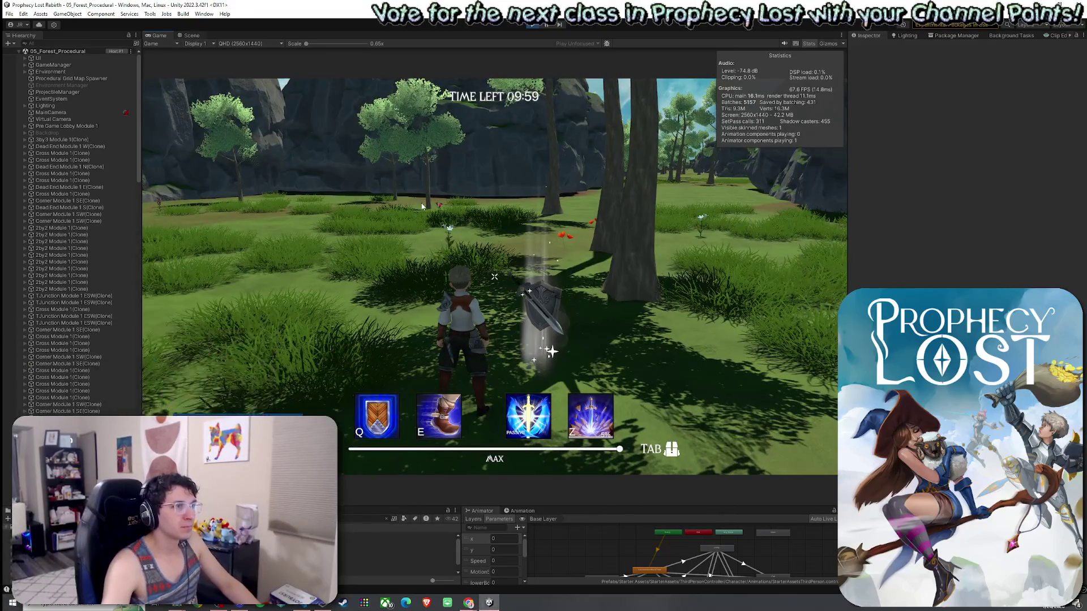
key(ctrl+1)
drag(522, 284, 544, 291)
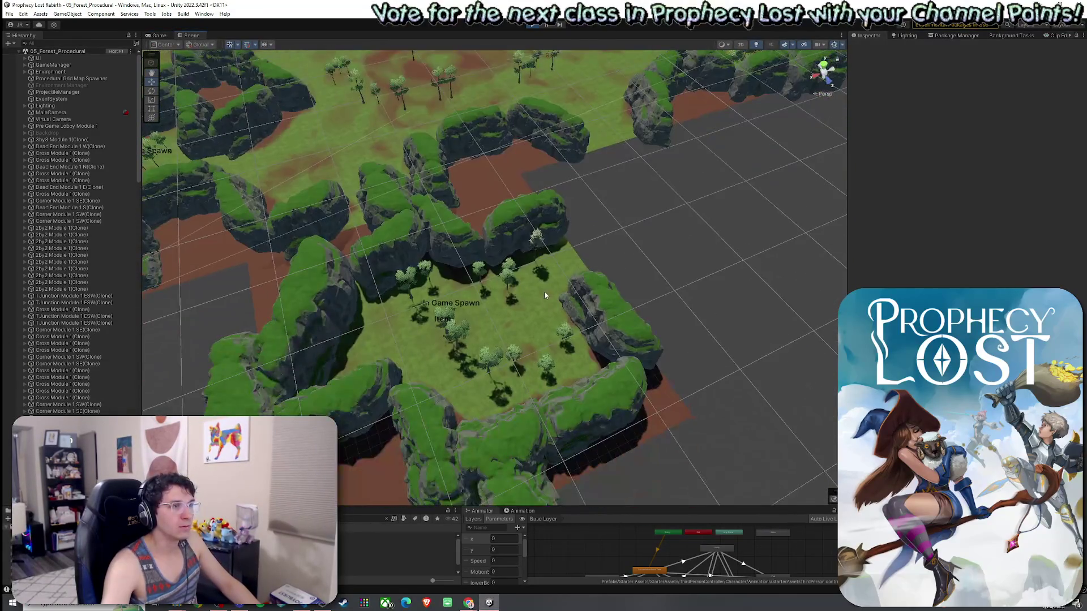
Select and frame the generated Dead End Module 1 N to inspect its cliffs
click(545, 294)
click(72, 167)
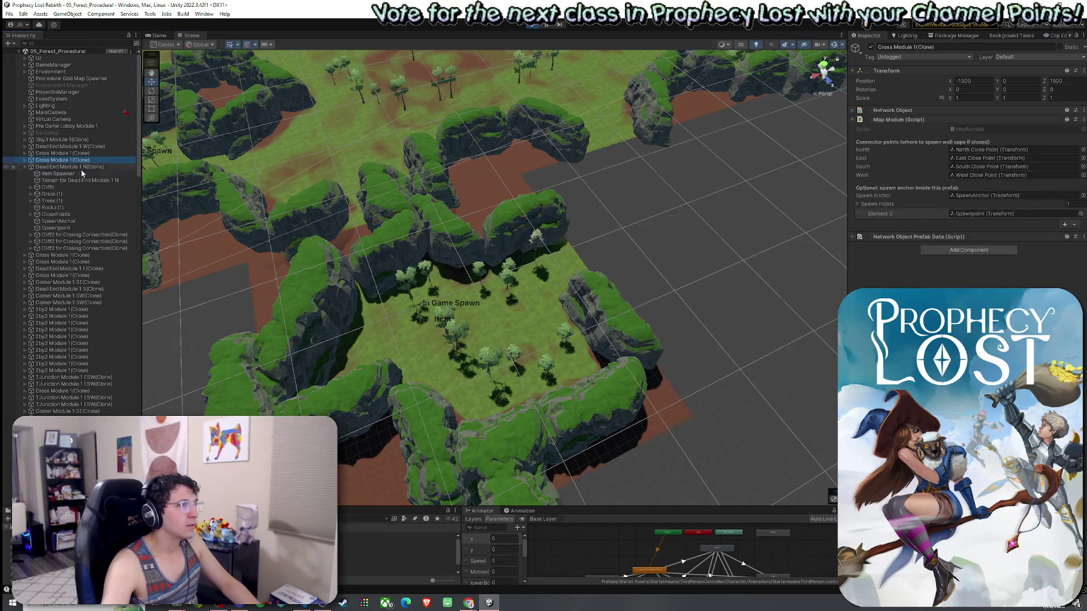
mouse_move(397, 255)
mouse_down()
mouse_move(371, 241)
mouse_move(474, 301)
mouse_move(553, 173)
mouse_move(532, 153)
mouse_move(446, 154)
mouse_move(381, 280)
mouse_up()
key(f)
scroll(446, 154, up, 5)
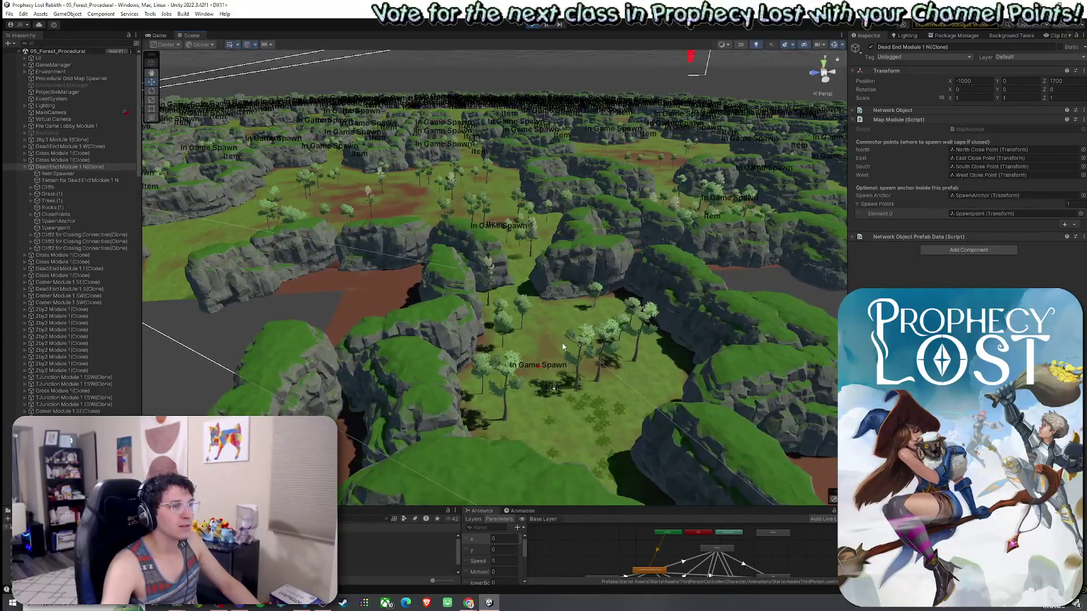
Inspect the terrains of Dead End Modules 1 W, S, E and N in the Scene view
click(504, 352)
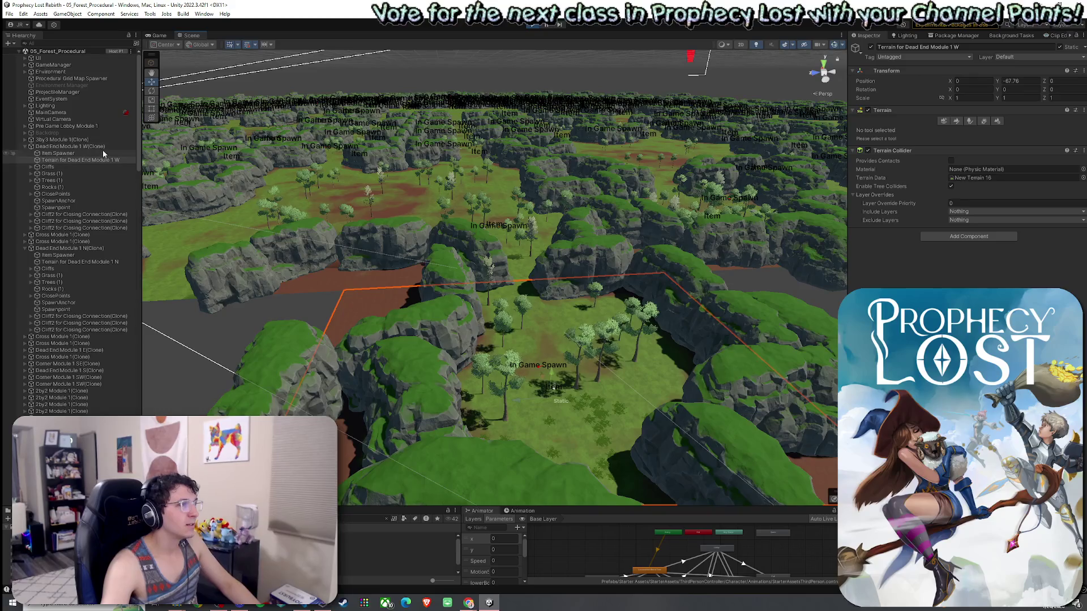
double_click(103, 148)
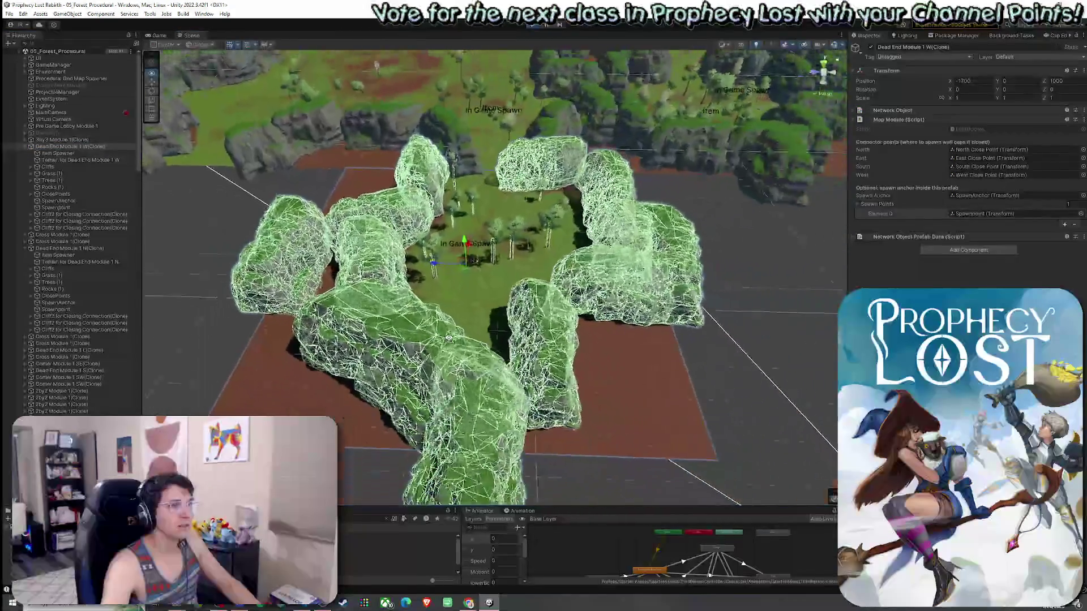
scroll(449, 338, down, 5)
mouse_move(447, 317)
mouse_down()
mouse_move(485, 223)
mouse_move(529, 238)
mouse_move(459, 213)
mouse_move(255, 317)
mouse_up()
click(628, 392)
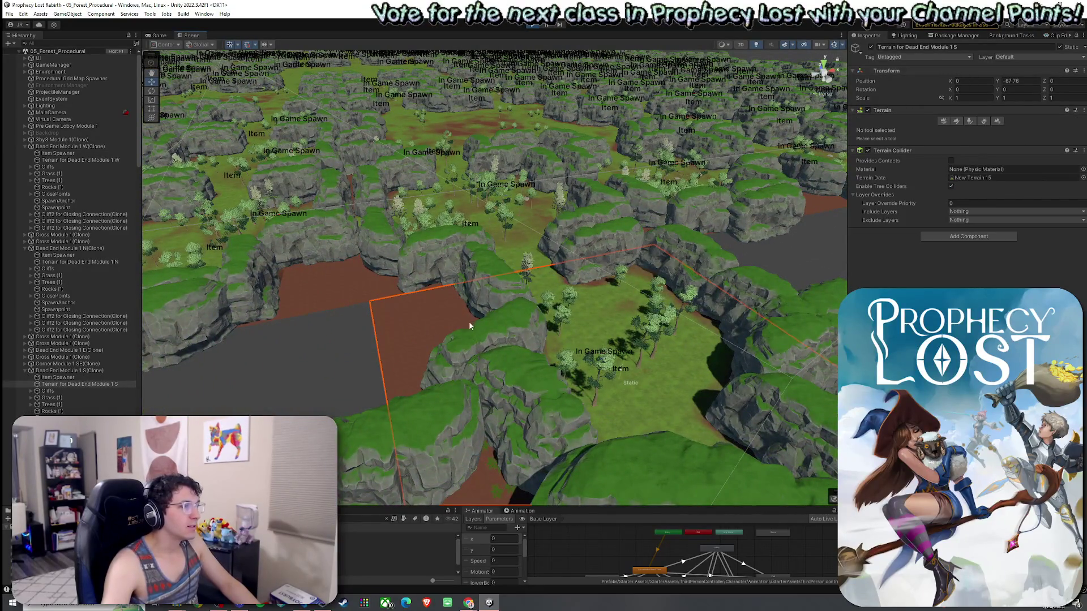
mouse_move(470, 325)
mouse_down()
mouse_move(517, 240)
mouse_move(424, 238)
mouse_move(270, 346)
mouse_move(295, 340)
mouse_up()
click(517, 330)
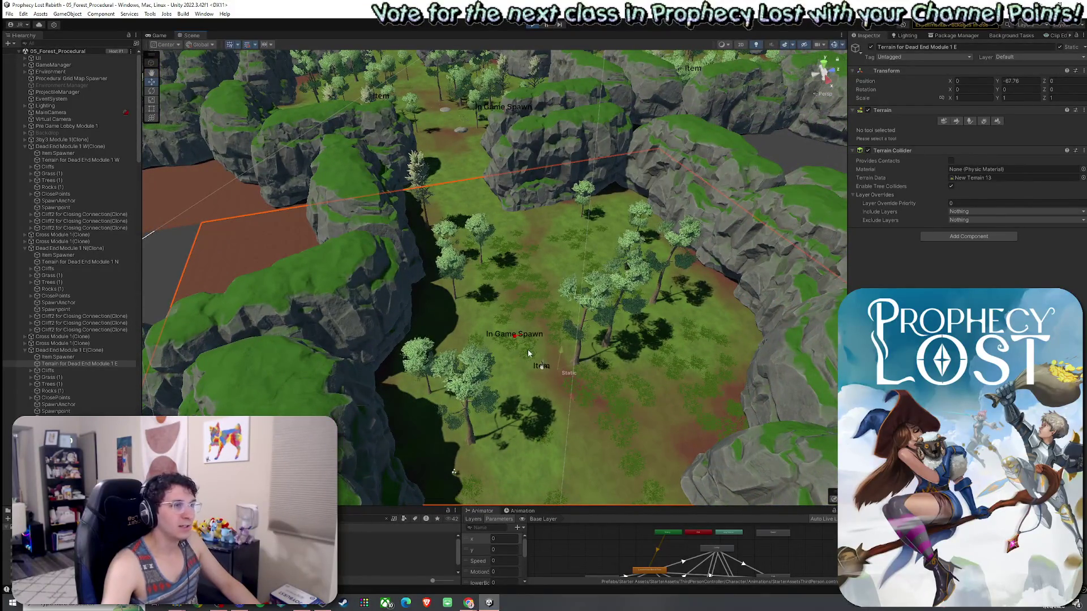
mouse_move(527, 353)
mouse_down()
mouse_move(571, 254)
mouse_move(517, 241)
mouse_move(388, 249)
mouse_move(325, 337)
mouse_move(479, 341)
mouse_up()
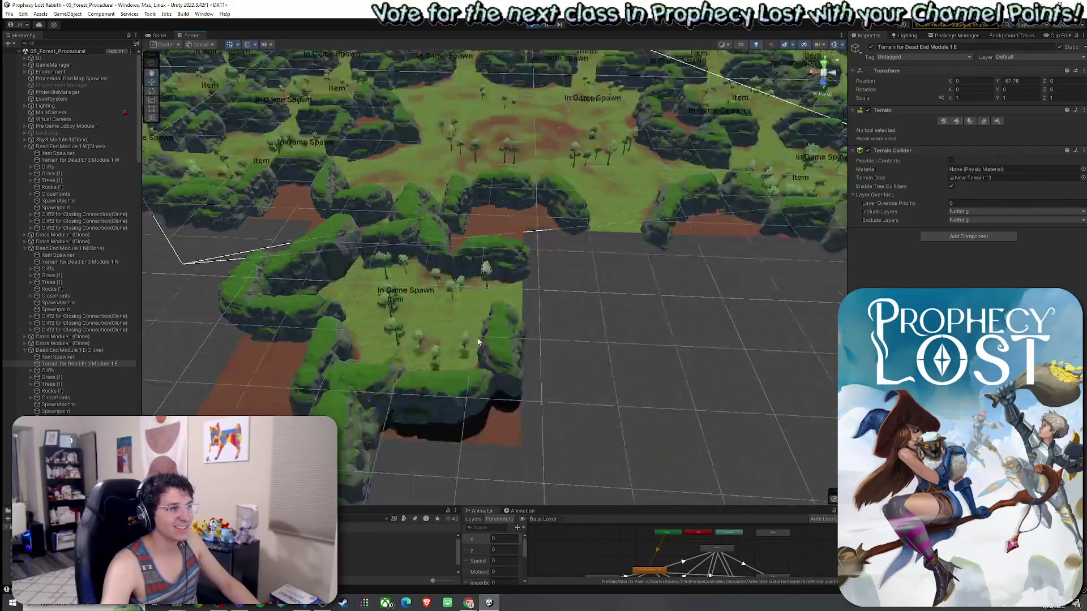
click(459, 332)
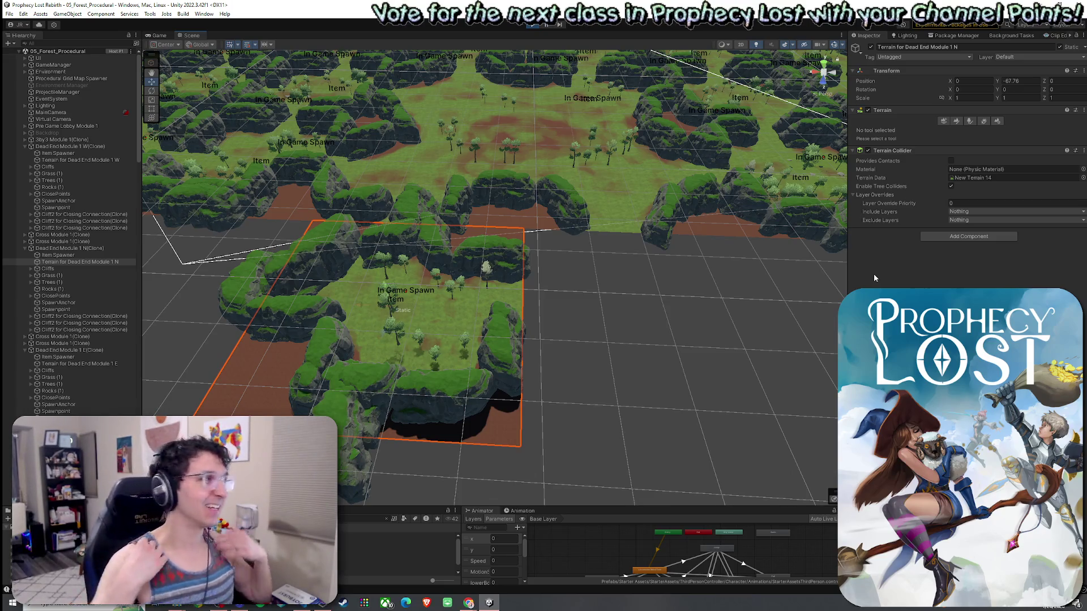
click(87, 248)
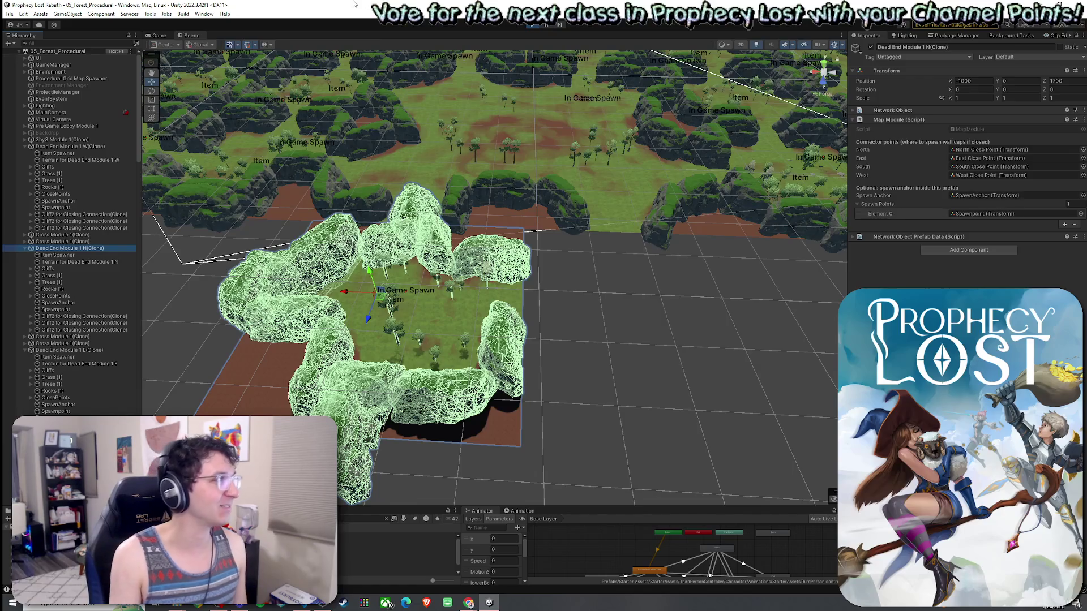
Stop play mode and save the 05_Forest_Procedural scene
click(406, 263)
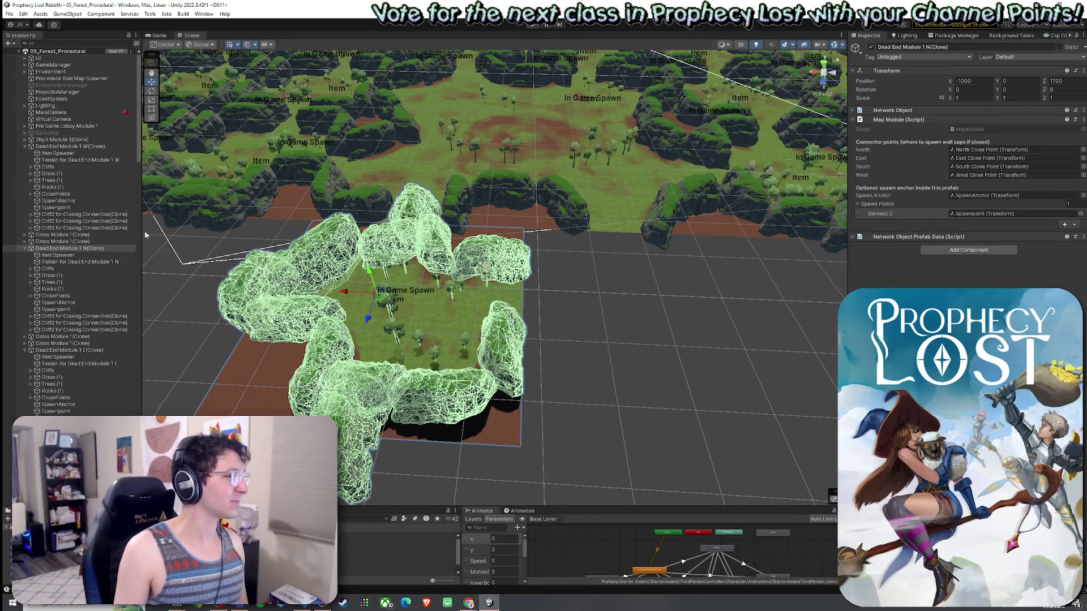
key(ctrl+p)
right_click(56, 51)
click(32, 54)
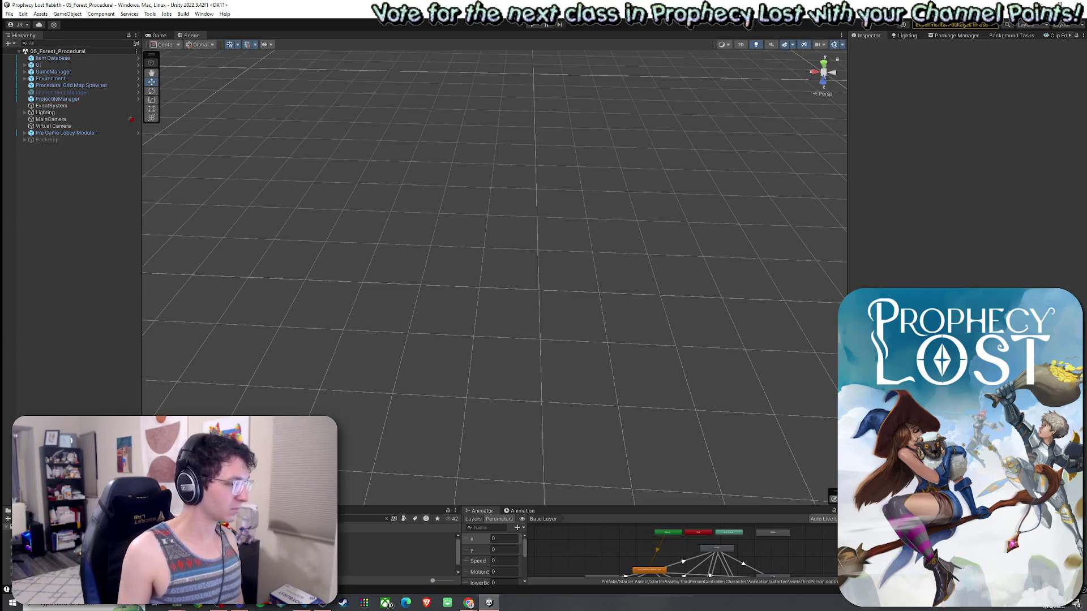
Open the Dead End Module 1 N prefab, review its North and South close points, then switch to Twitch
double_click(368, 542)
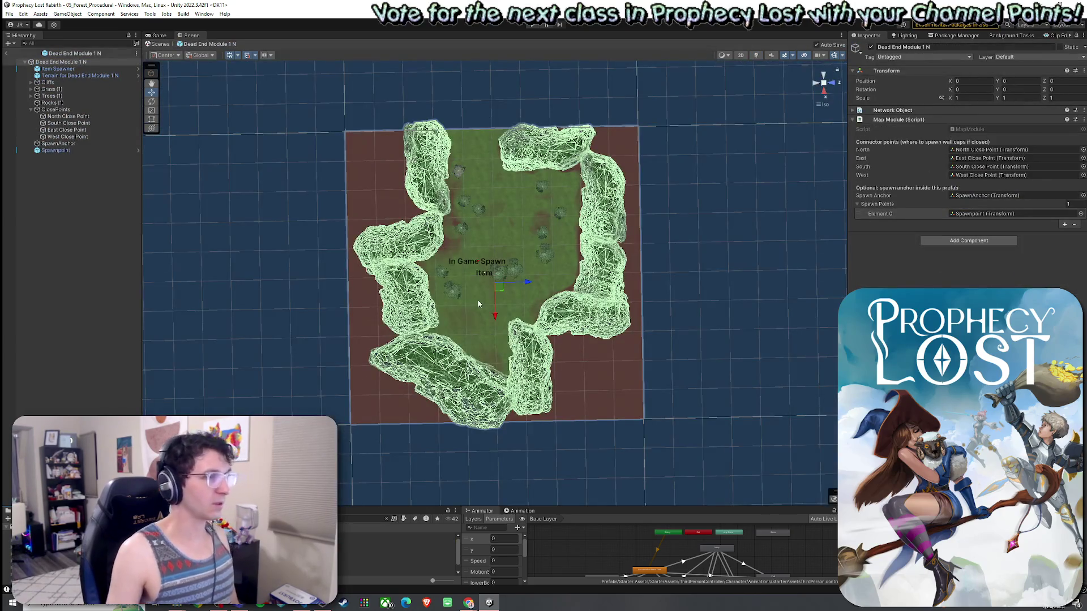
click(85, 117)
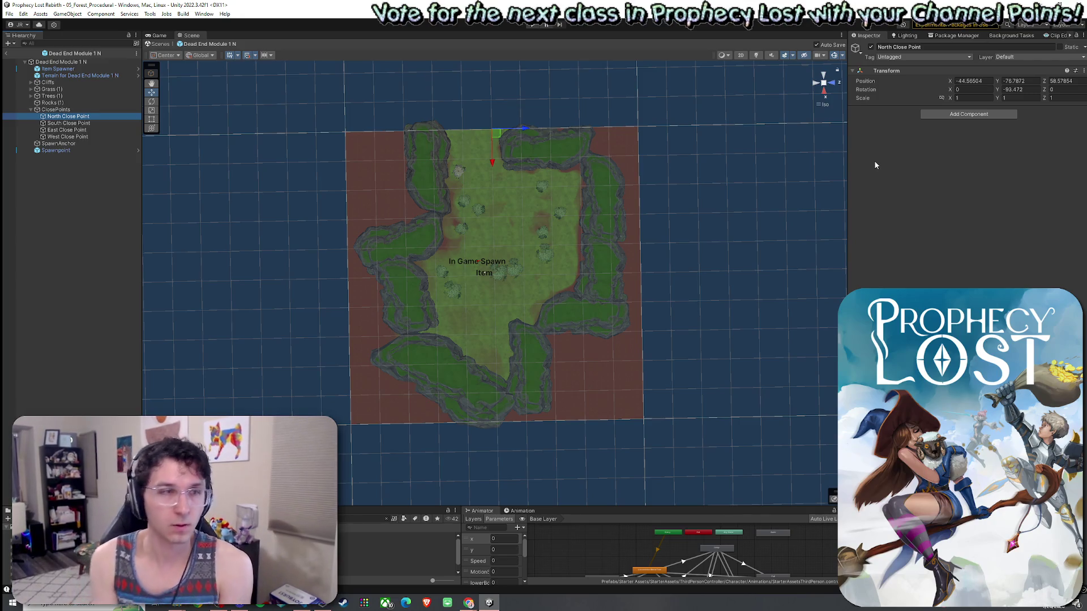
click(79, 123)
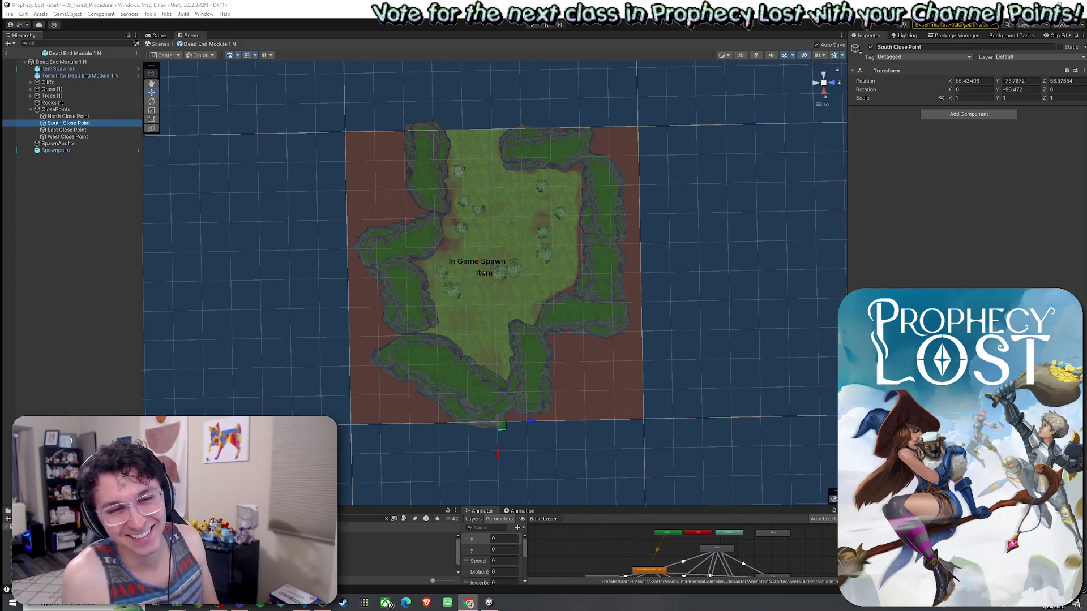
key(alt+Tab)
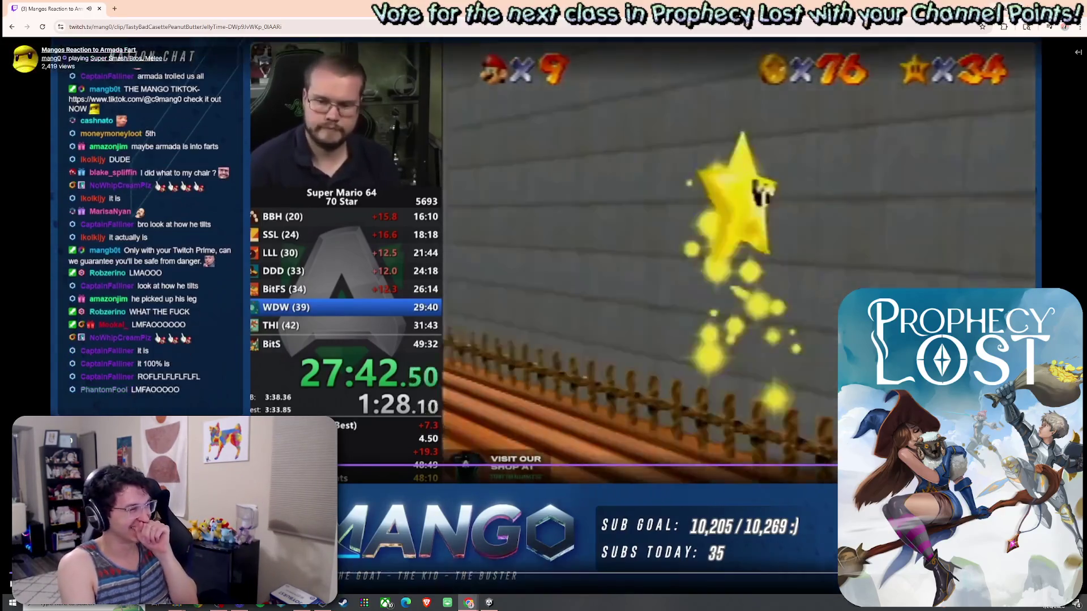
Pause and resume the Twitch Super Mario 64 clip several times, then return to Unity
click(897, 283)
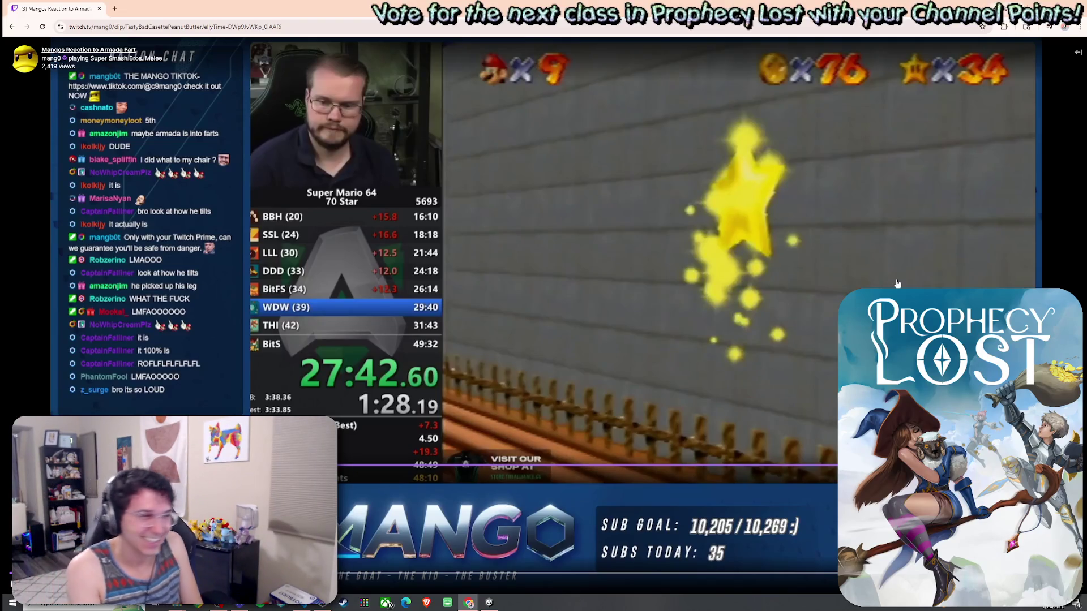
click(412, 190)
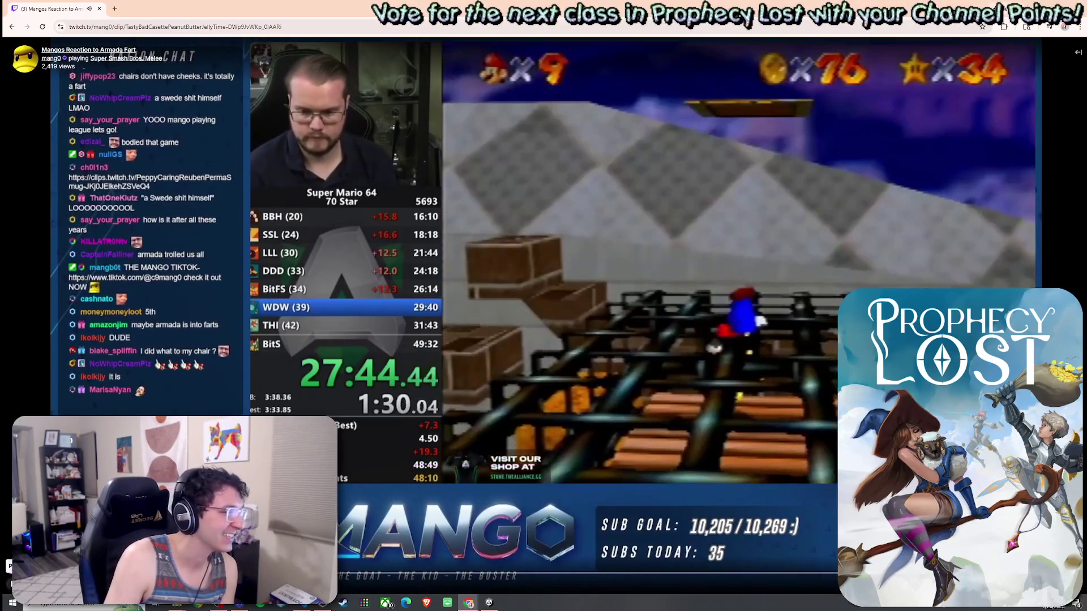
click(399, 459)
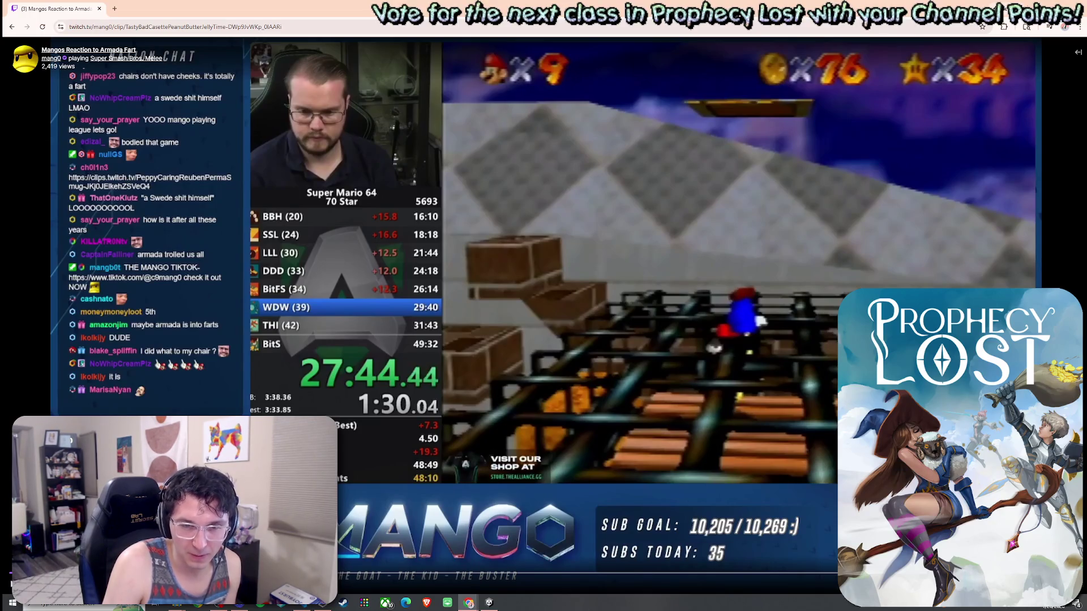
key(space)
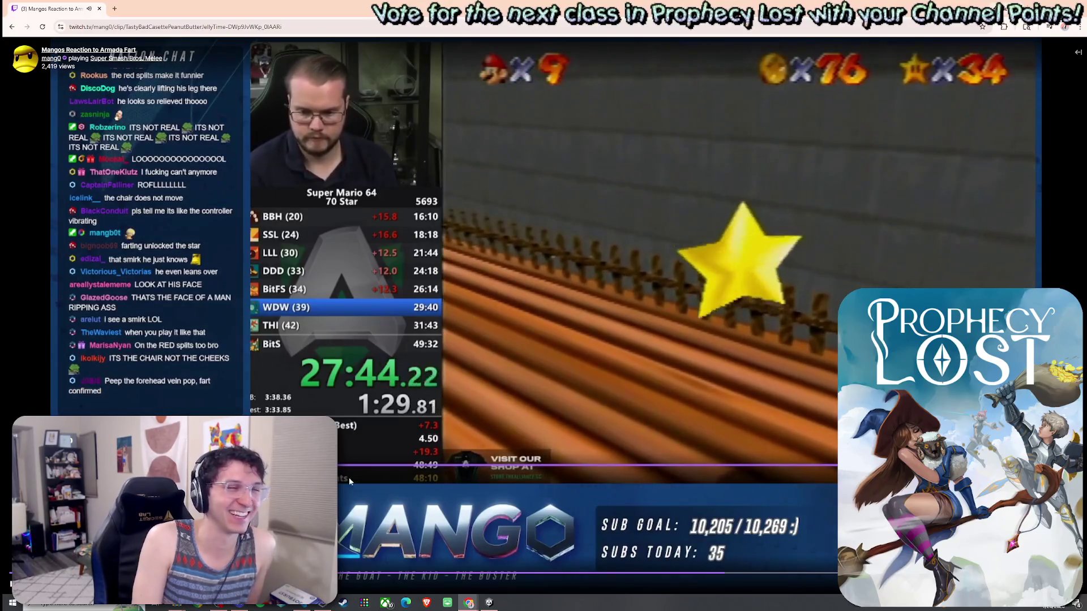
key(space)
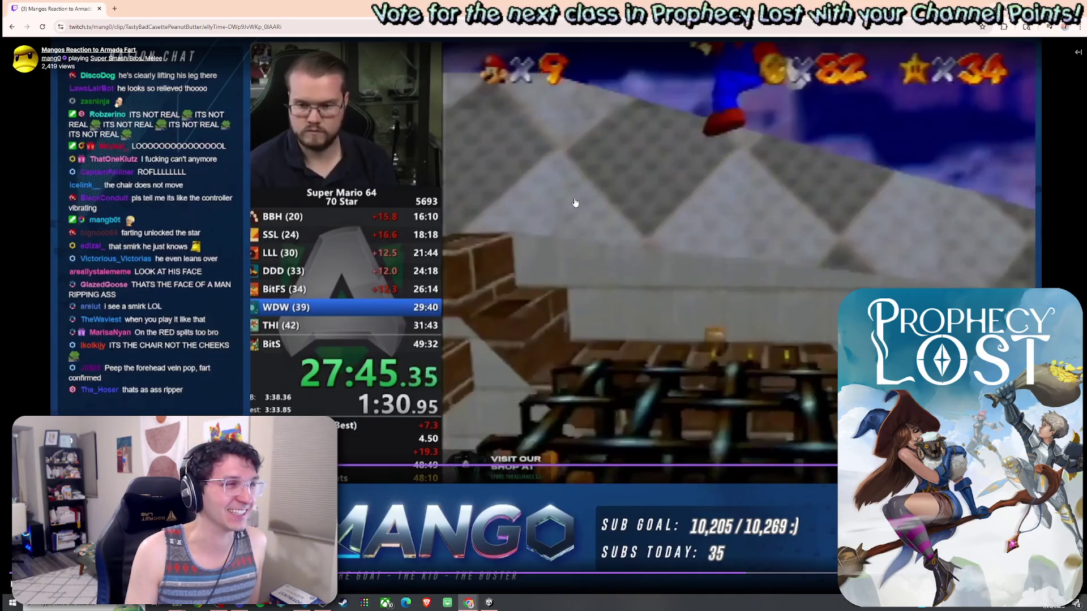
key(alt+Tab)
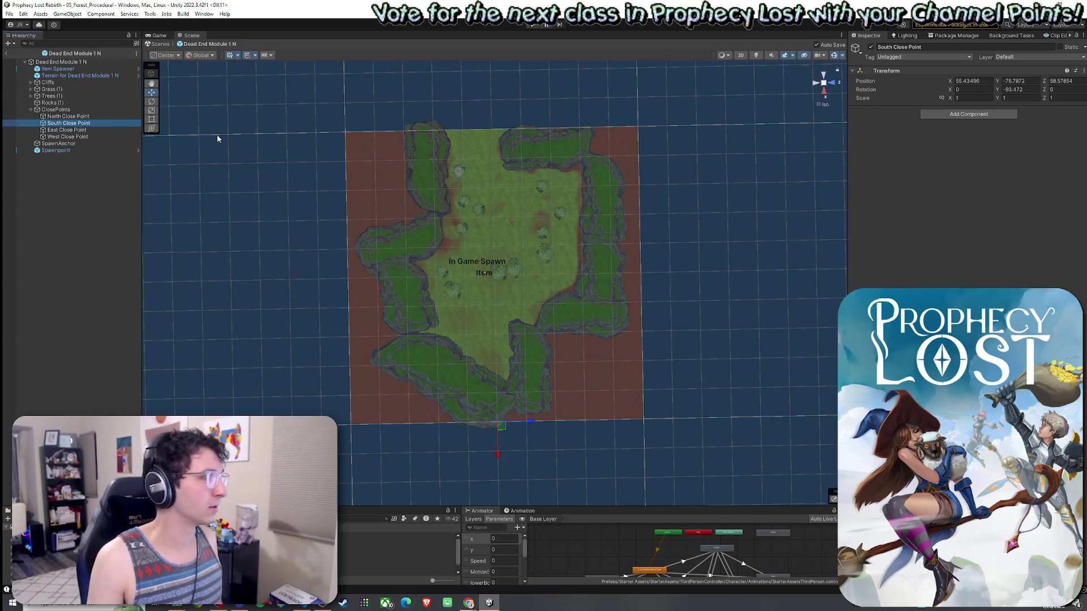
Step through Dead End Module 1 N's North, South, East and West close points in the Hierarchy
click(91, 117)
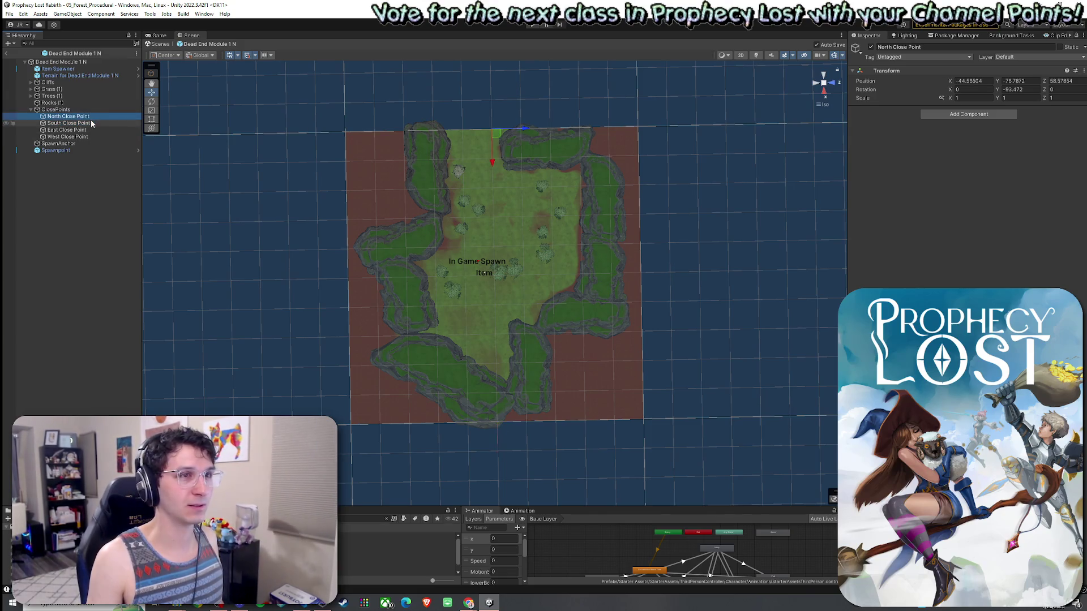
key(Down)
key(Down)
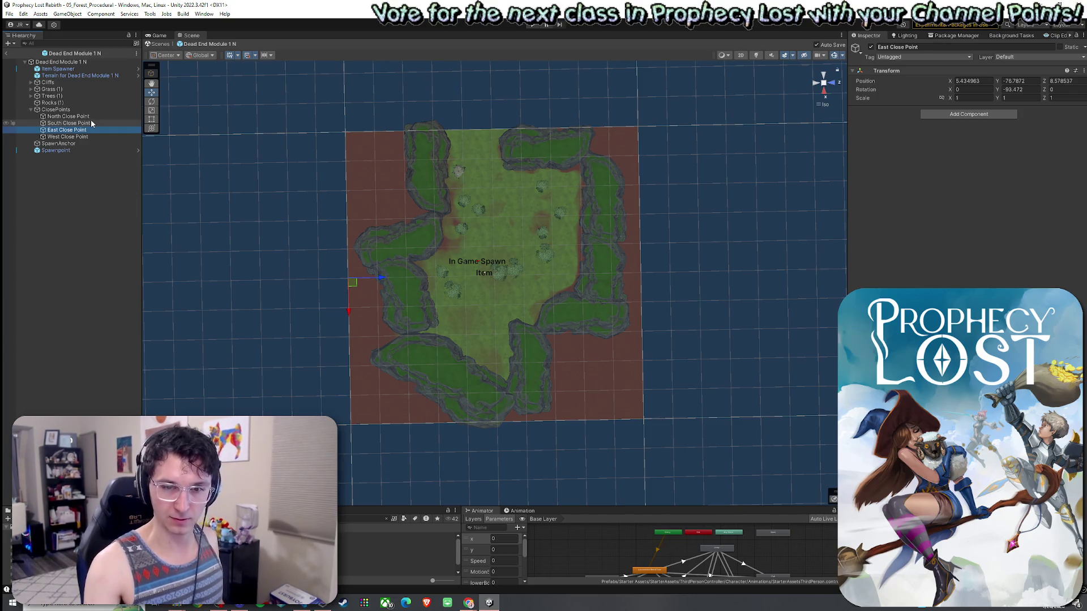
key(Down)
key(Up)
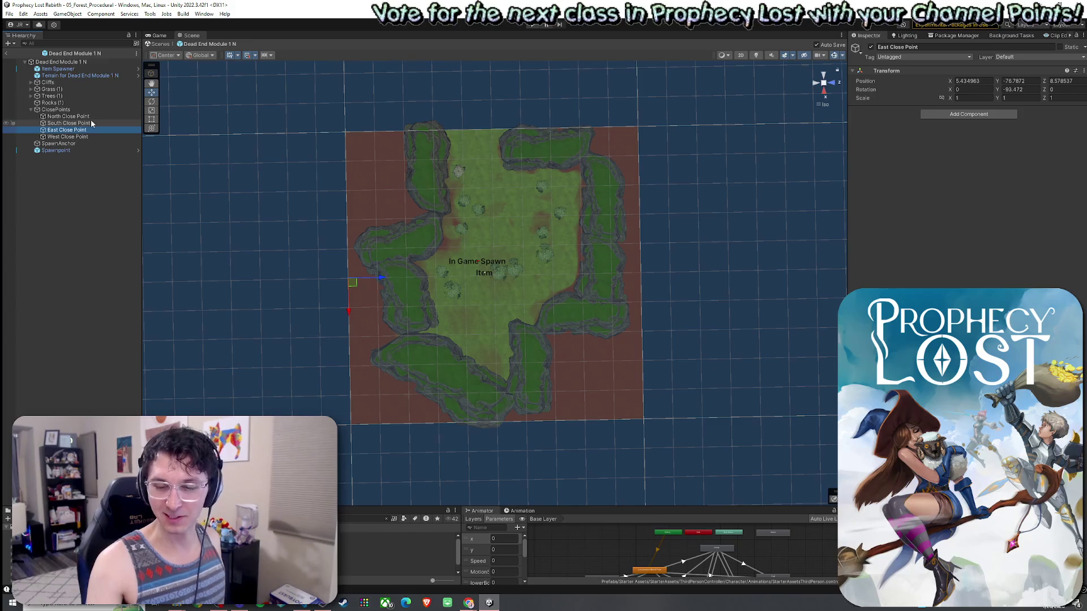
key(Down)
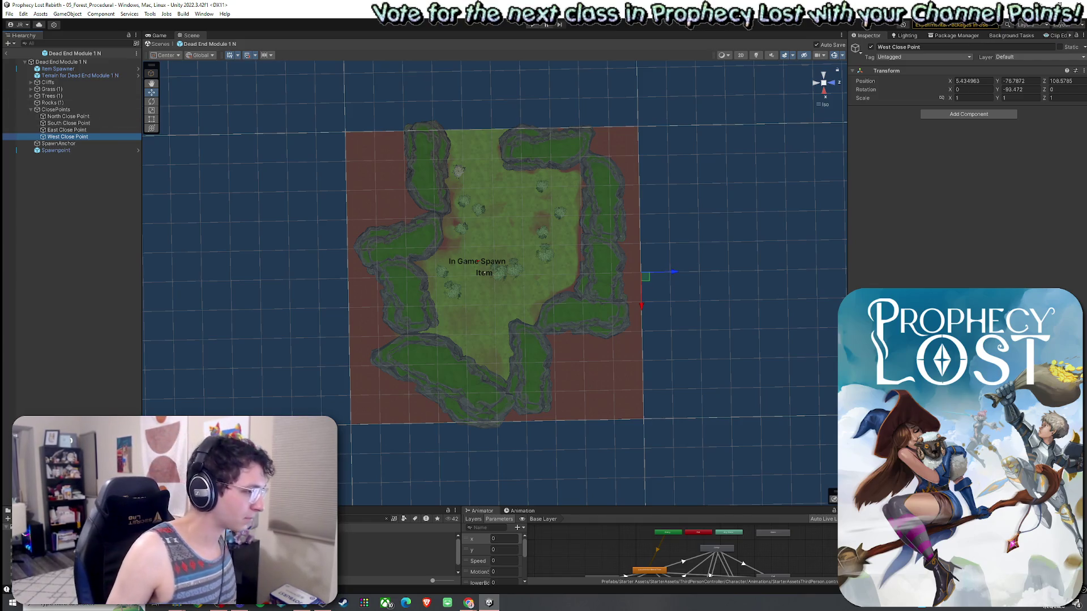
Review where the North, South, East and West close points sit in Dead End Module 1 W
click(83, 117)
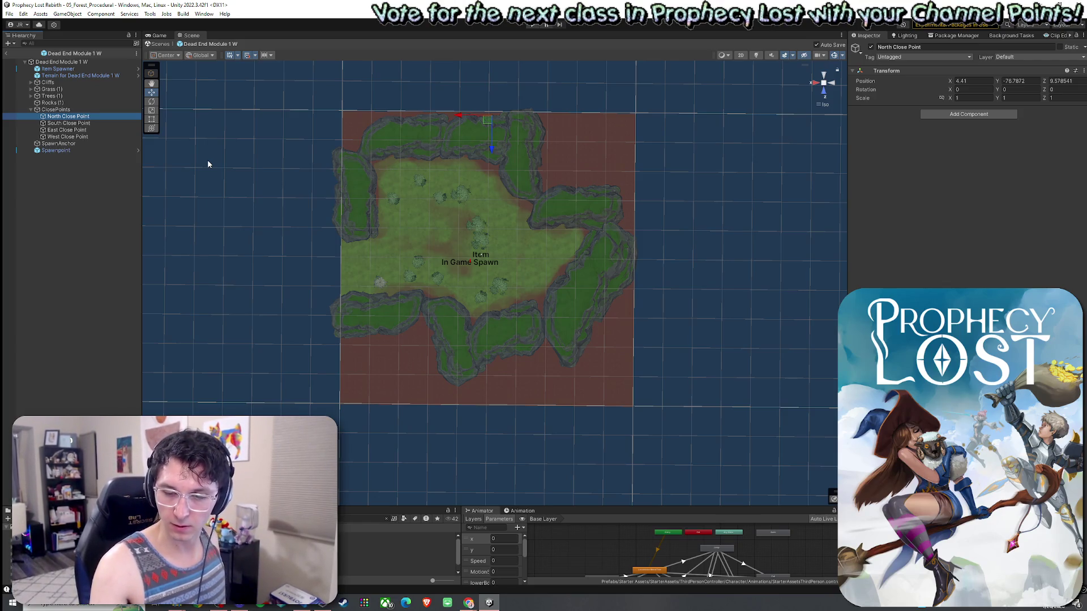
click(84, 123)
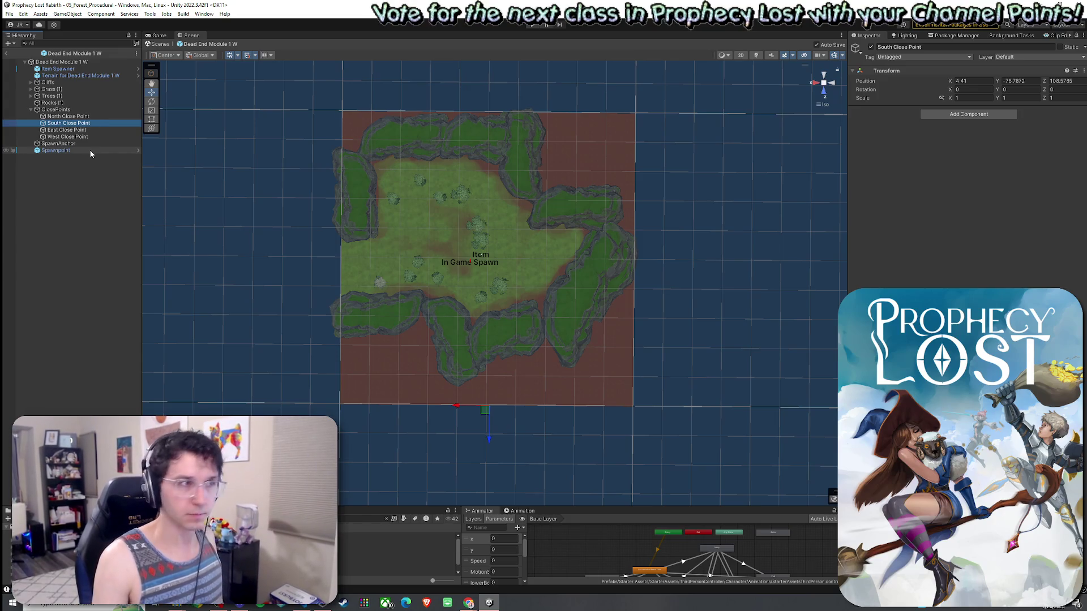
click(76, 131)
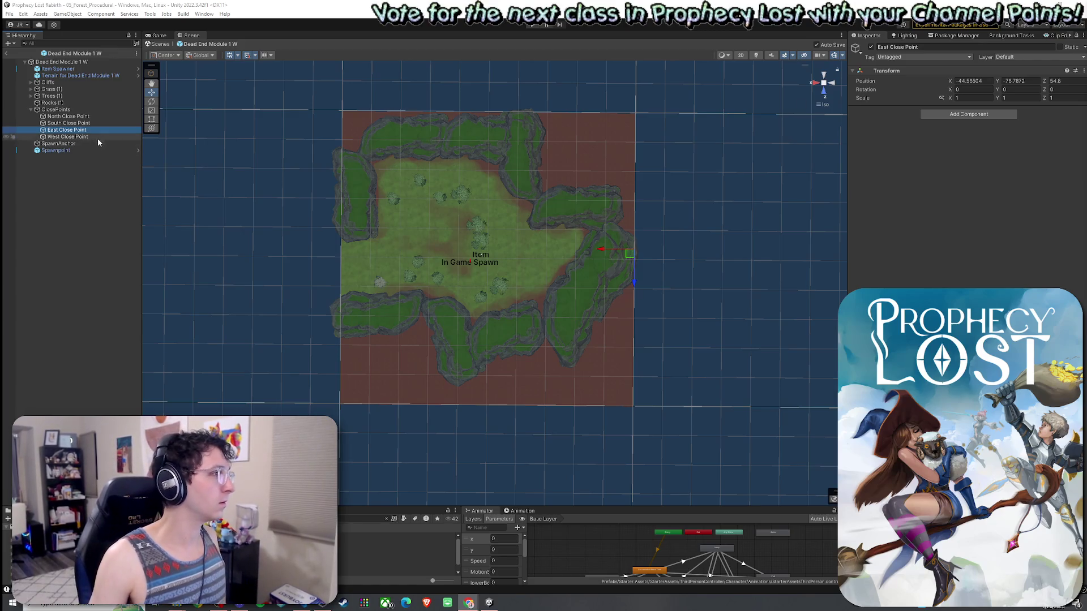
click(97, 137)
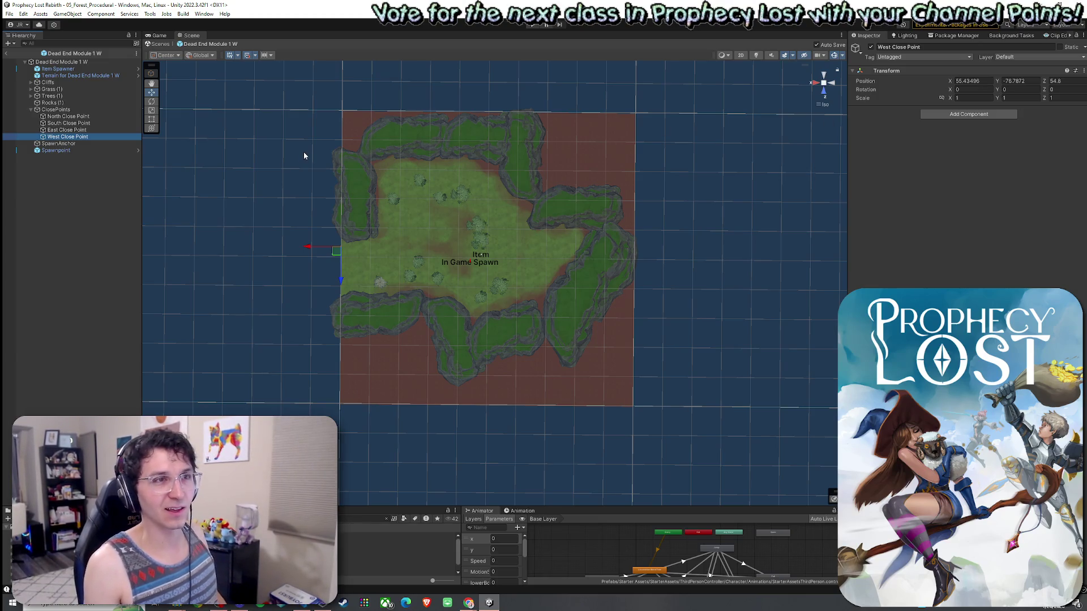
click(80, 132)
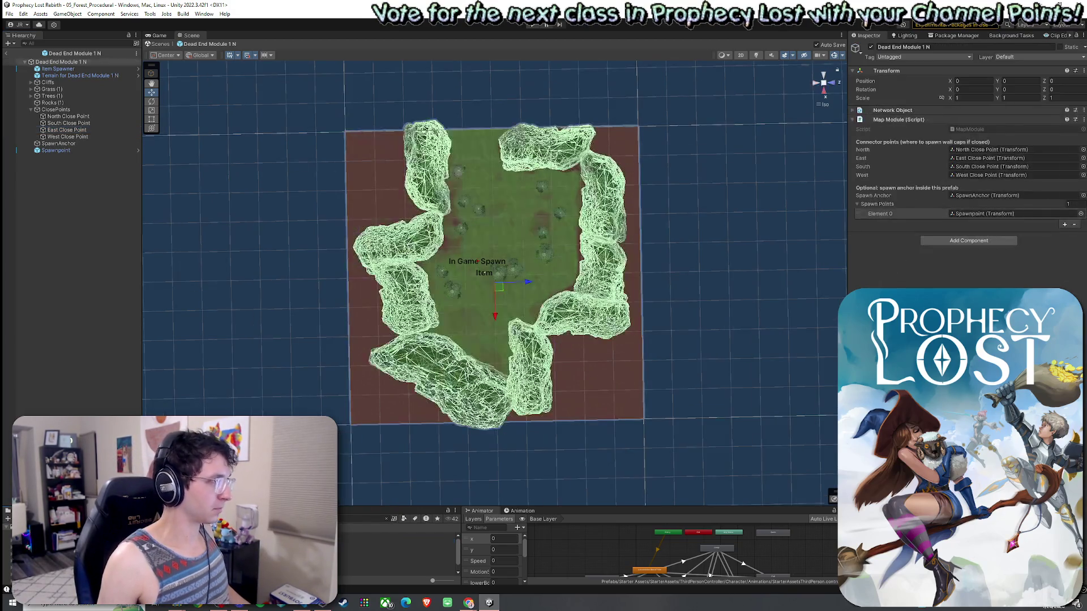
Move the North Close Point to the left edge and the South Close Point to the right edge
click(68, 116)
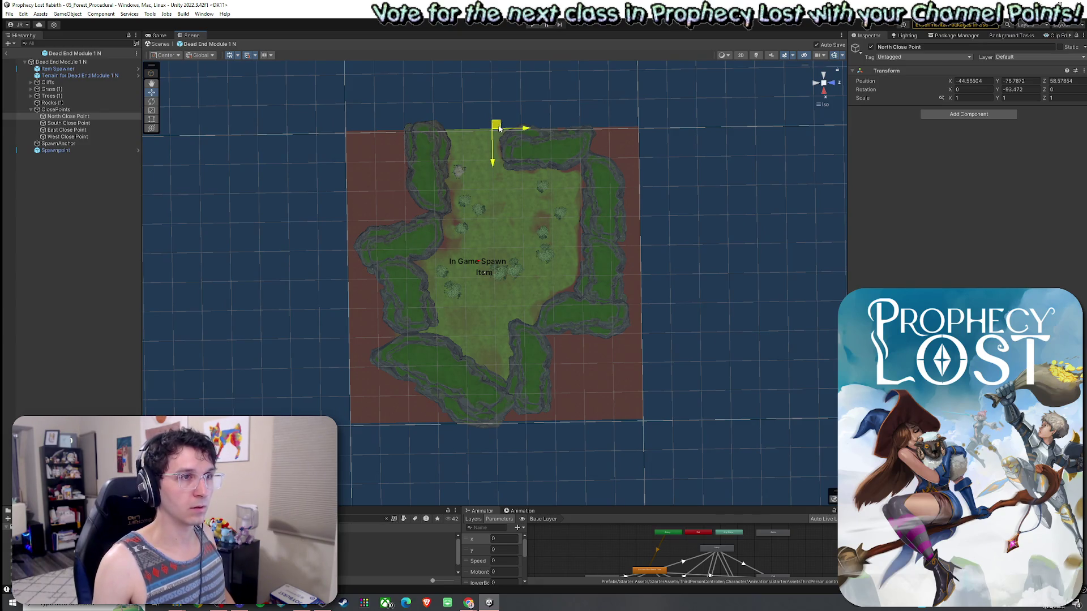
mouse_move(498, 128)
mouse_down()
mouse_move(519, 398)
mouse_move(459, 301)
mouse_move(348, 278)
mouse_move(644, 277)
mouse_move(354, 280)
mouse_up()
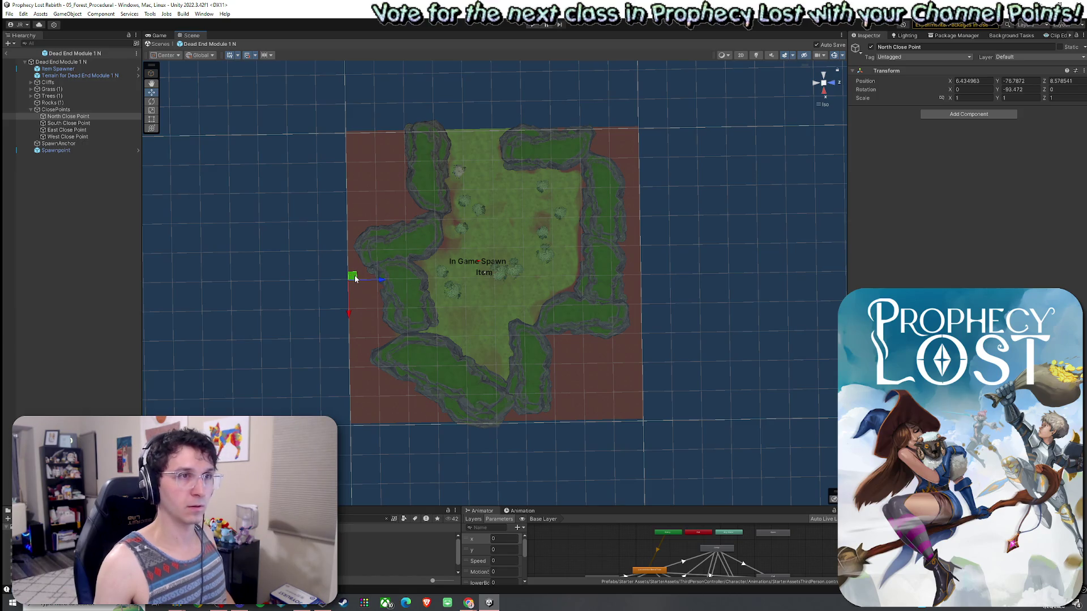
mouse_move(526, 269)
mouse_down()
mouse_move(565, 271)
mouse_move(522, 277)
mouse_up()
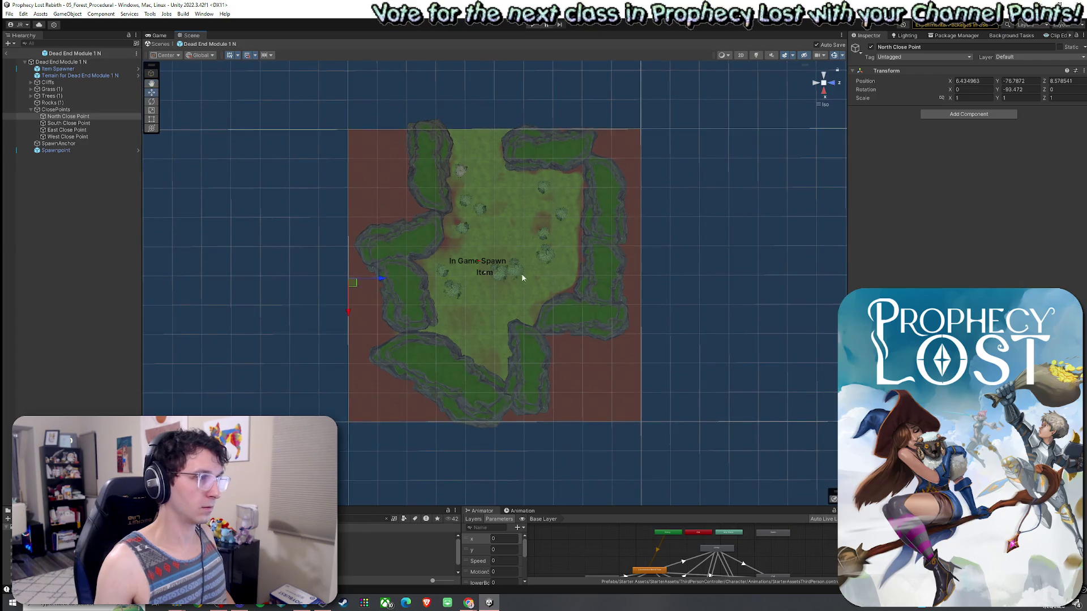
drag(349, 286, 351, 283)
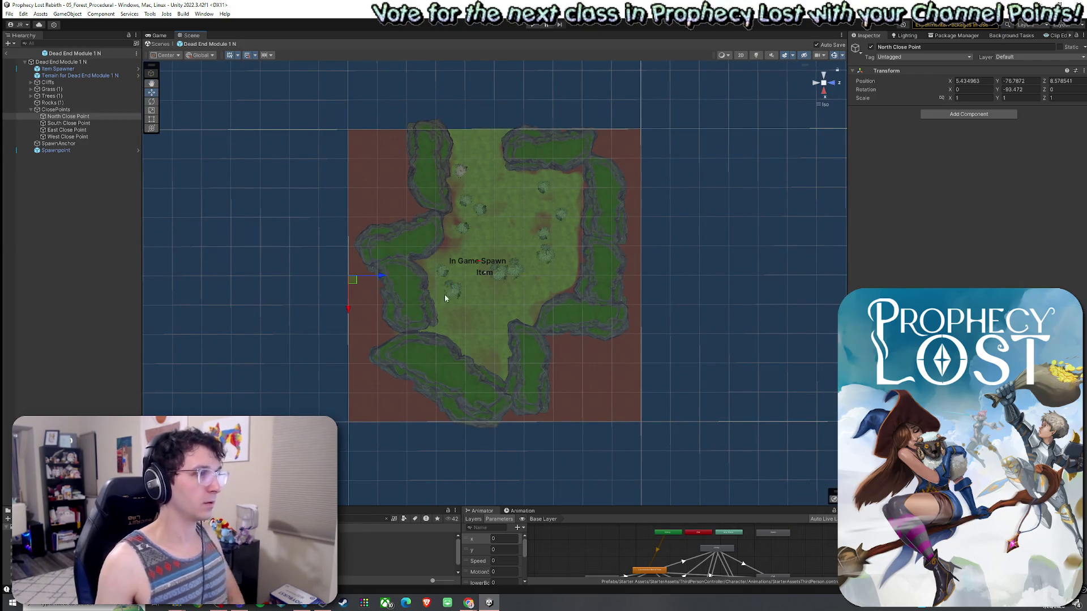
click(89, 124)
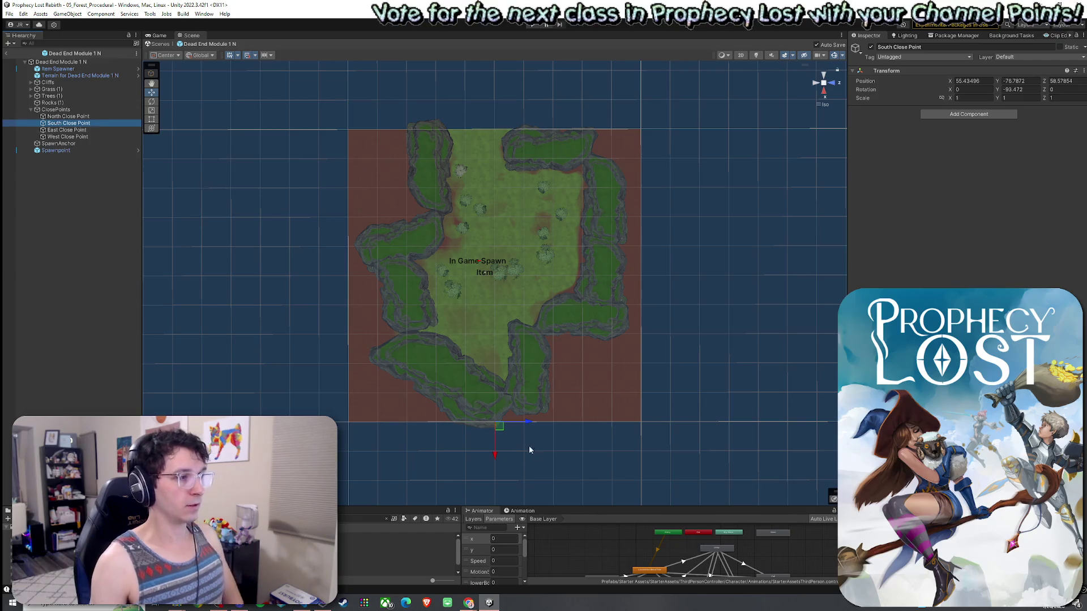
drag(498, 426, 636, 282)
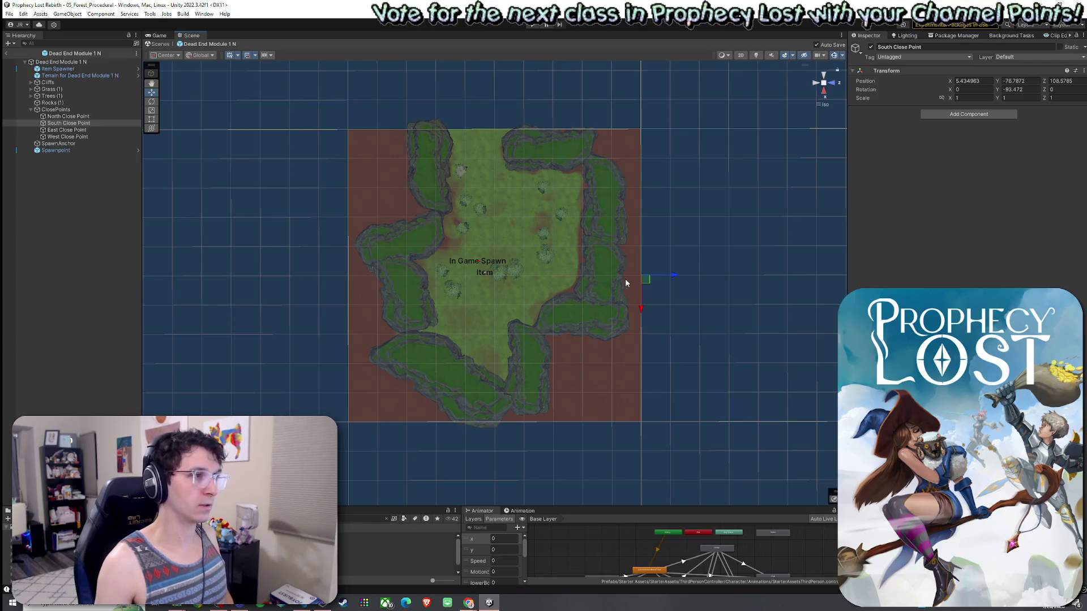
Move the East Close Point to the top edge and the West Close Point to the bottom edge
click(68, 131)
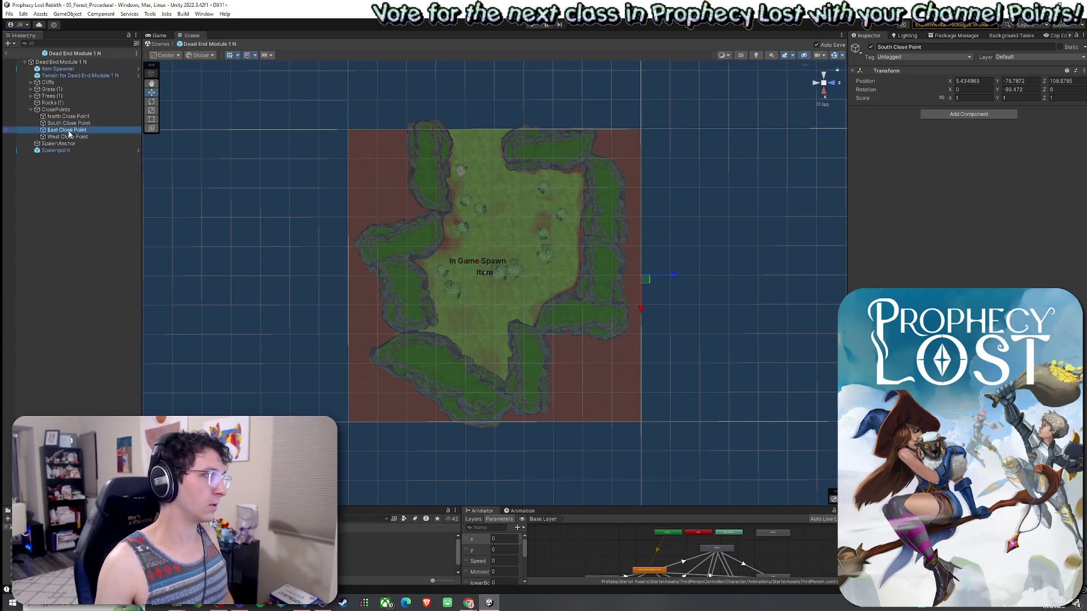
drag(354, 284, 499, 142)
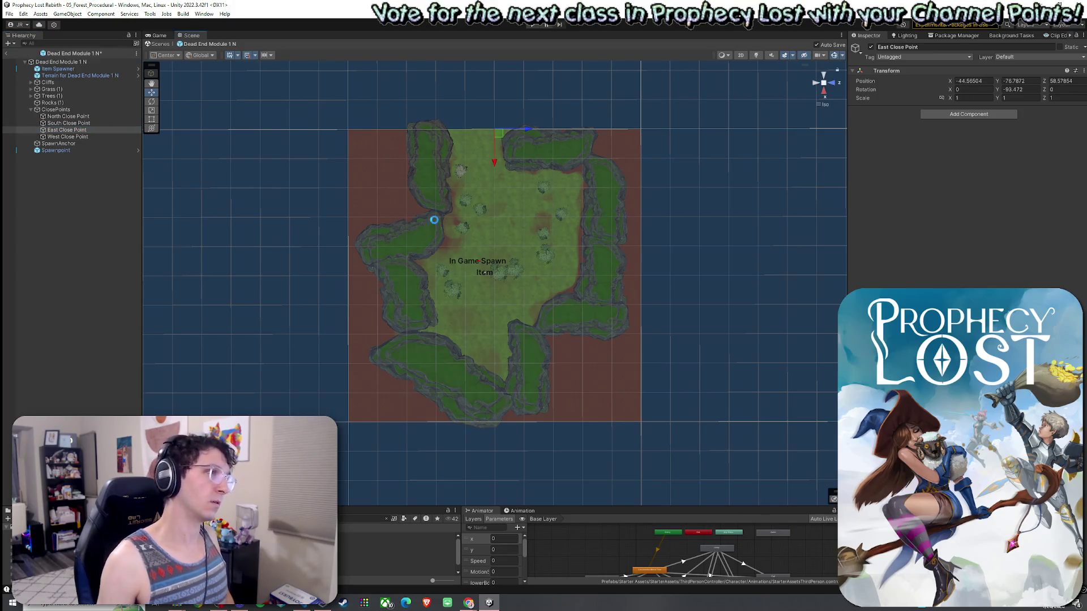
click(81, 137)
mouse_move(646, 285)
mouse_down()
mouse_move(509, 458)
mouse_move(500, 429)
mouse_up()
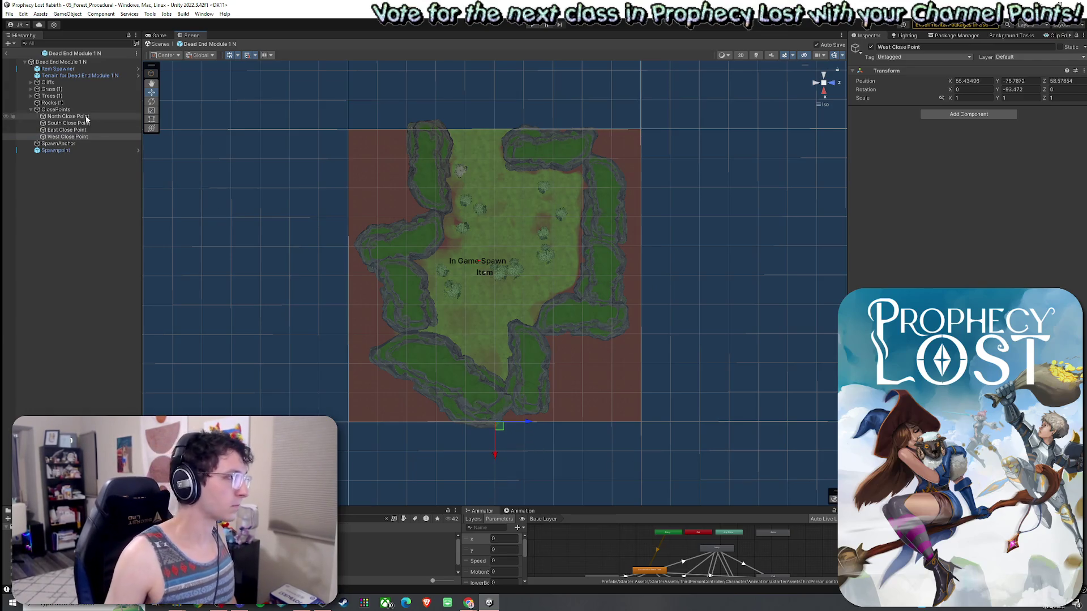
Recheck all four close point placements from a rotated view and collapse ClosePoints
click(65, 116)
click(68, 123)
mouse_move(437, 215)
mouse_down()
mouse_move(612, 194)
mouse_move(317, 194)
mouse_move(223, 211)
mouse_move(257, 219)
mouse_move(220, 212)
mouse_up()
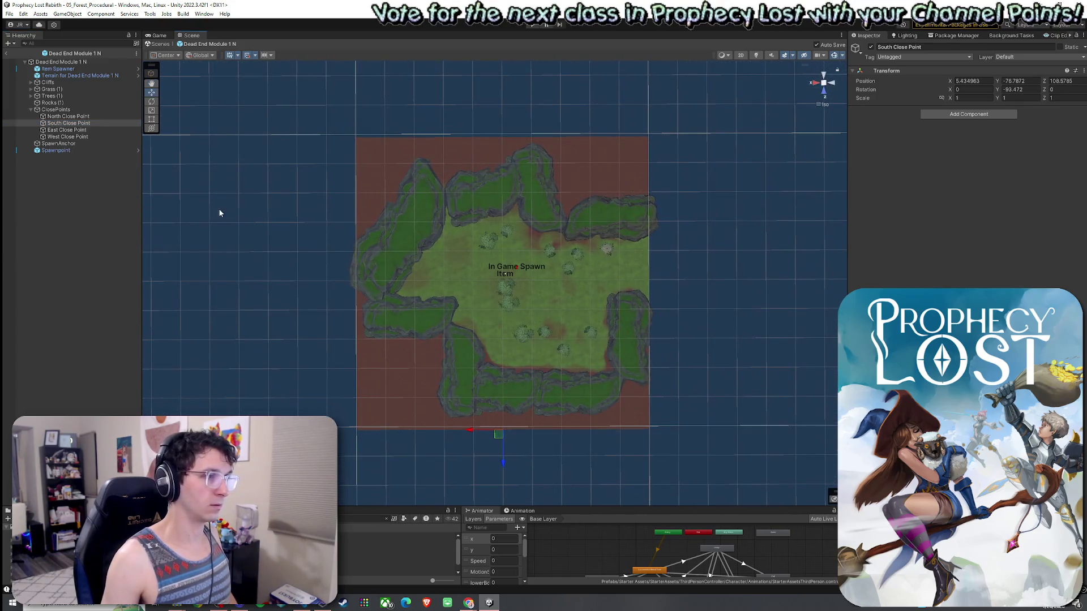
click(91, 131)
click(90, 137)
right_click(325, 214)
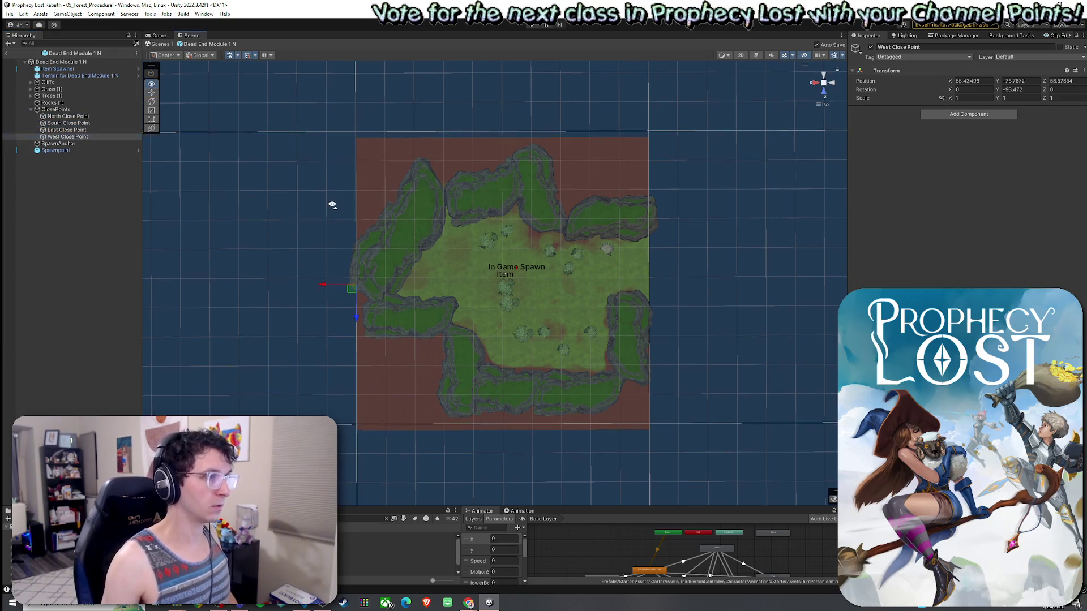
click(31, 109)
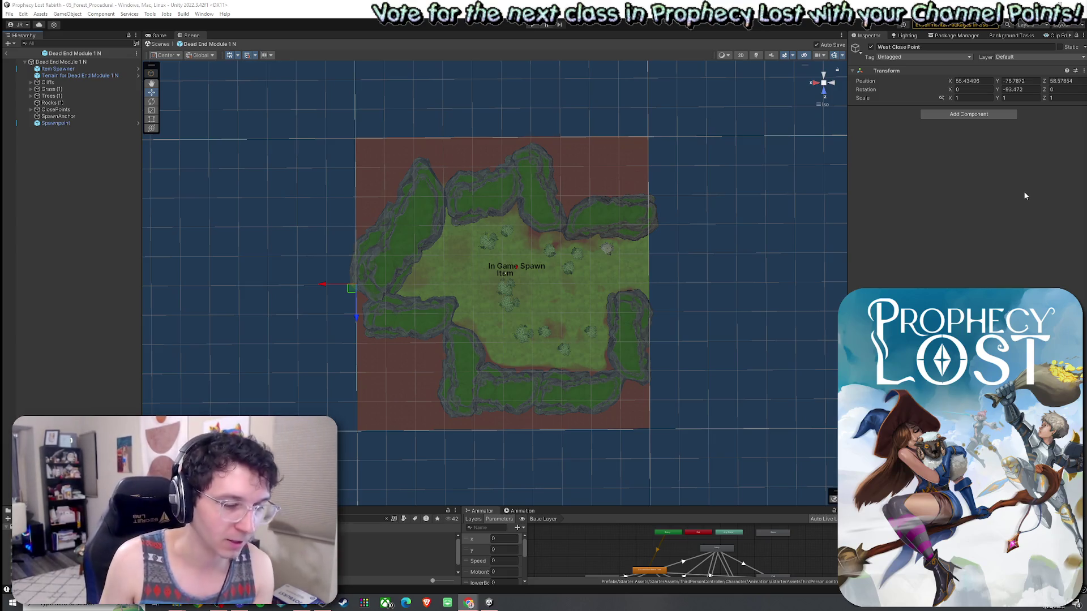
Select the module's child objects without the terrain and ClosePoints, with the Rotate tool active
click(98, 68)
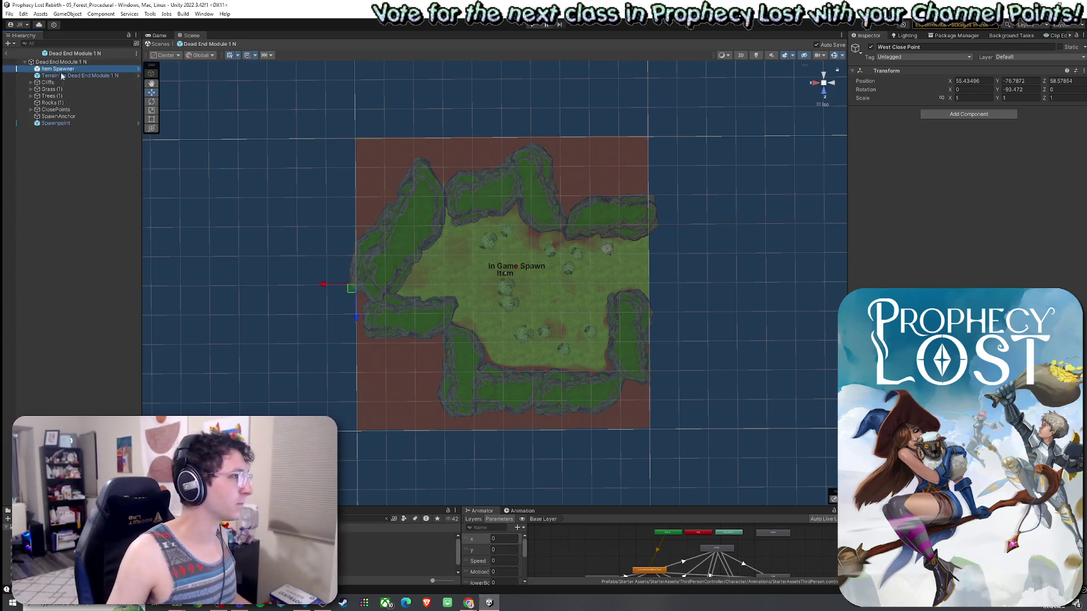
shift+click(84, 122)
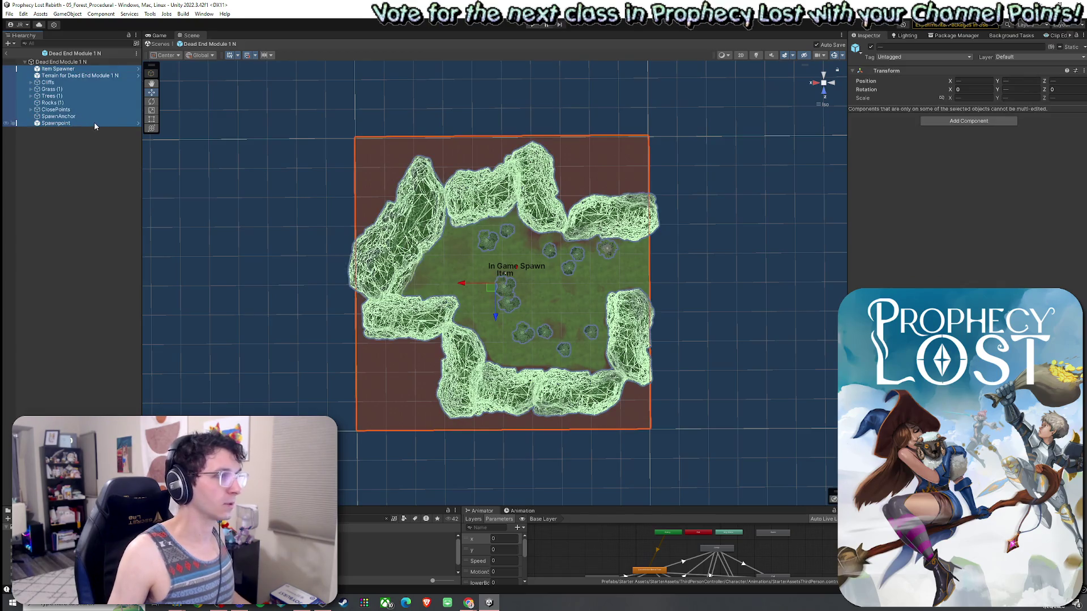
ctrl+click(71, 77)
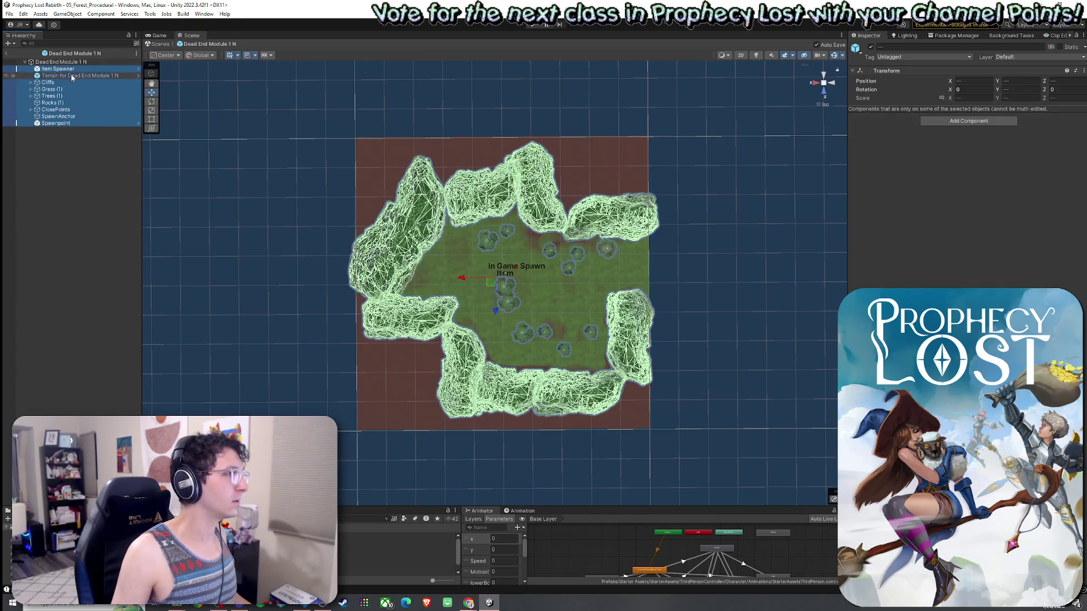
ctrl+click(64, 111)
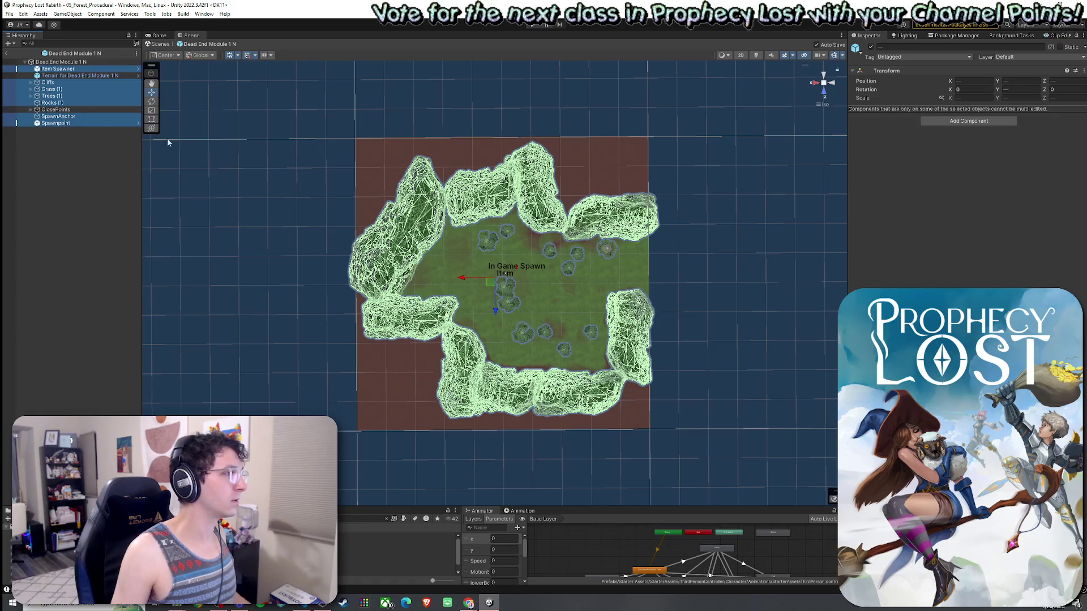
key(e)
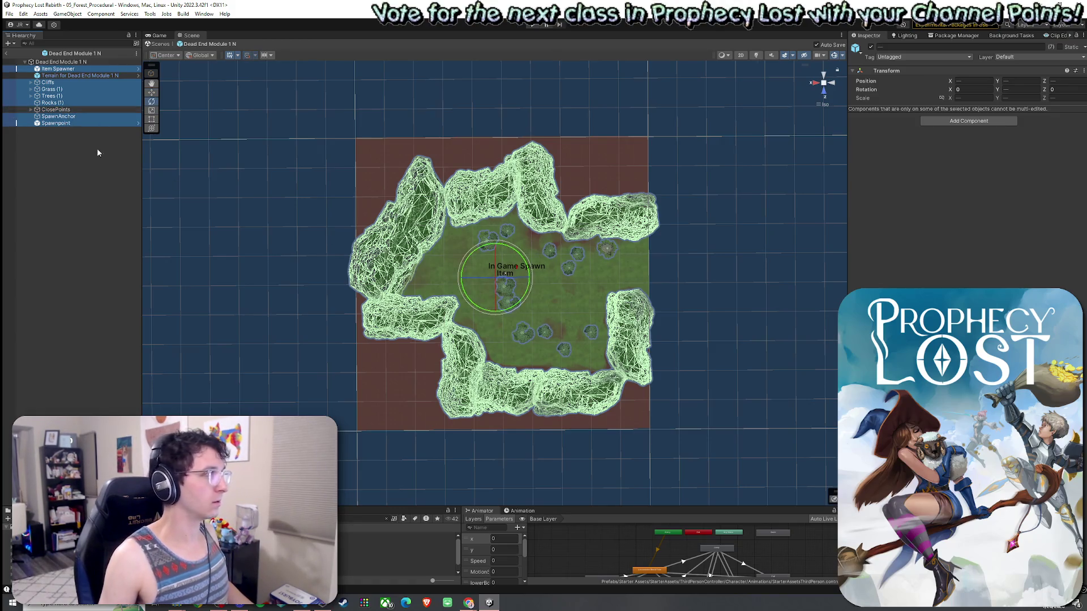
click(31, 109)
click(61, 117)
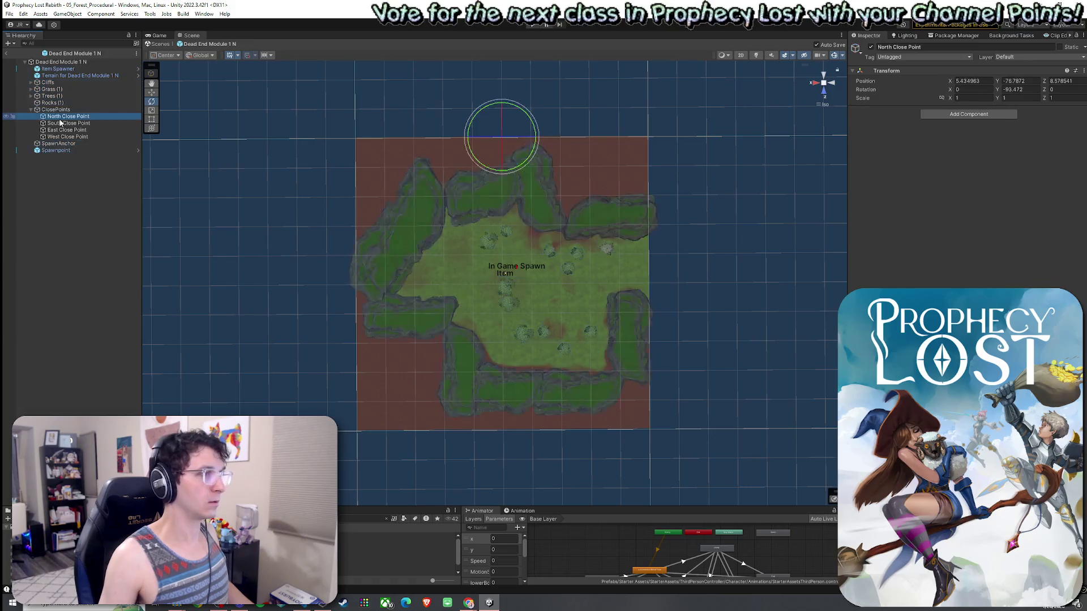
Reselect all module objects except the terrain and rotate them a quarter turn
click(32, 109)
click(57, 69)
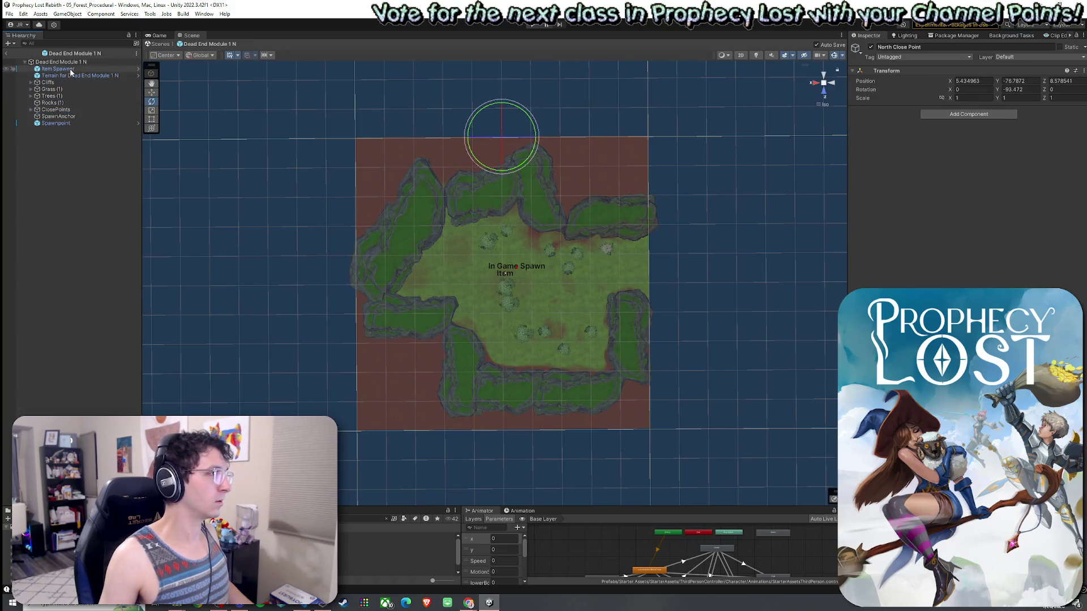
shift+click(55, 123)
ctrl+click(61, 109)
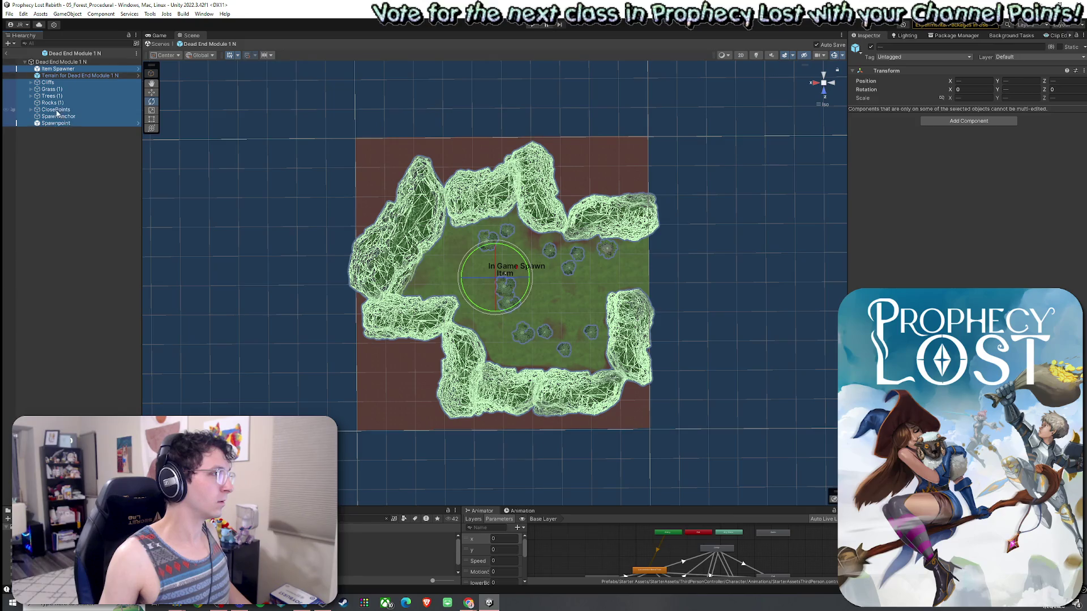
ctrl+click(57, 114)
drag(485, 247, 640, 326)
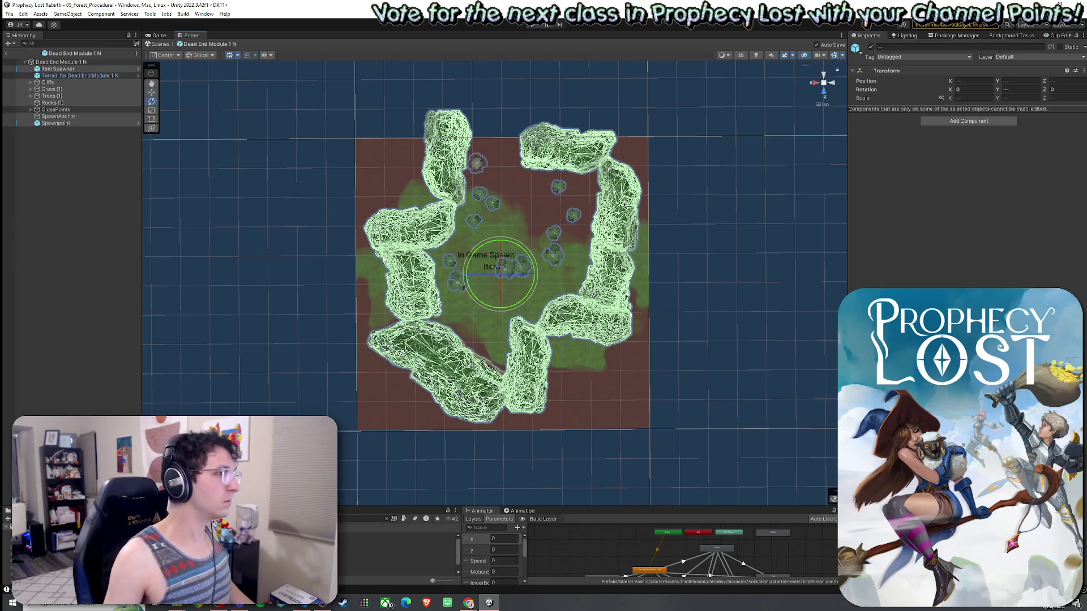
click(453, 220)
Paint dirt left of the upper-left cliff and GrassWheat near the lower-right and top cliffs
click(453, 219)
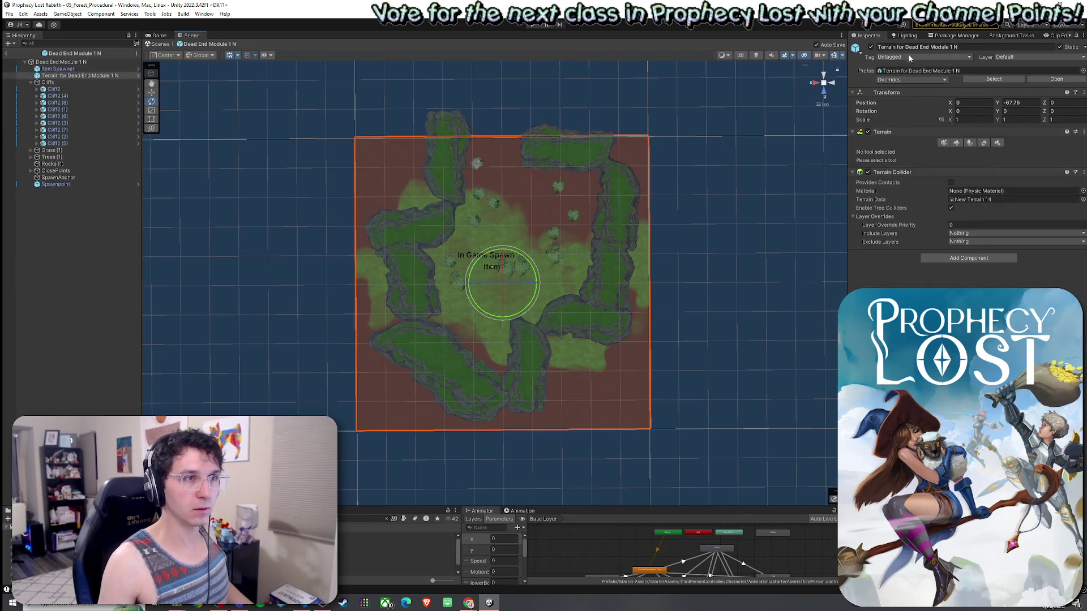
click(956, 143)
click(872, 232)
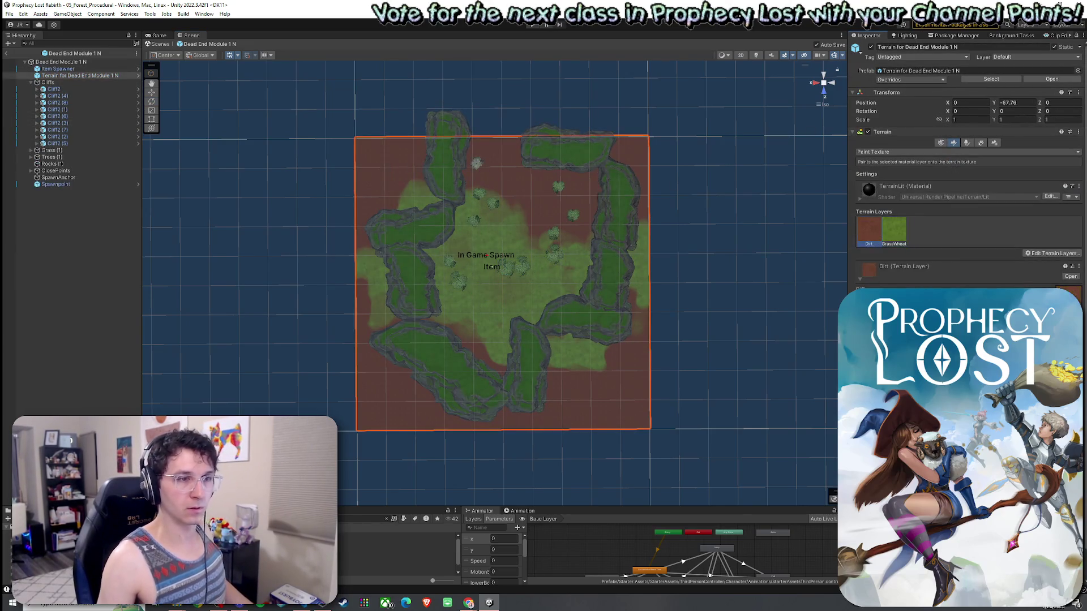
mouse_move(425, 189)
mouse_down()
mouse_move(413, 194)
mouse_move(426, 205)
mouse_move(358, 267)
mouse_move(381, 255)
mouse_move(396, 342)
mouse_move(566, 347)
mouse_move(566, 368)
mouse_move(626, 325)
mouse_move(638, 226)
mouse_move(643, 315)
mouse_up()
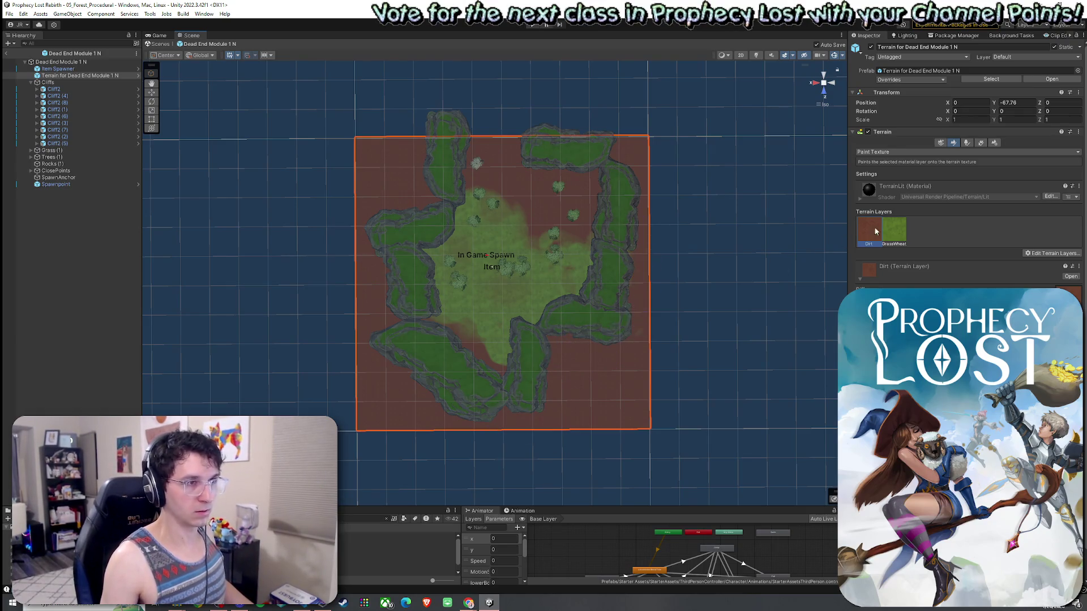
click(893, 231)
mouse_move(496, 338)
mouse_down()
mouse_move(461, 327)
mouse_move(502, 325)
mouse_move(524, 371)
mouse_up()
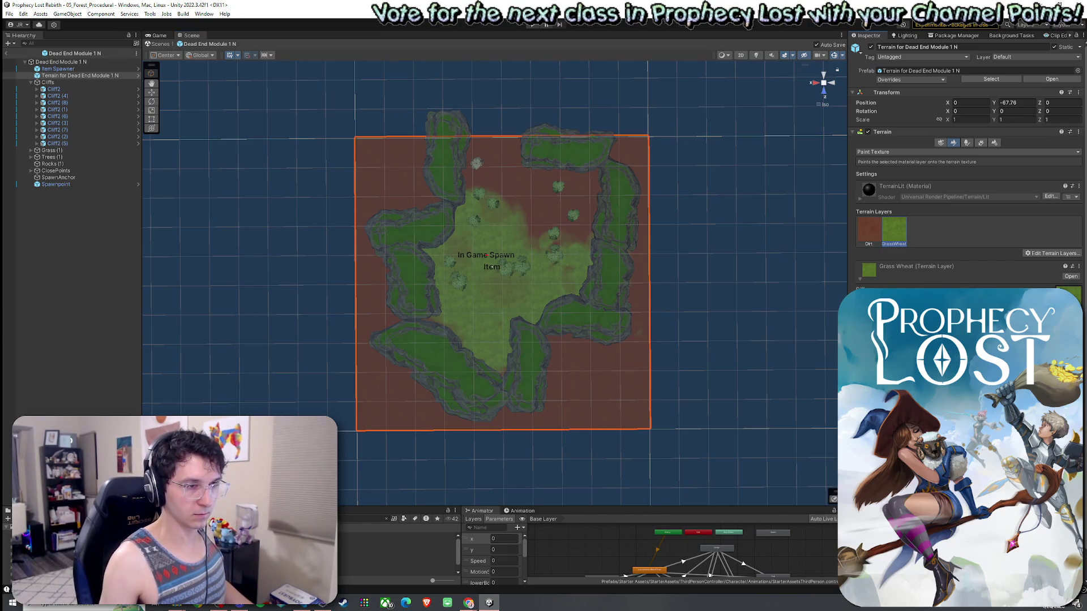
mouse_move(502, 177)
mouse_down()
mouse_move(485, 145)
mouse_move(518, 148)
mouse_move(476, 145)
mouse_move(468, 155)
mouse_move(514, 190)
mouse_move(492, 211)
mouse_move(574, 218)
mouse_move(539, 214)
mouse_move(546, 231)
mouse_move(557, 190)
mouse_move(516, 221)
mouse_move(587, 213)
mouse_move(560, 232)
mouse_move(563, 262)
mouse_up()
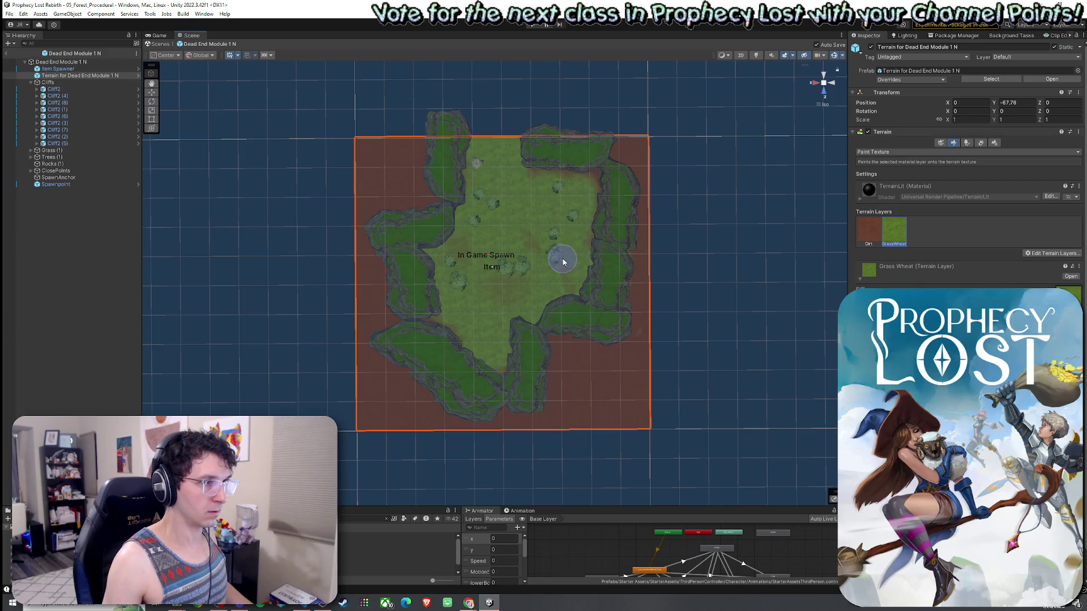
Paint dirt over the terrain's upper-left area and GrassWheat along the left cliffs
click(869, 246)
mouse_move(485, 206)
mouse_down()
mouse_move(461, 141)
mouse_move(428, 262)
mouse_move(441, 323)
mouse_move(512, 361)
mouse_move(587, 295)
mouse_move(548, 327)
mouse_move(580, 298)
mouse_move(598, 183)
mouse_up()
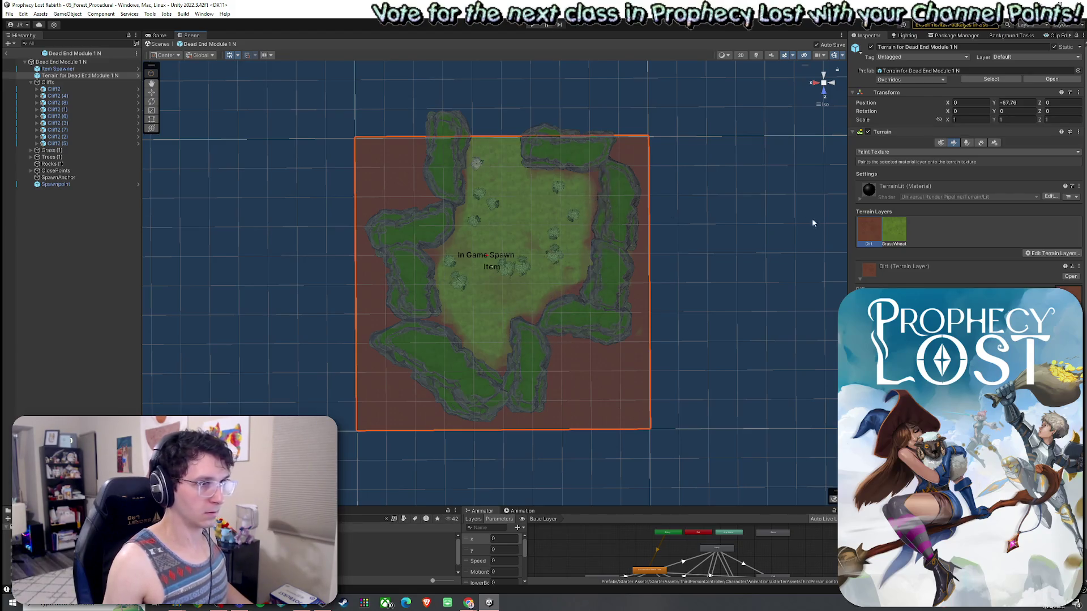
click(894, 230)
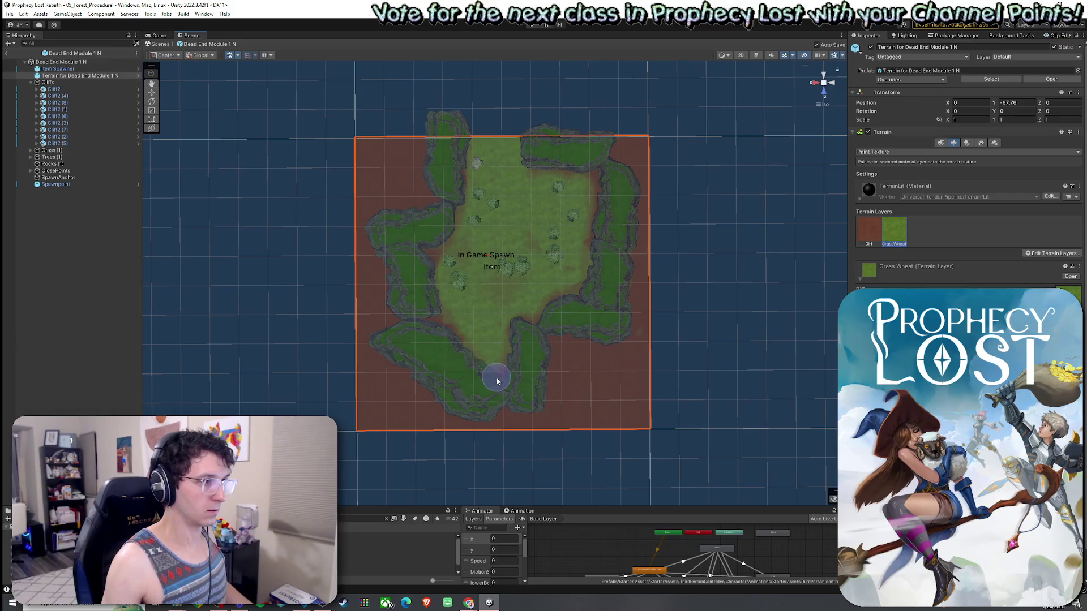
mouse_move(435, 258)
mouse_down()
mouse_move(477, 279)
mouse_move(515, 146)
mouse_up()
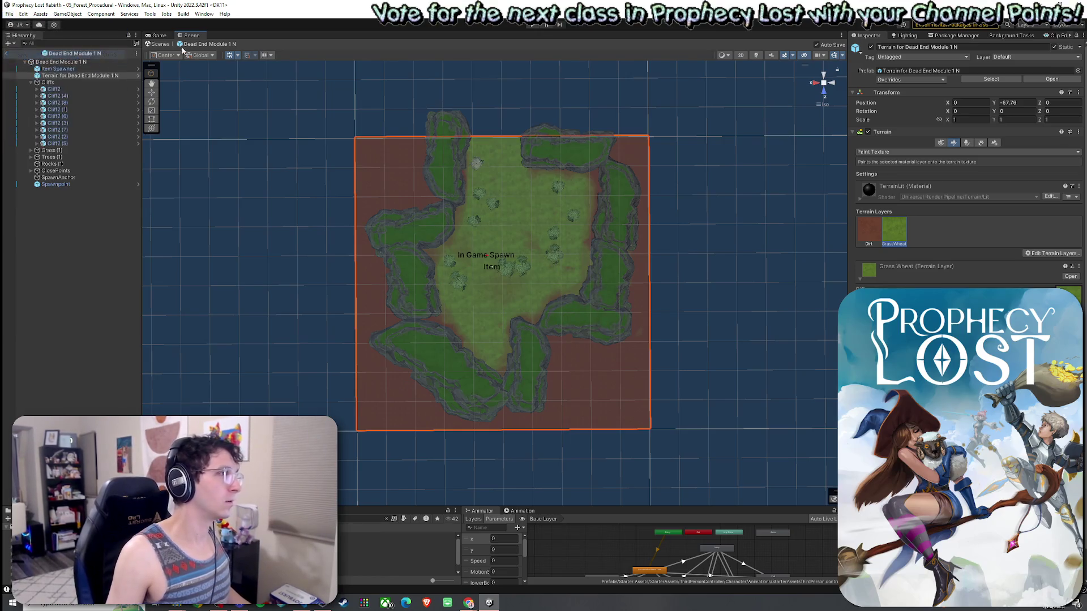
Leave prefab mode and start the game from the Game view
click(6, 53)
key(ctrl+2)
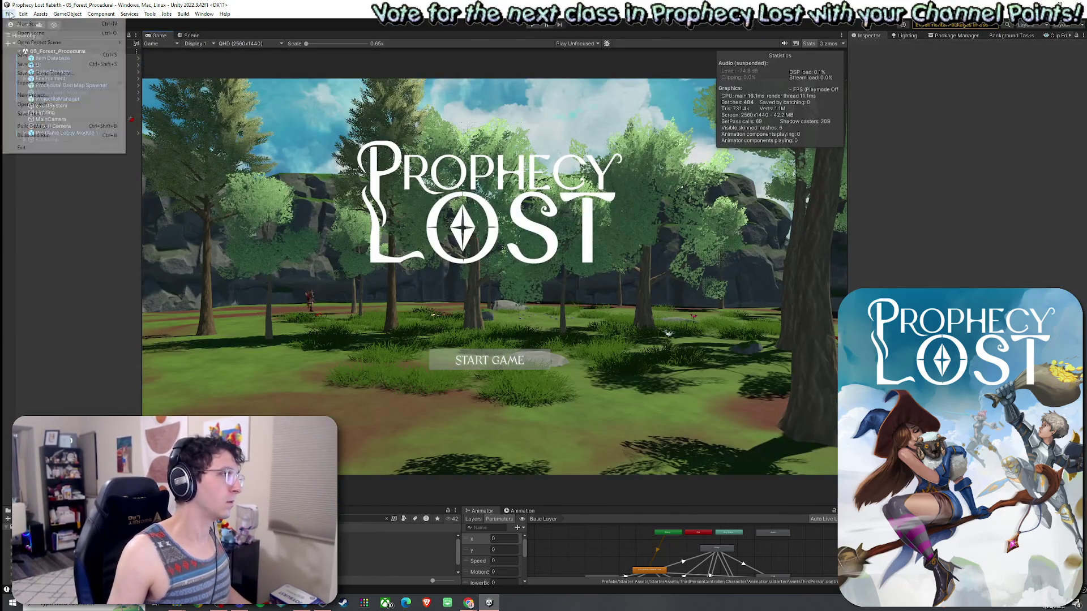
click(535, 24)
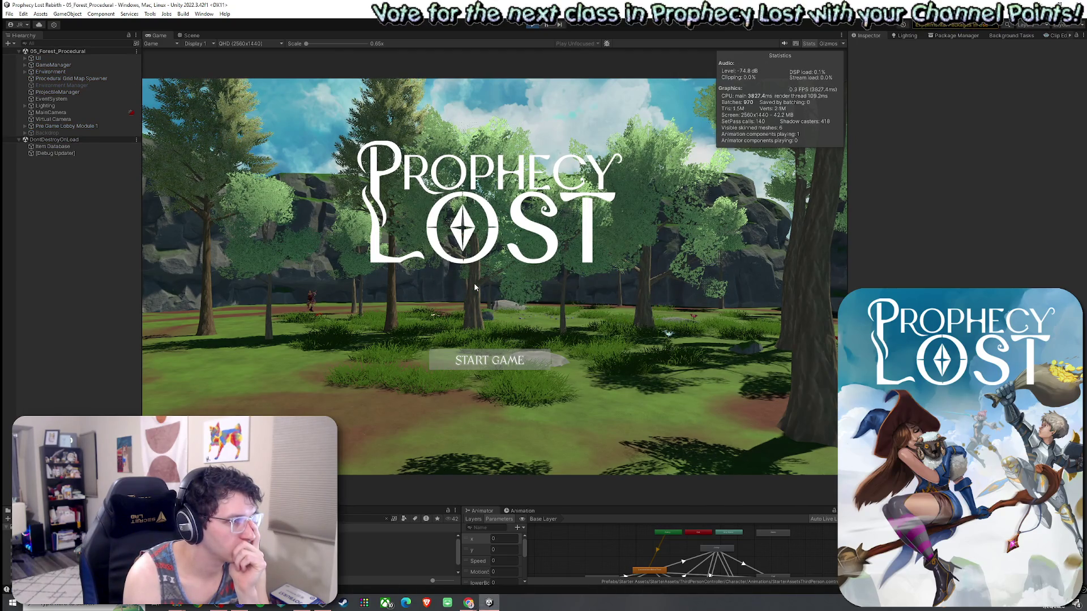
Start a match and run the character through the trees, then view the generated map
click(501, 361)
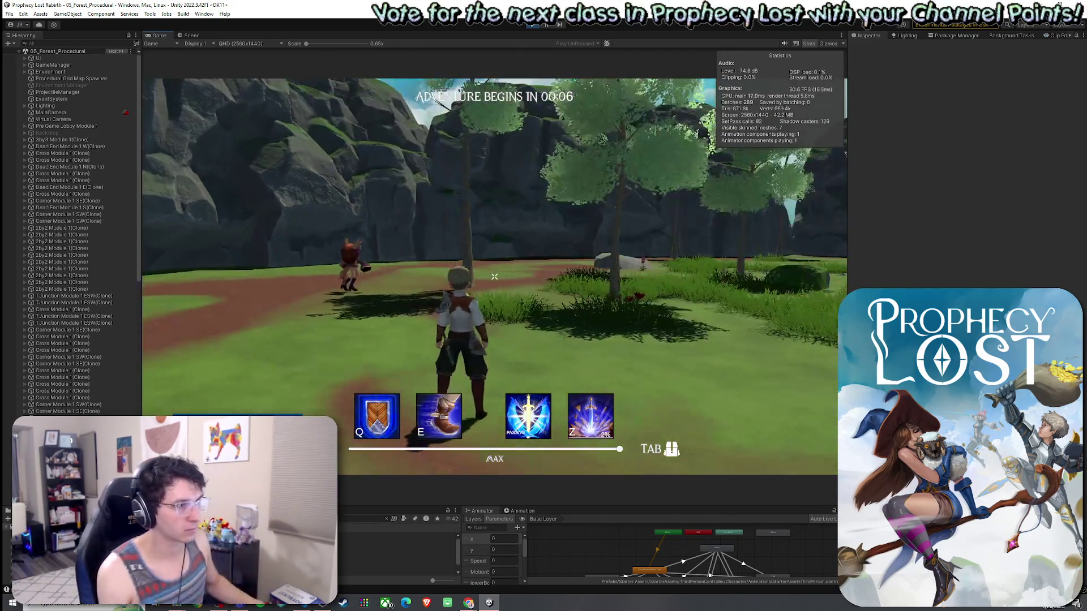
key(w)
key(w)
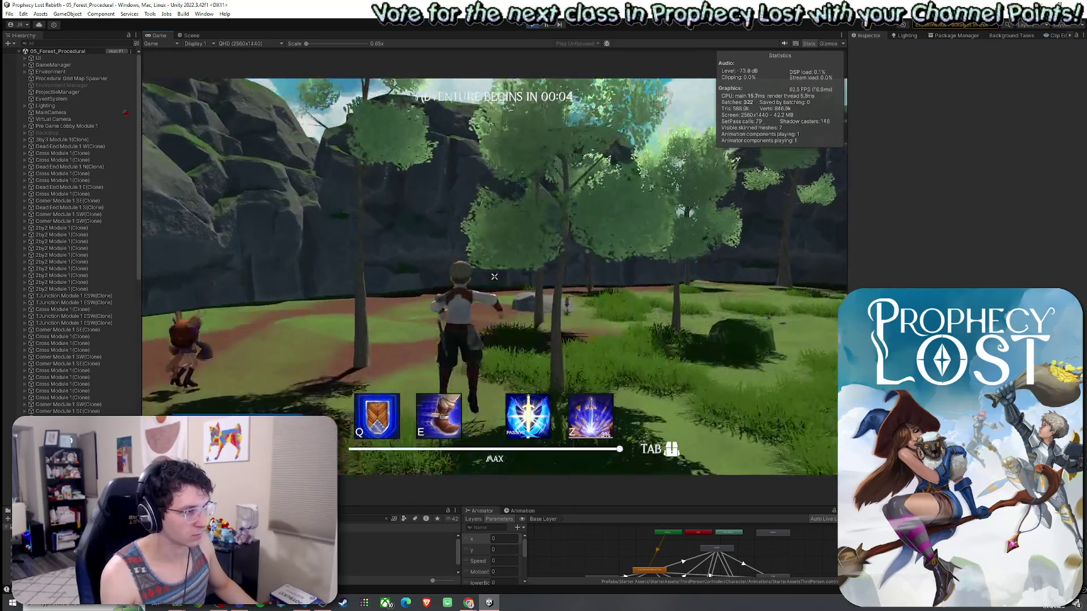
key(w)
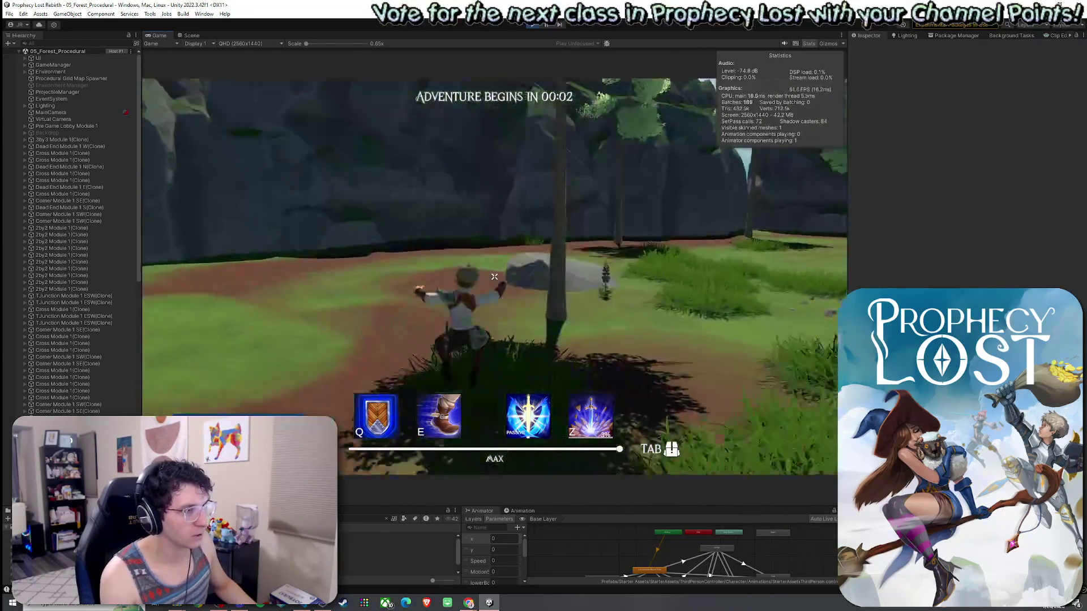
key(w)
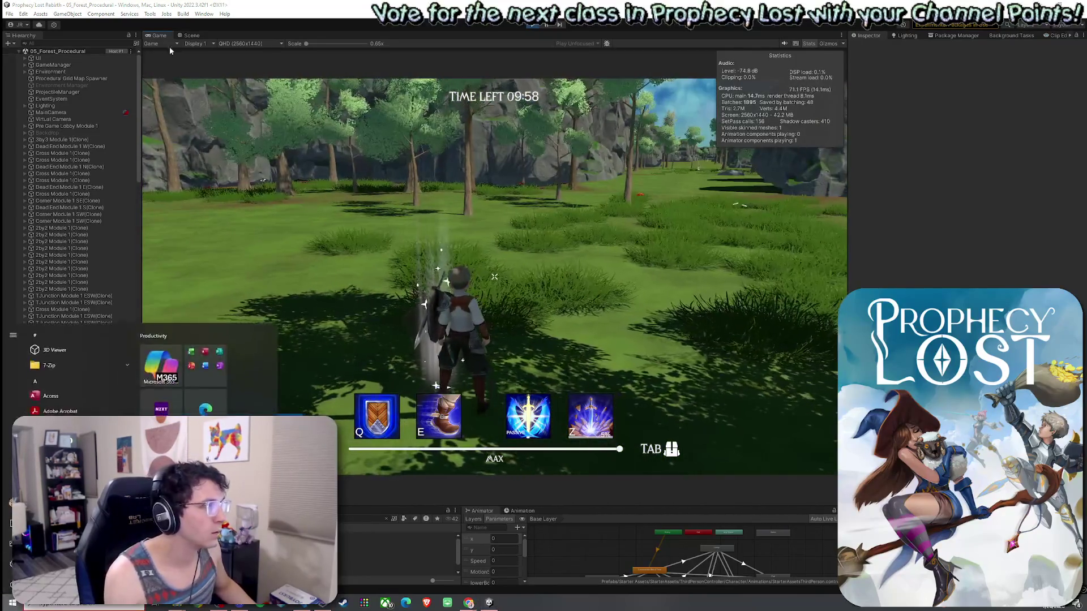
click(192, 35)
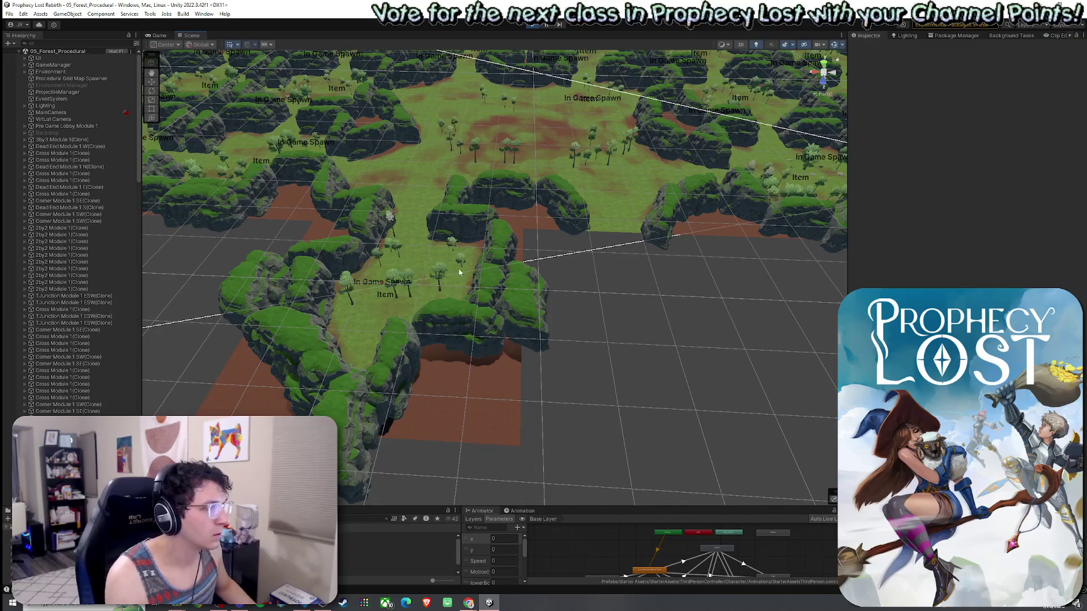
Orbit around the generated forest grid and inspect a selected dead-end terrain tile
mouse_move(459, 272)
mouse_down()
mouse_move(520, 215)
mouse_move(400, 252)
mouse_move(493, 266)
mouse_move(461, 278)
mouse_up()
click(484, 286)
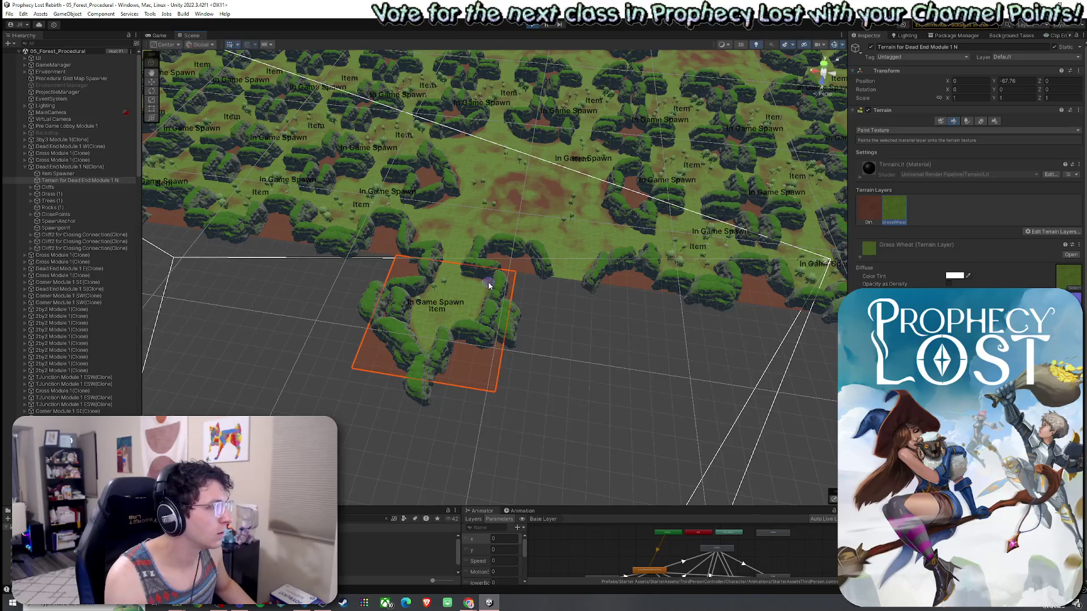
mouse_move(544, 312)
mouse_down()
mouse_move(529, 311)
mouse_move(592, 310)
mouse_move(651, 329)
mouse_up()
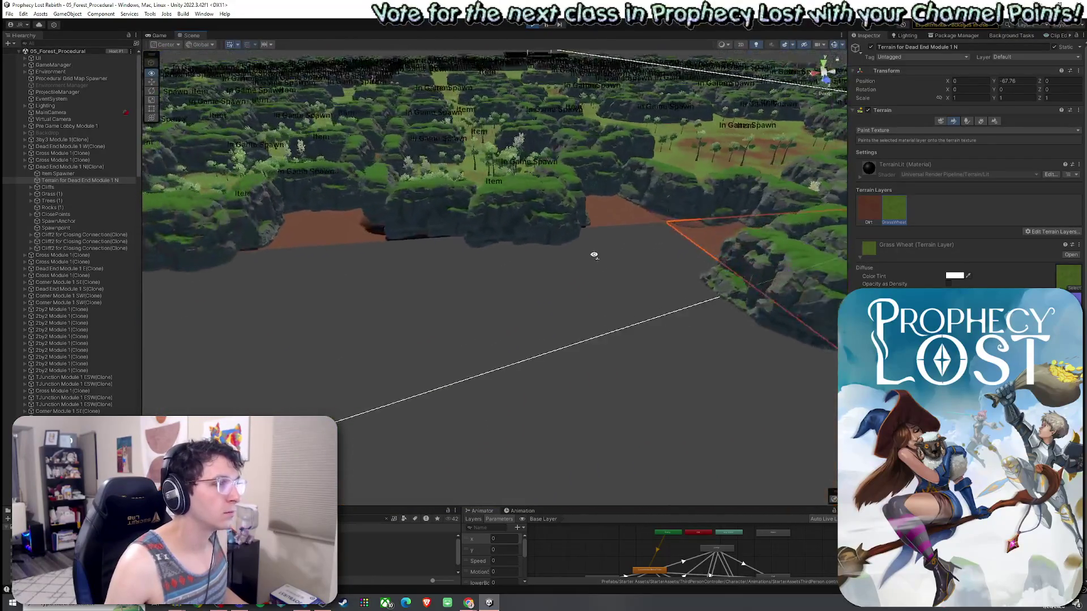
mouse_move(684, 302)
mouse_down()
mouse_move(733, 334)
mouse_move(771, 324)
mouse_move(757, 291)
mouse_move(747, 317)
mouse_move(741, 306)
mouse_up()
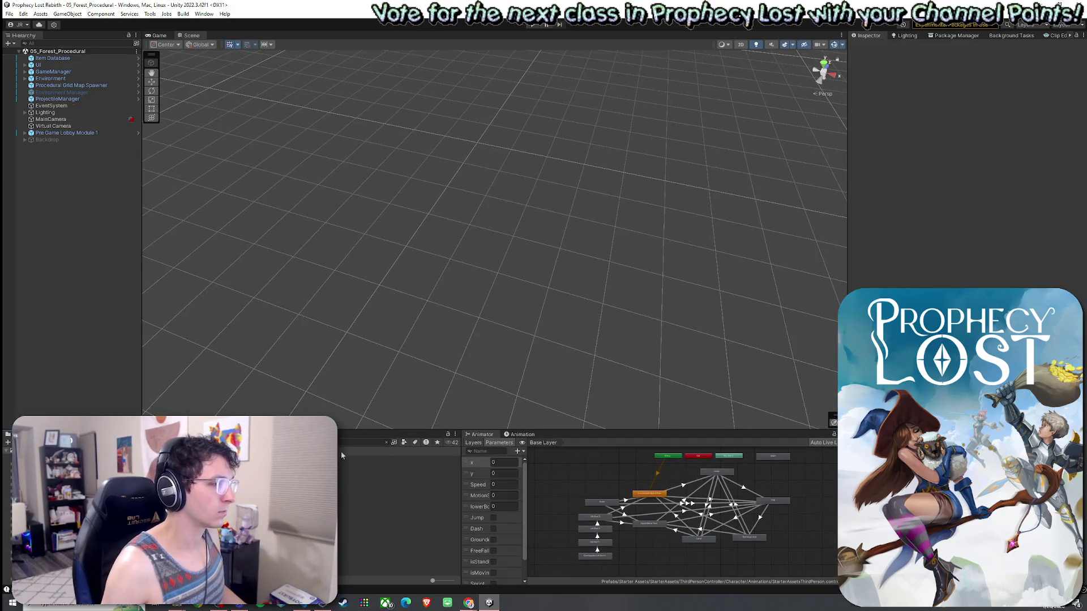
Save 05_Forest_Procedural from the File menu
click(9, 13)
click(22, 50)
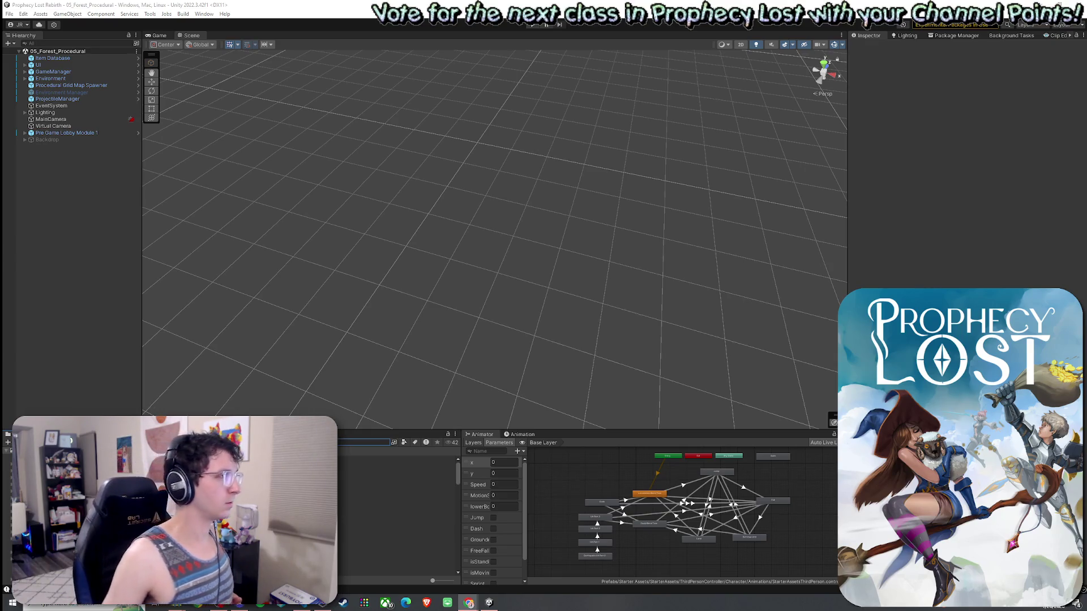
click(23, 14)
mouse_move(9, 13)
click(34, 54)
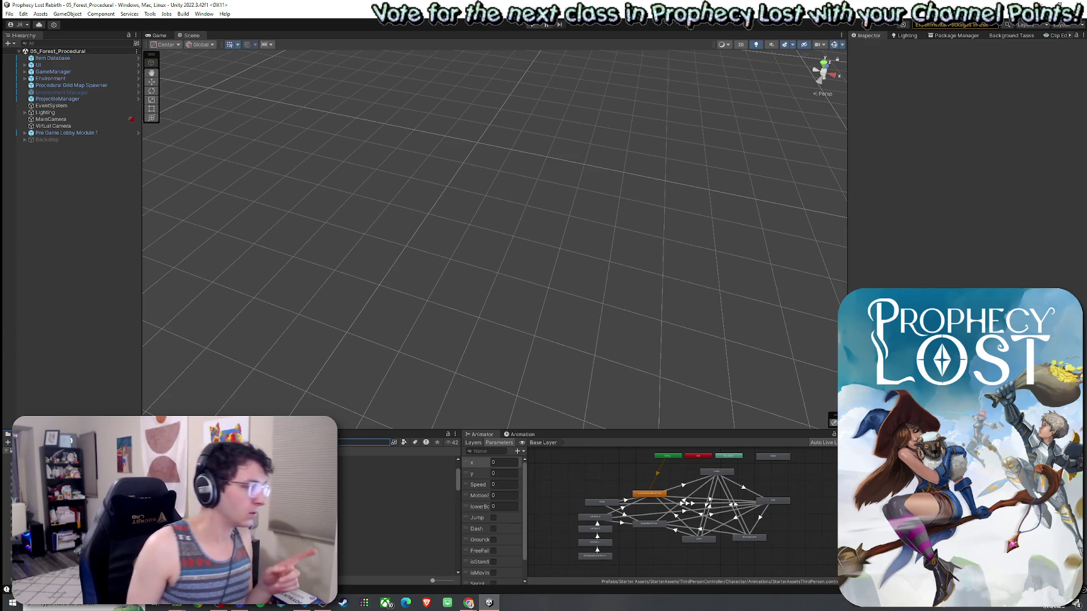
Set the Procedural Grid Map Spawner's Rows and Cols to 50
click(108, 85)
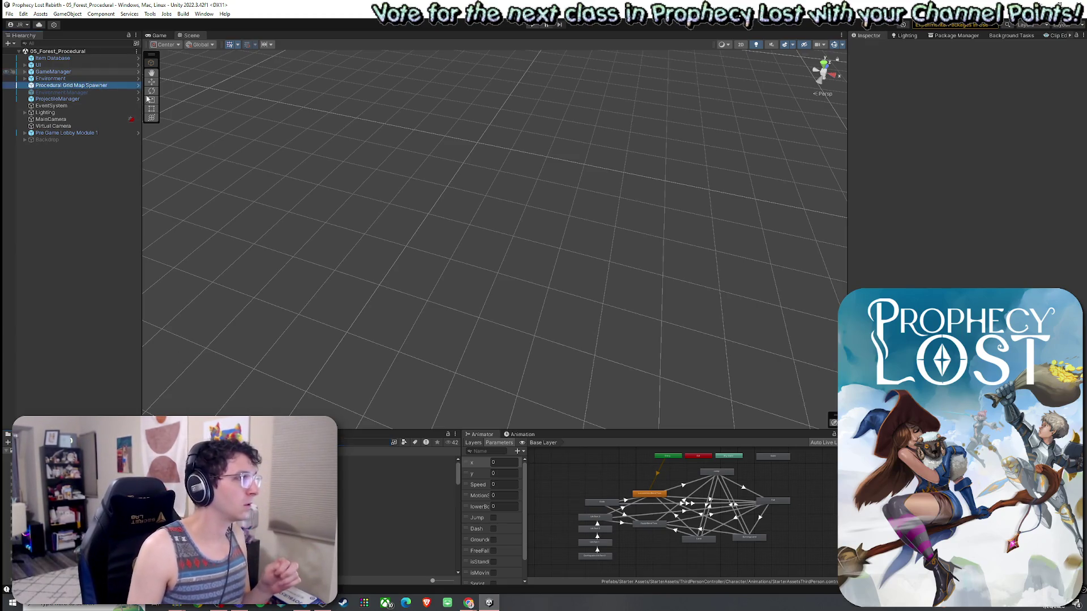
double_click(66, 132)
click(305, 175)
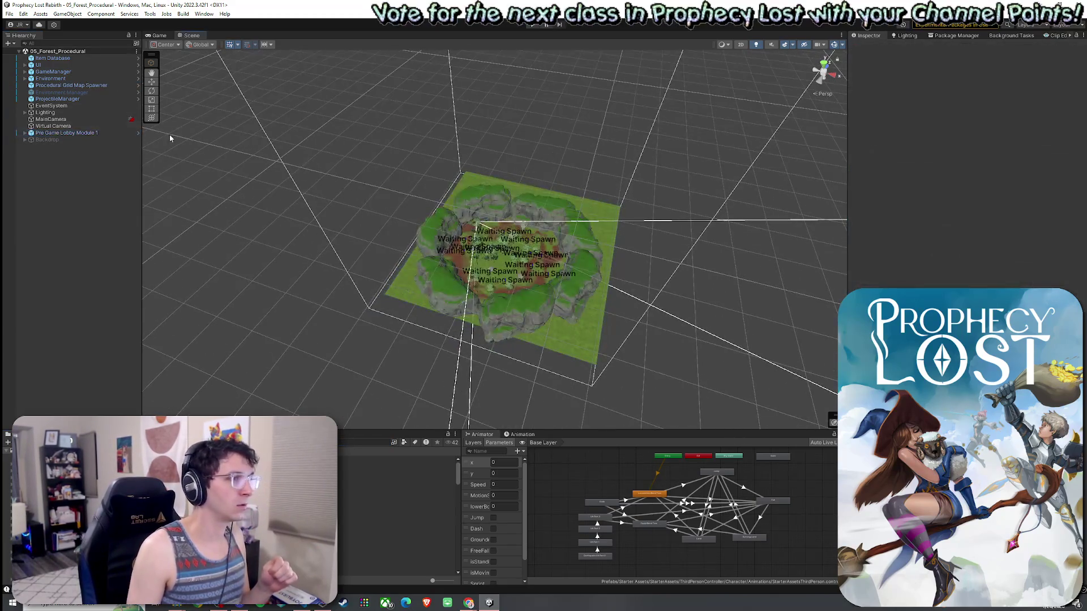
click(85, 86)
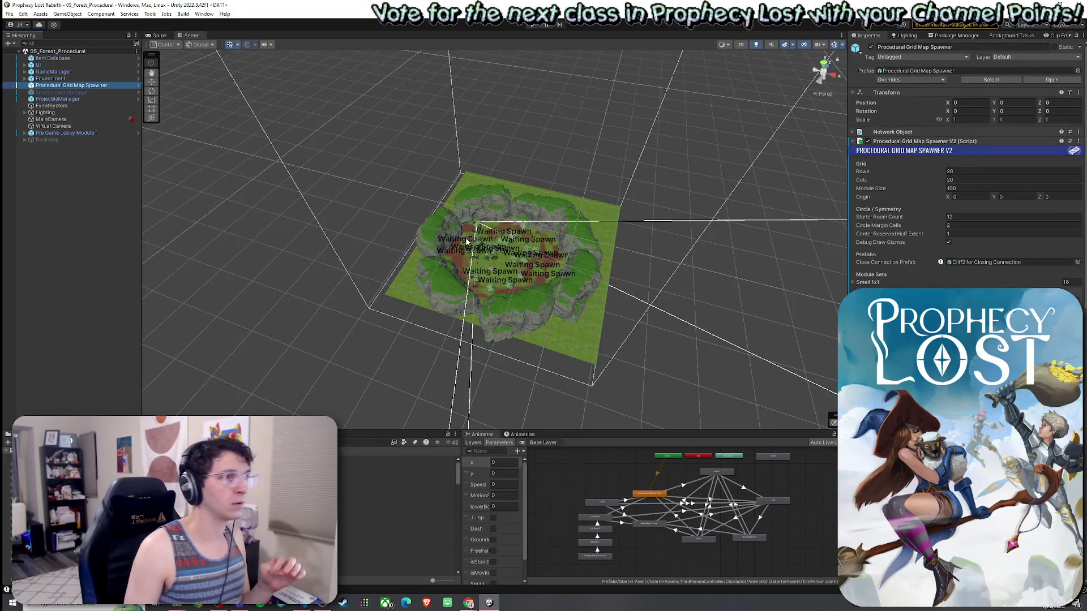
click(962, 171)
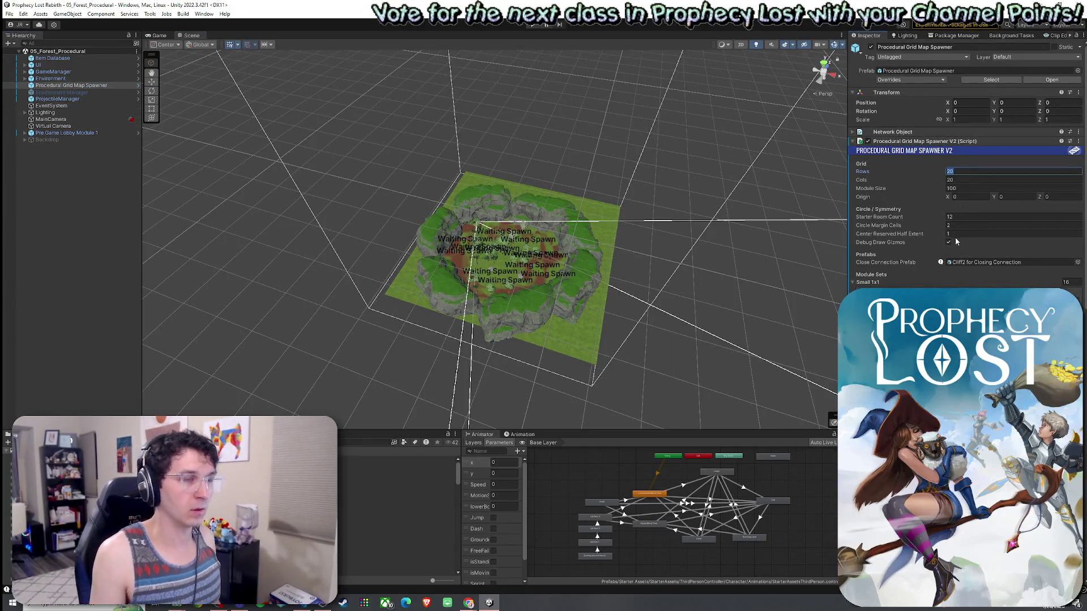
text(50)
click(974, 180)
text(50)
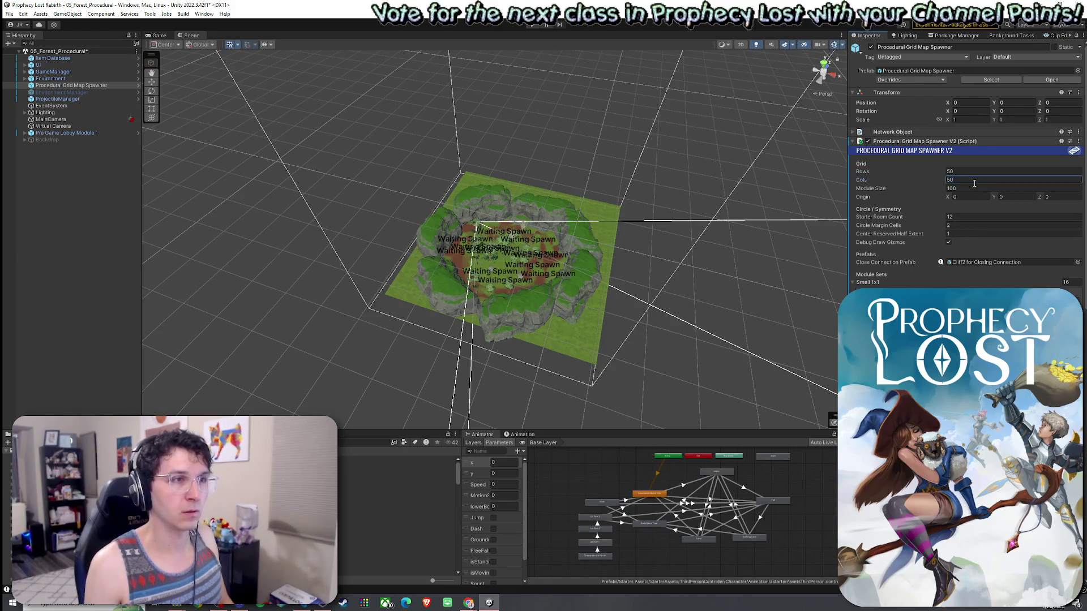
key(Return)
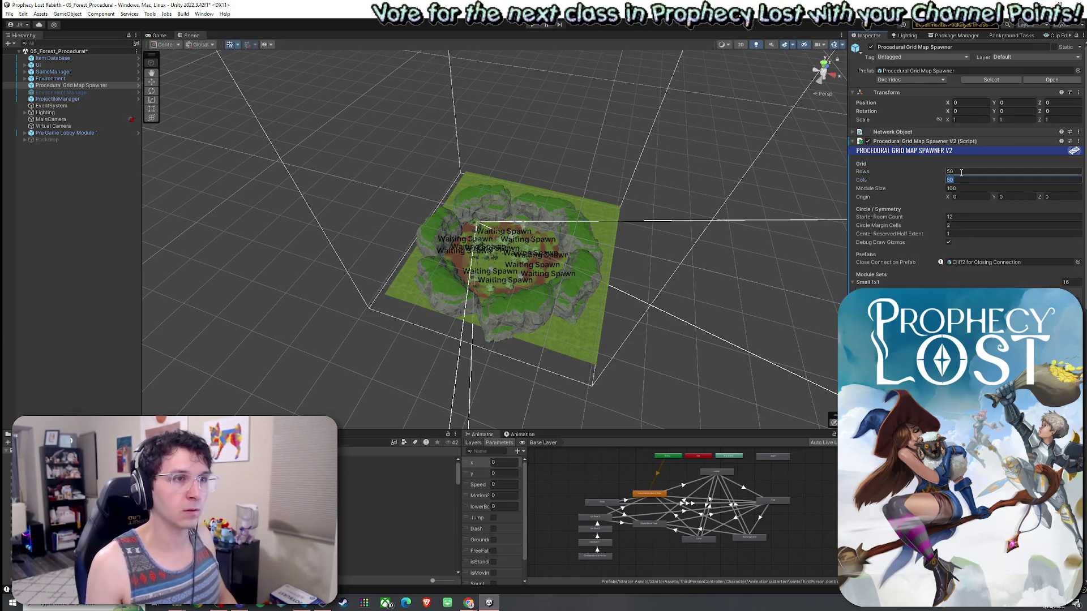
Open ProceduralGridMapSpawnerV2.cs in Visual Studio Code and reveal it in the file list
right_click(902, 142)
click(951, 247)
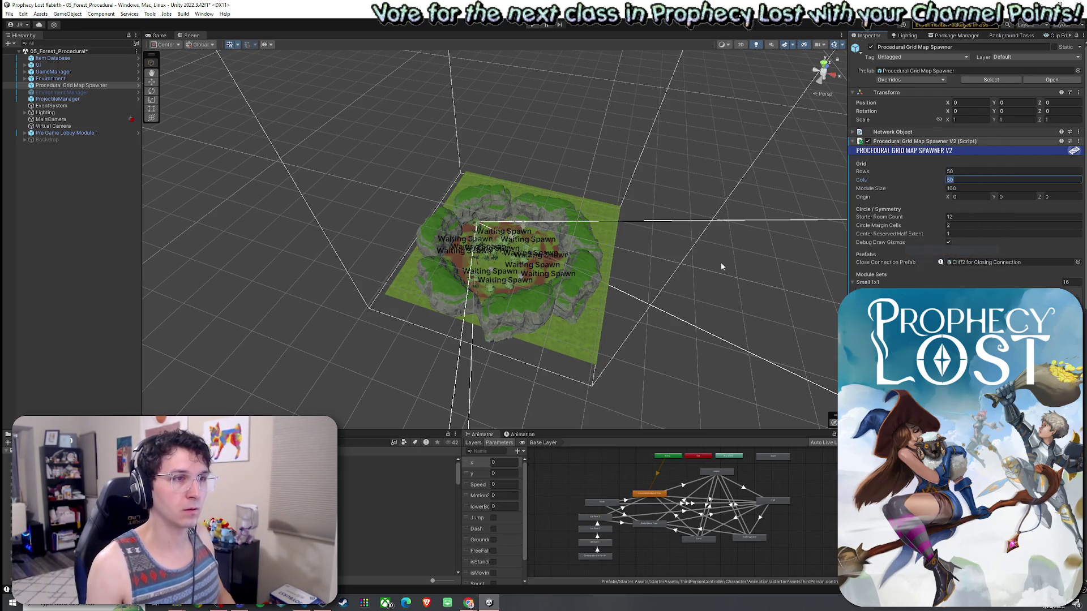
right_click(299, 24)
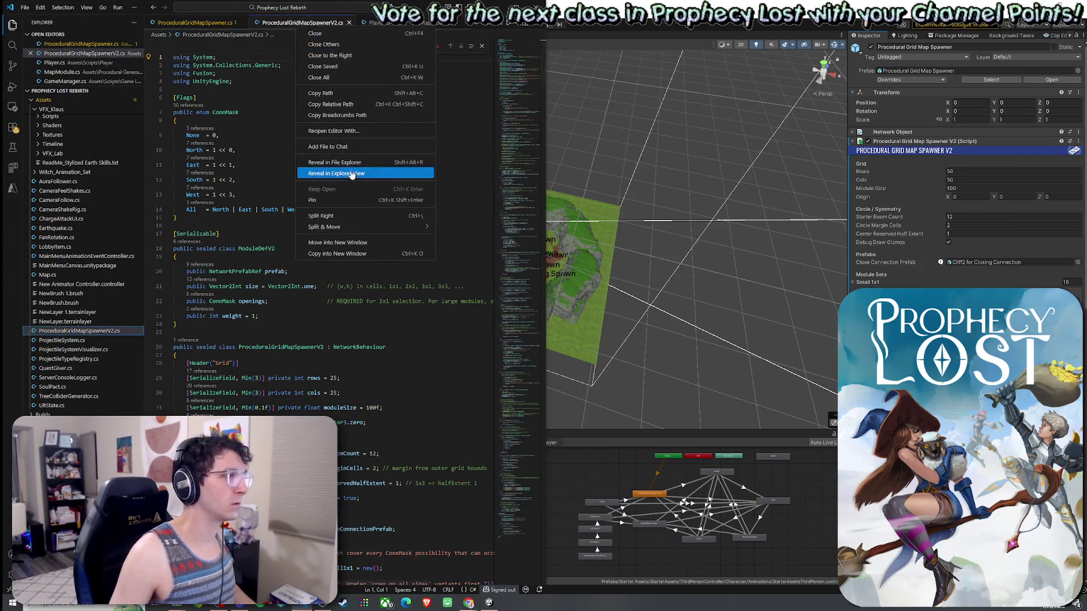
click(352, 174)
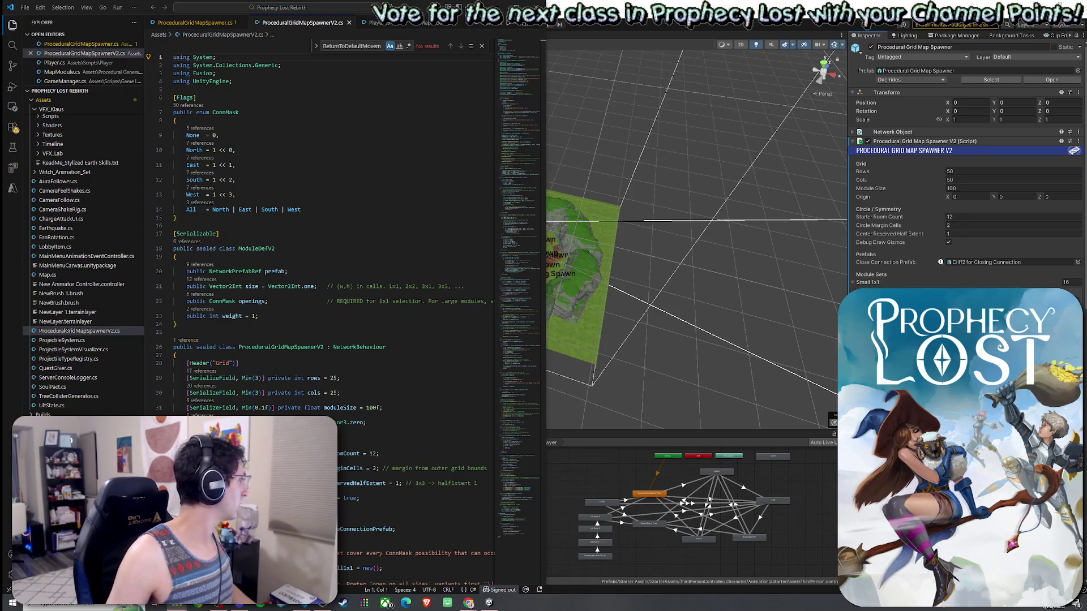